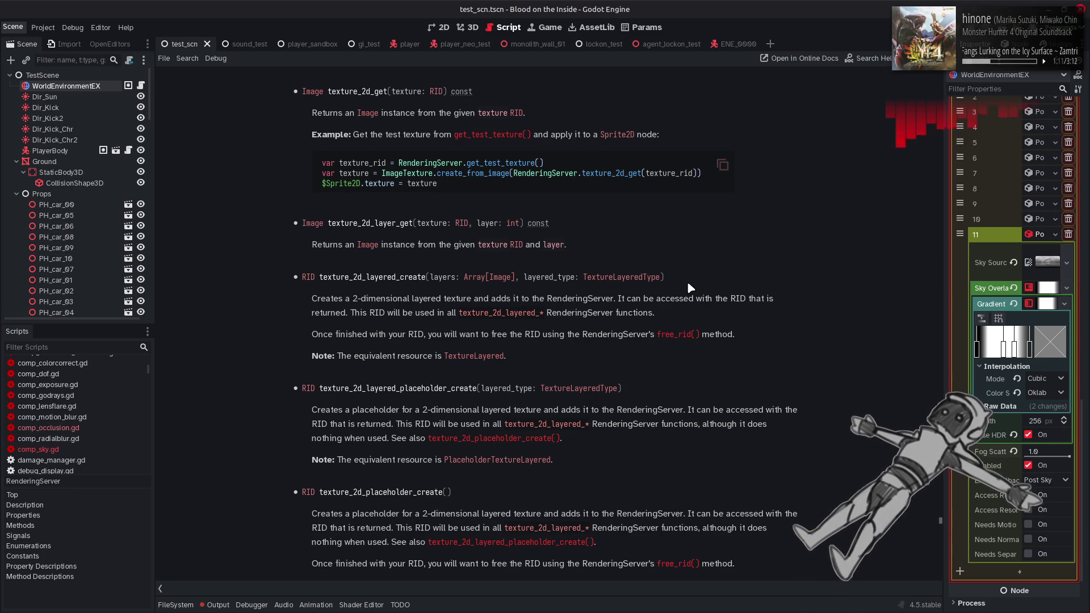
Go back from the RenderingServer docs to comp_sky.gd and scroll up to get_image_uniform and get_sampler_uniform.
key("ctrl+w")
scroll(627, 348, "up", 5)
scroll(628, 348, "up", 8)
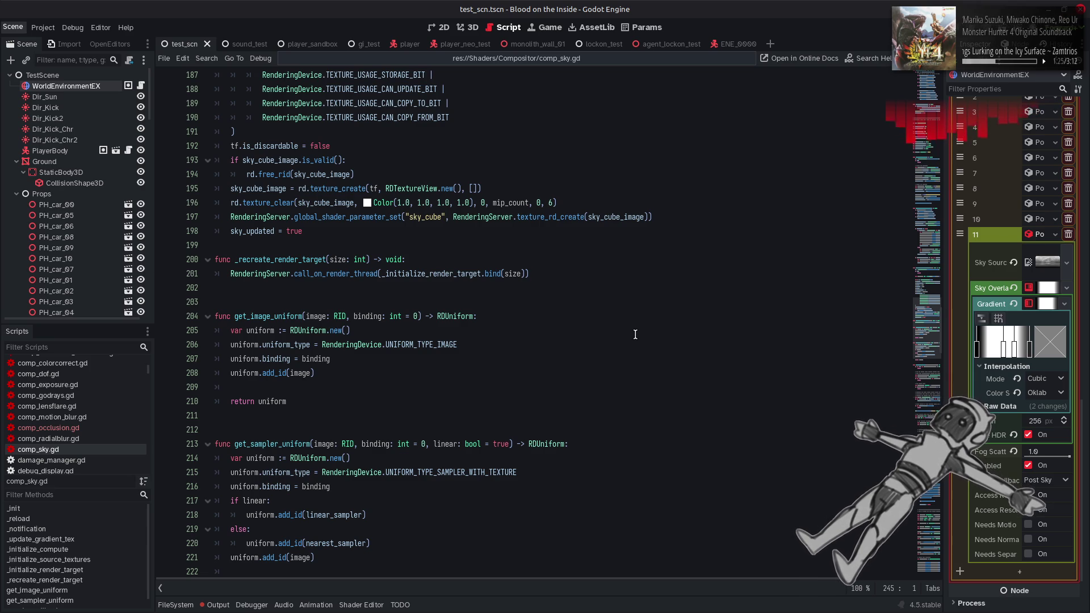
scroll(636, 334, "up", 1)
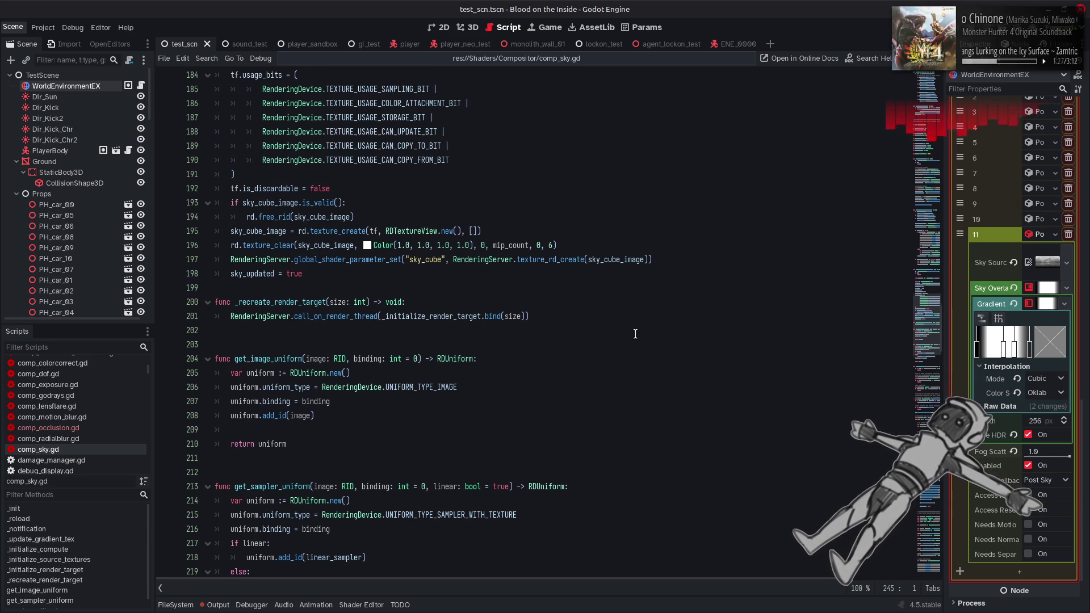
left_click(307, 373)
right_click(308, 373)
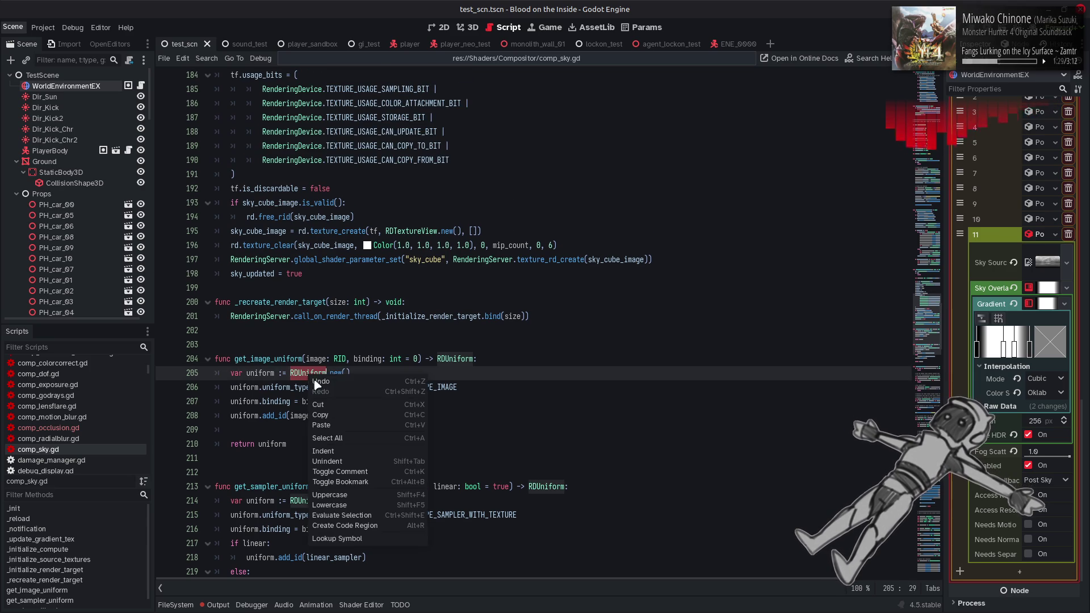
left_click(363, 540)
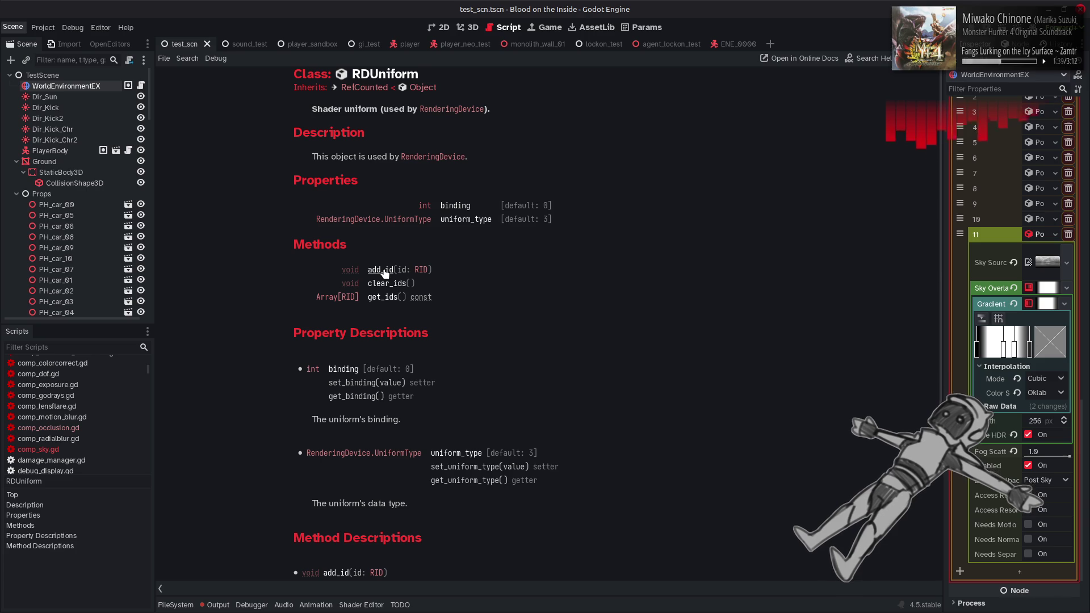
scroll(384, 273, "down", 4)
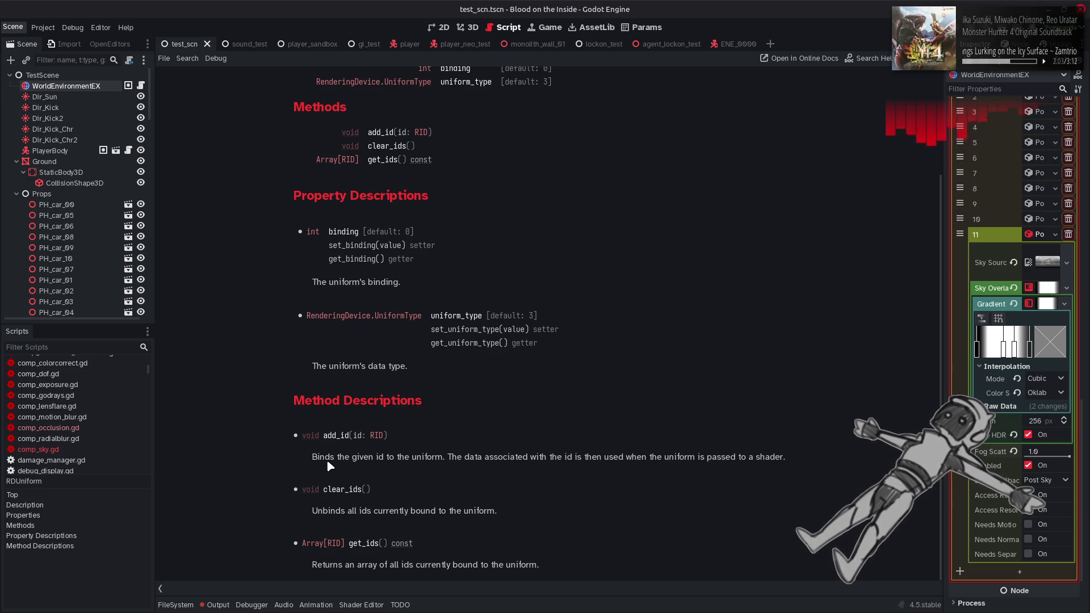
key("alt+Left")
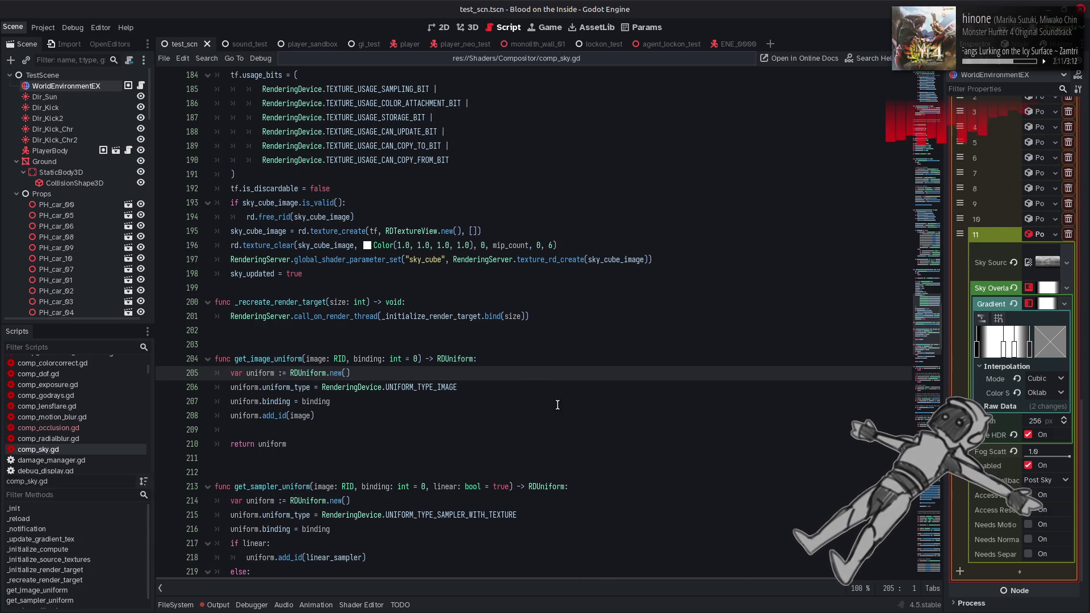
scroll(554, 401, "up", 2)
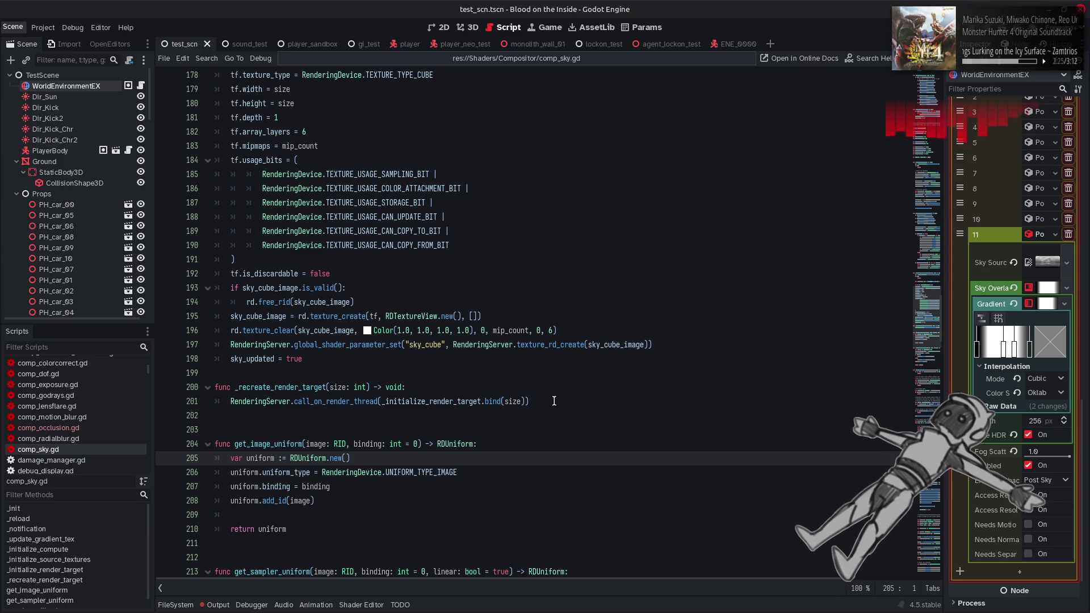
scroll(554, 401, "up", 3)
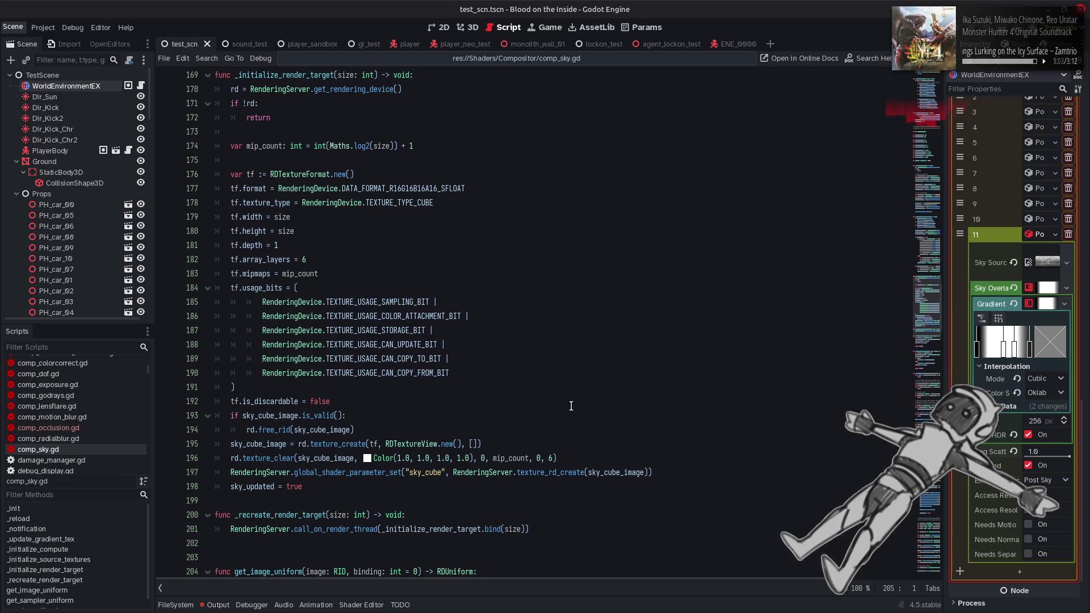
key("alt+Left")
key("alt+Right")
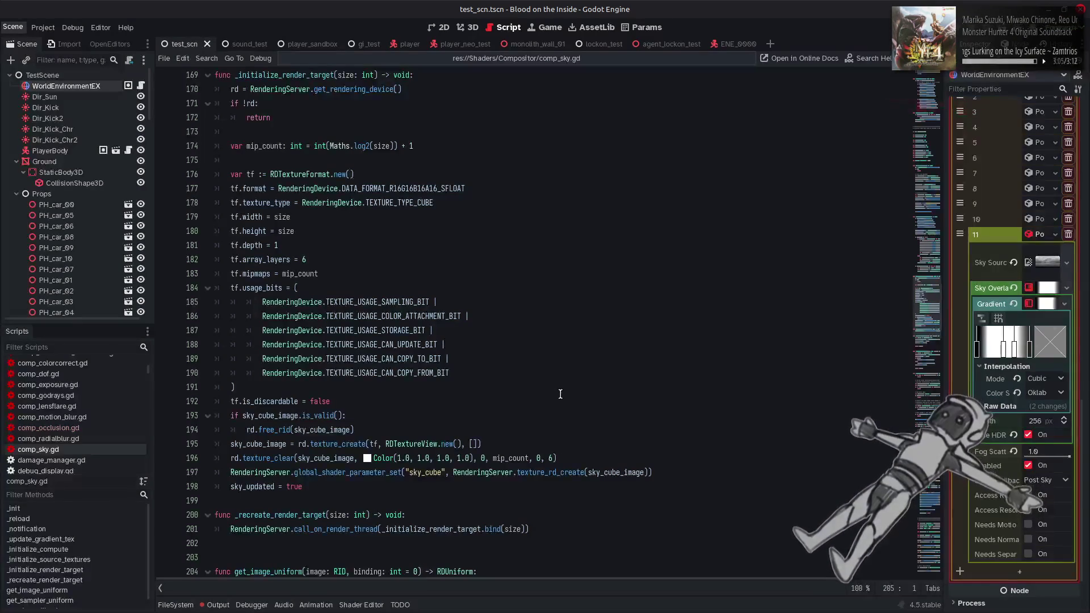
Look up texture_create on line 195 via Lookup Symbol in the RenderingDevice docs.
double_click(321, 444)
right_click(320, 444)
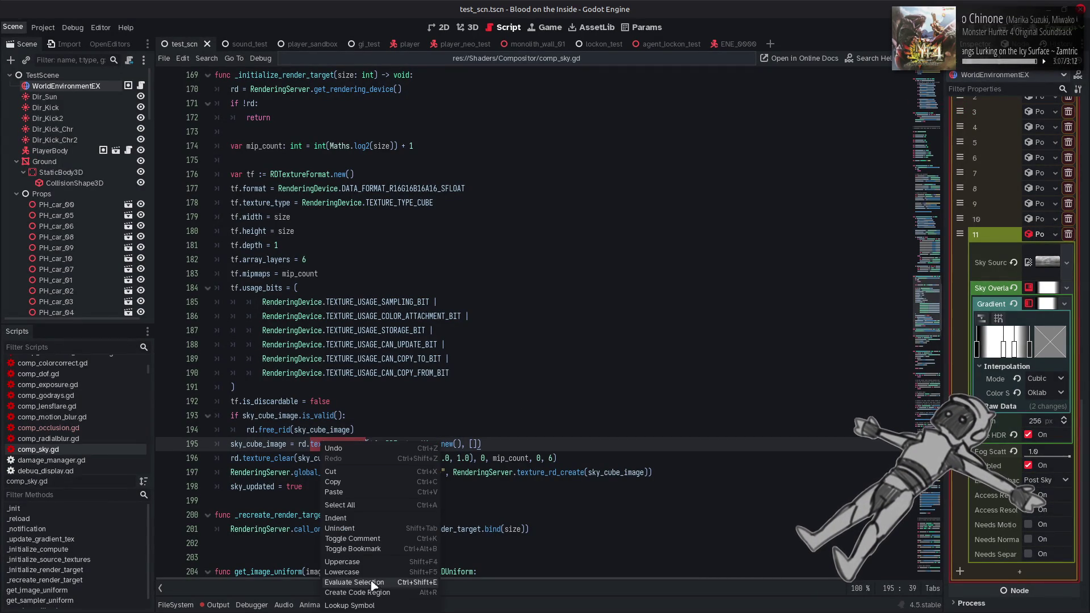
left_click(363, 606)
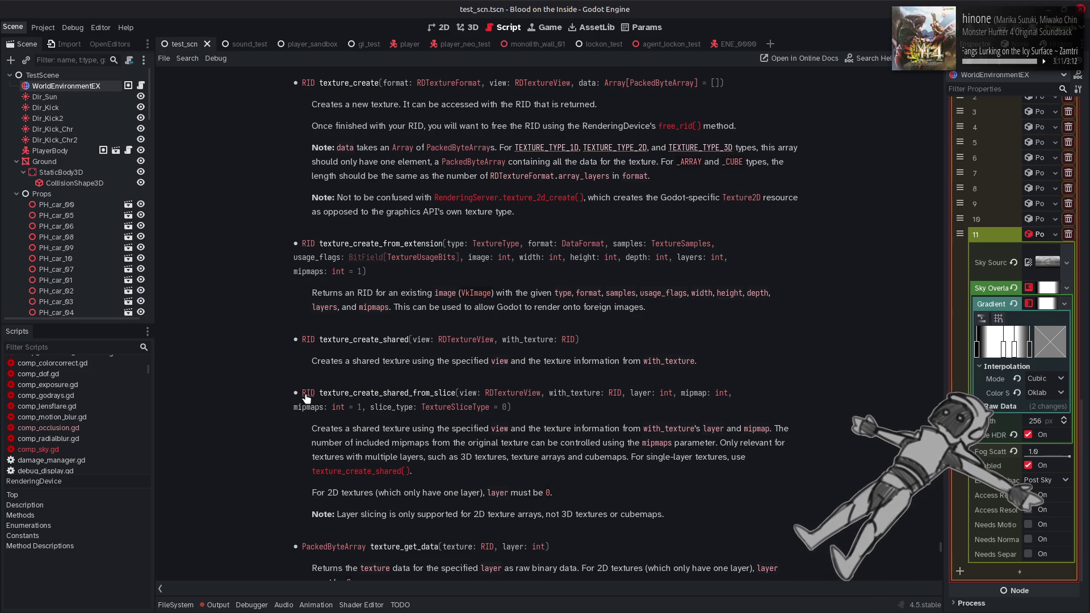
Highlight the texture_create_shared_from_slice signature and its note limiting layer slicing to 2D arrays.
left_click_drag(318, 394, 543, 405)
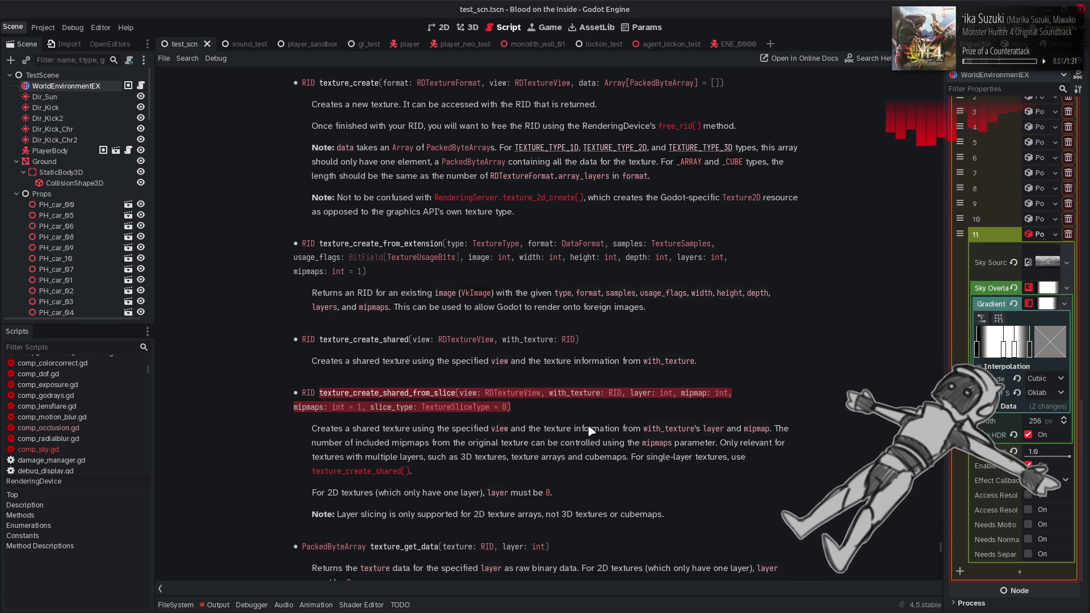
left_click(582, 406)
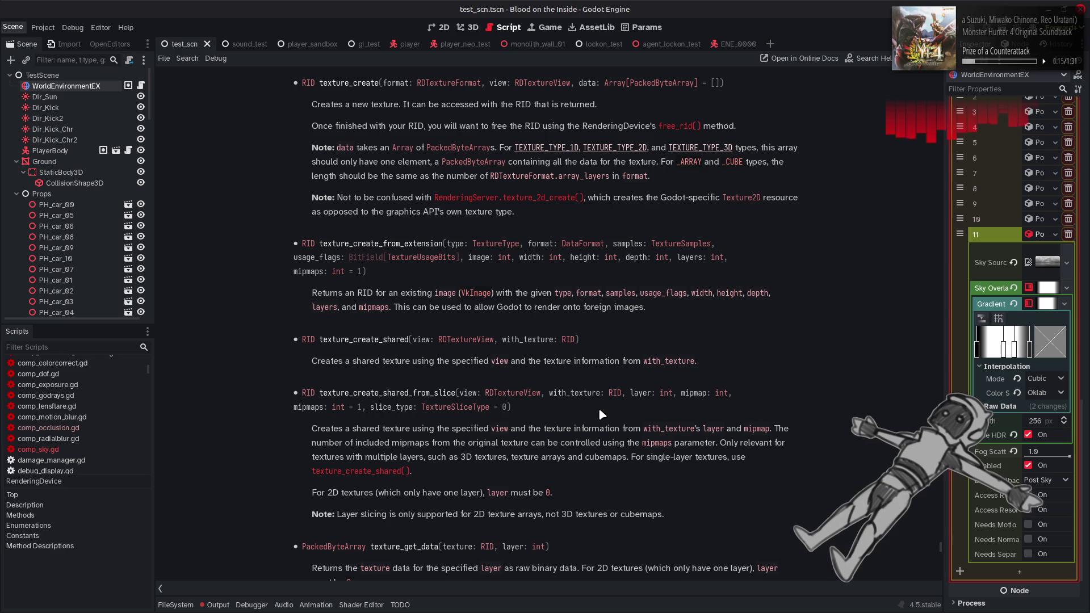
left_click_drag(346, 514, 668, 514)
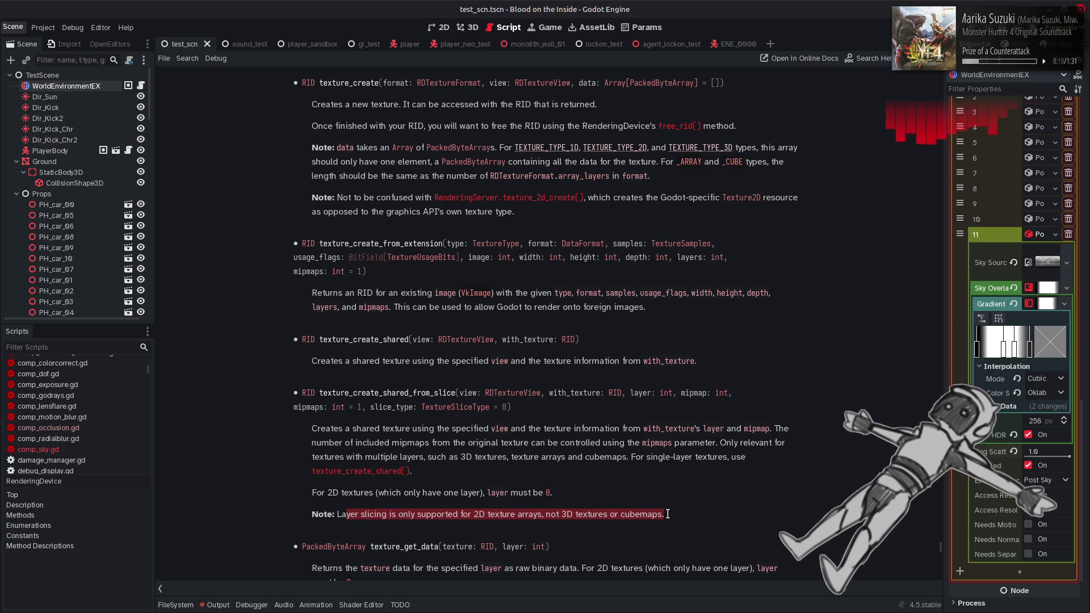
left_click(591, 478)
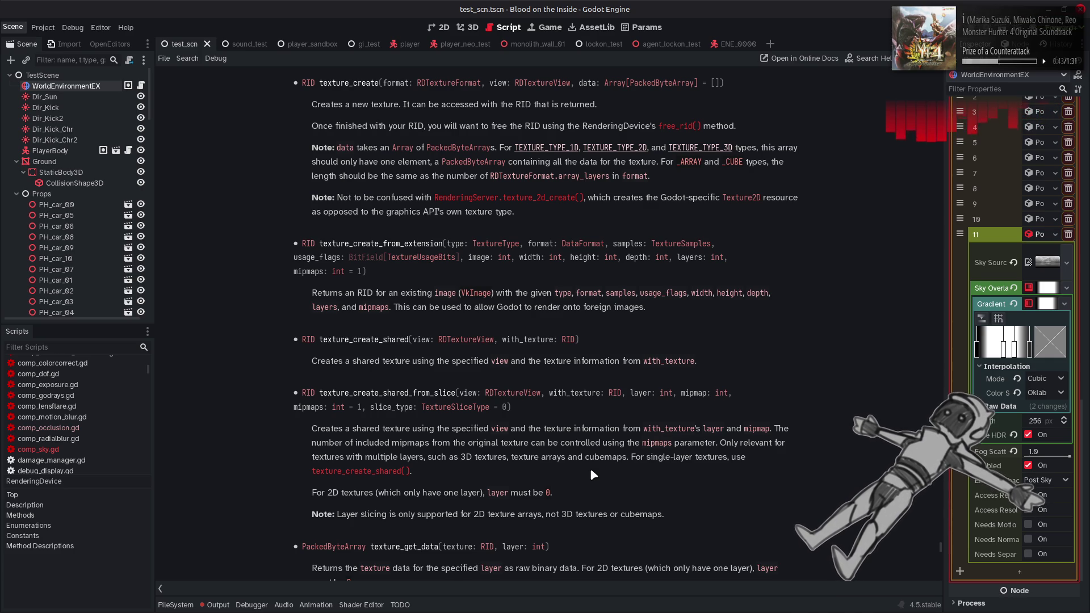
scroll(591, 472, "down", 4)
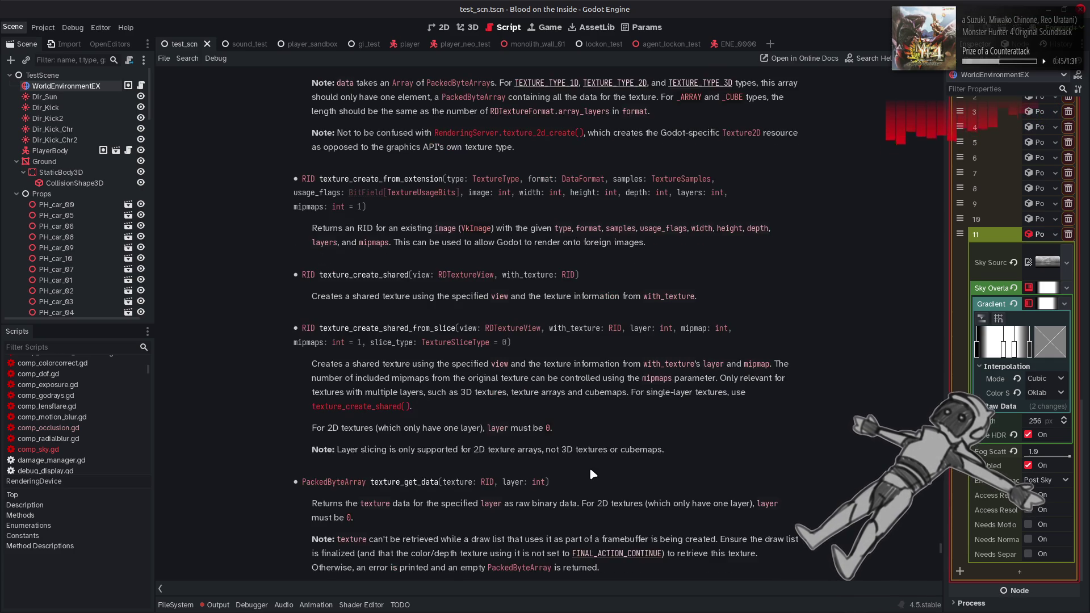
scroll(591, 473, "down", 6)
scroll(592, 473, "down", 6)
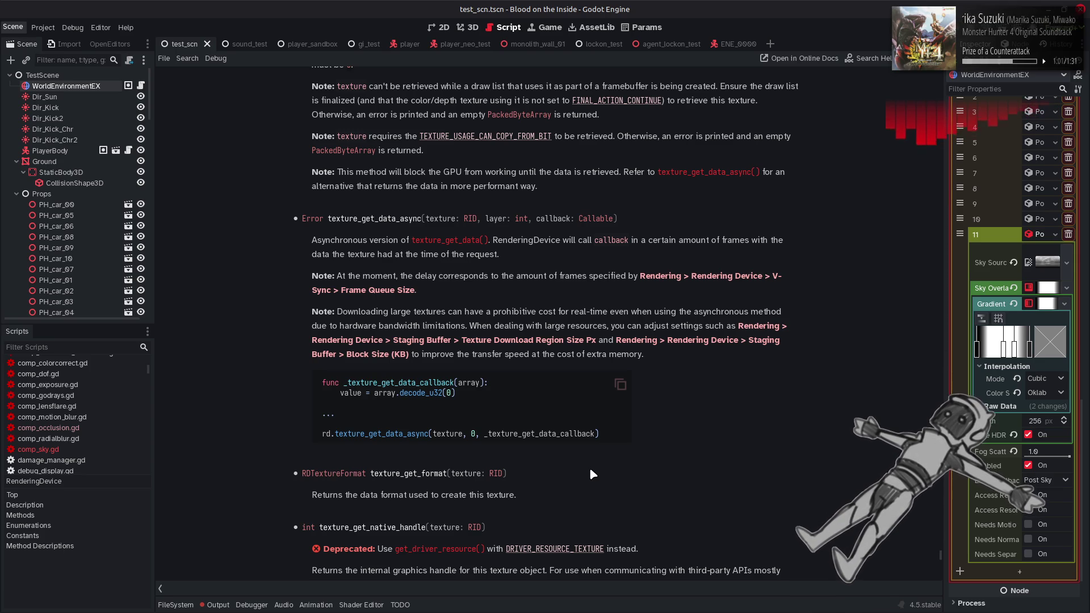
scroll(592, 473, "down", 5)
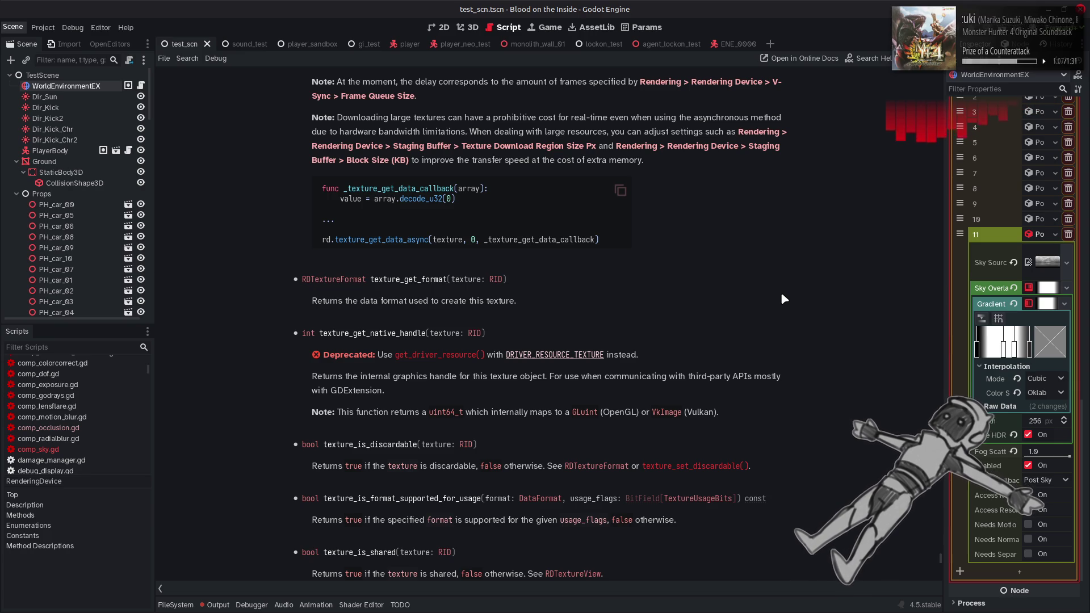
scroll(783, 299, "down", 3)
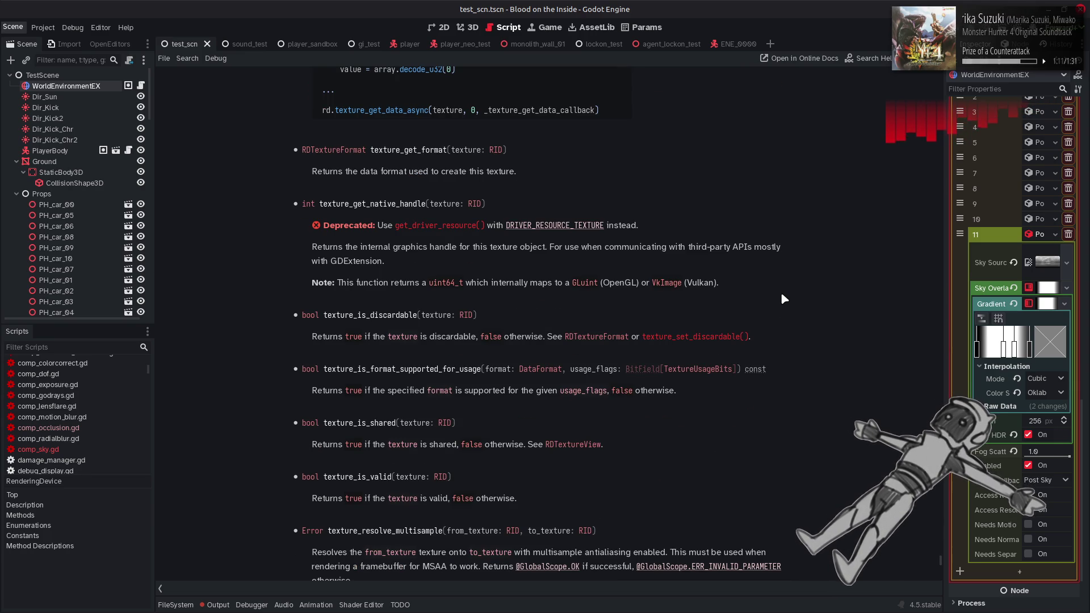
scroll(784, 299, "down", 4)
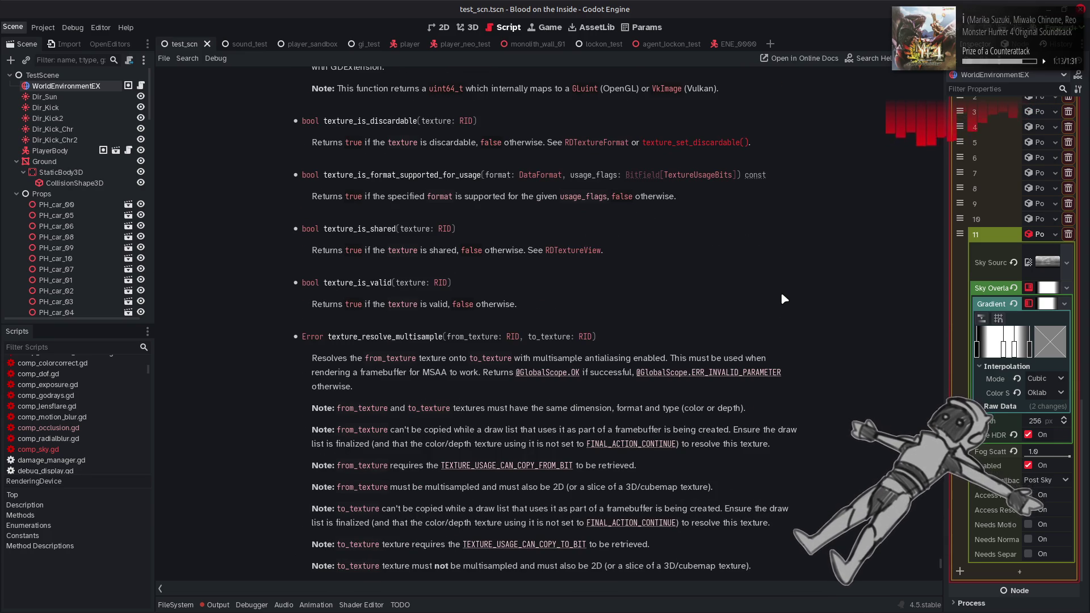
scroll(783, 296, "down", 3)
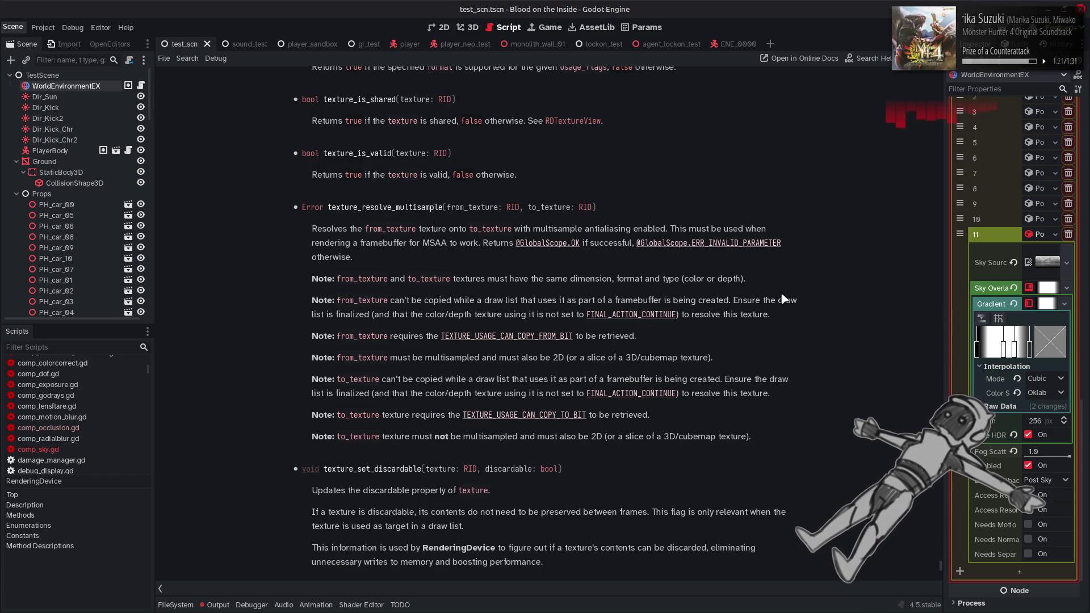
scroll(783, 299, "up", 4)
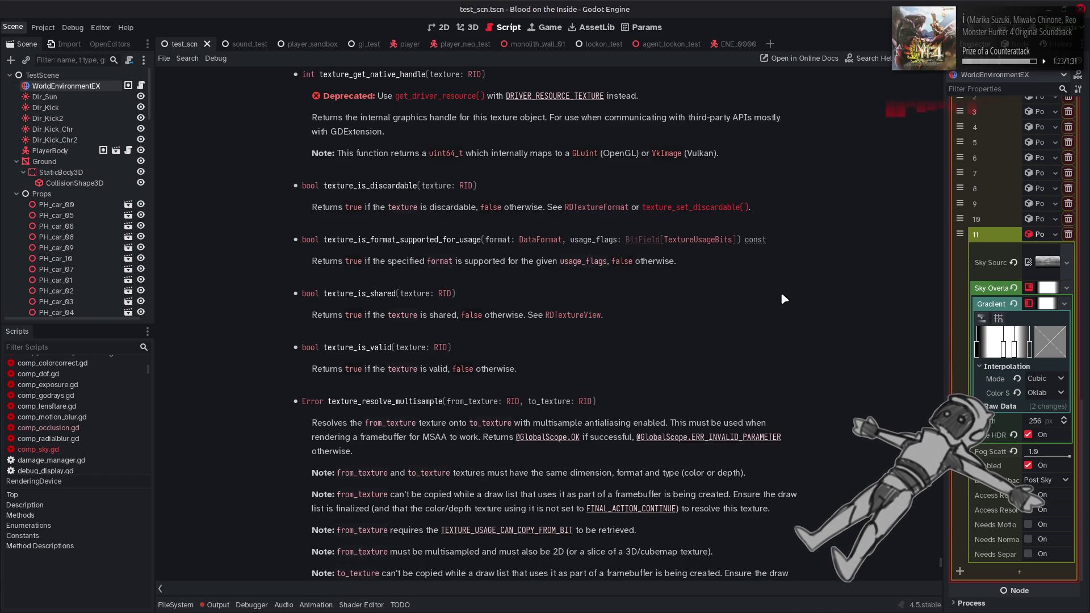
scroll(783, 297, "up", 8)
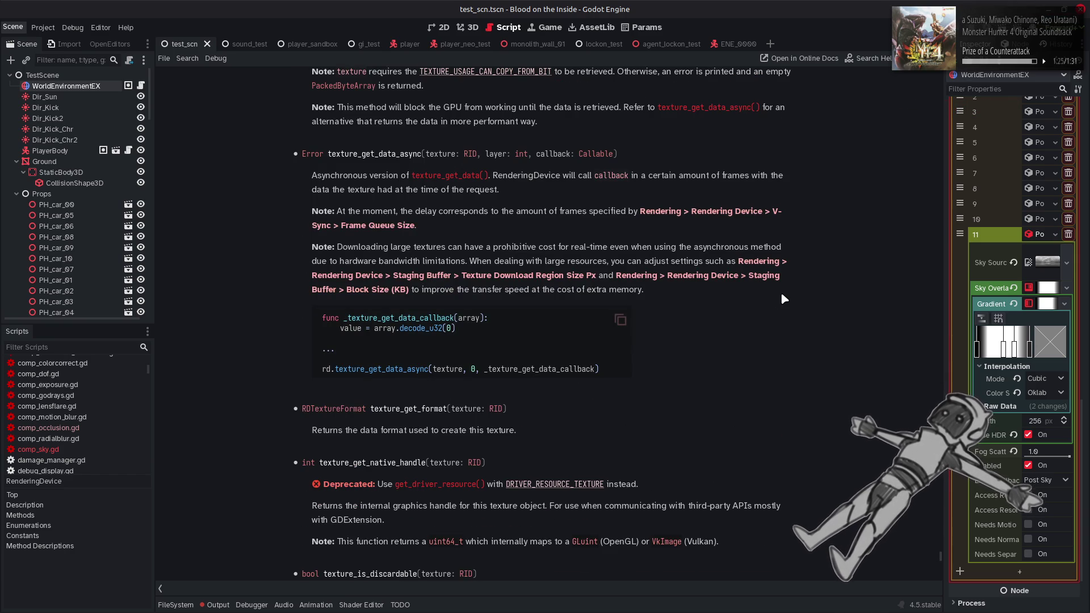
scroll(783, 296, "down", 9)
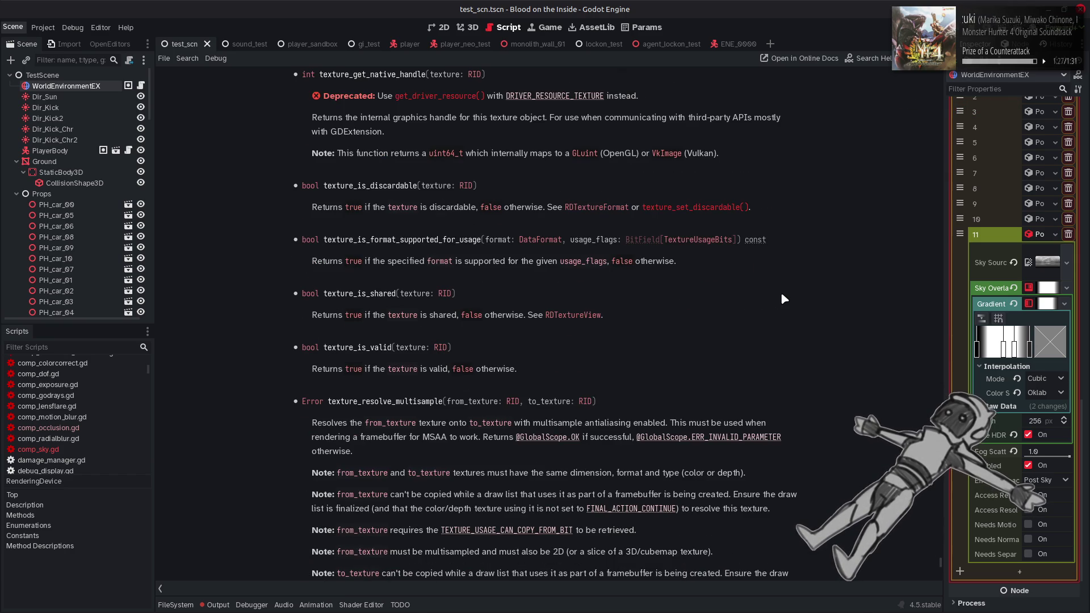
scroll(782, 296, "down", 3)
scroll(783, 299, "down", 4)
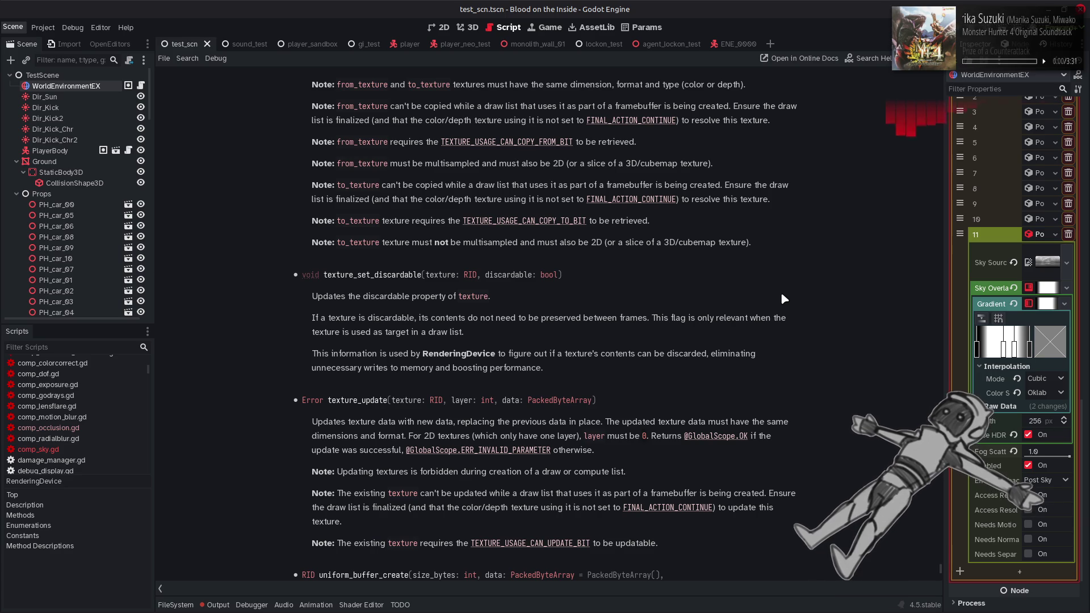
scroll(782, 299, "down", 4)
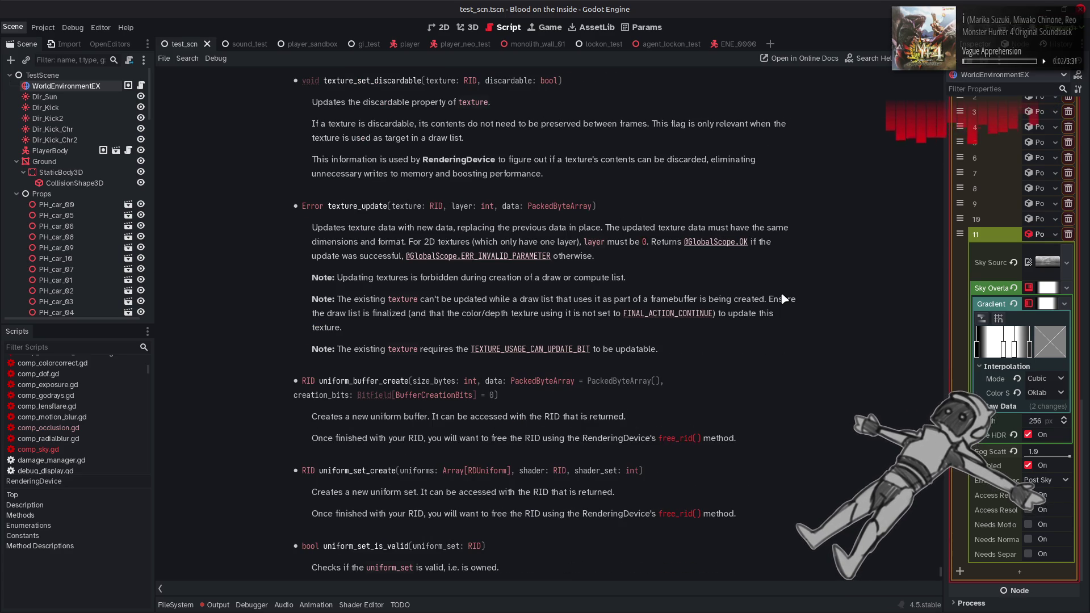
scroll(783, 298, "up", 4)
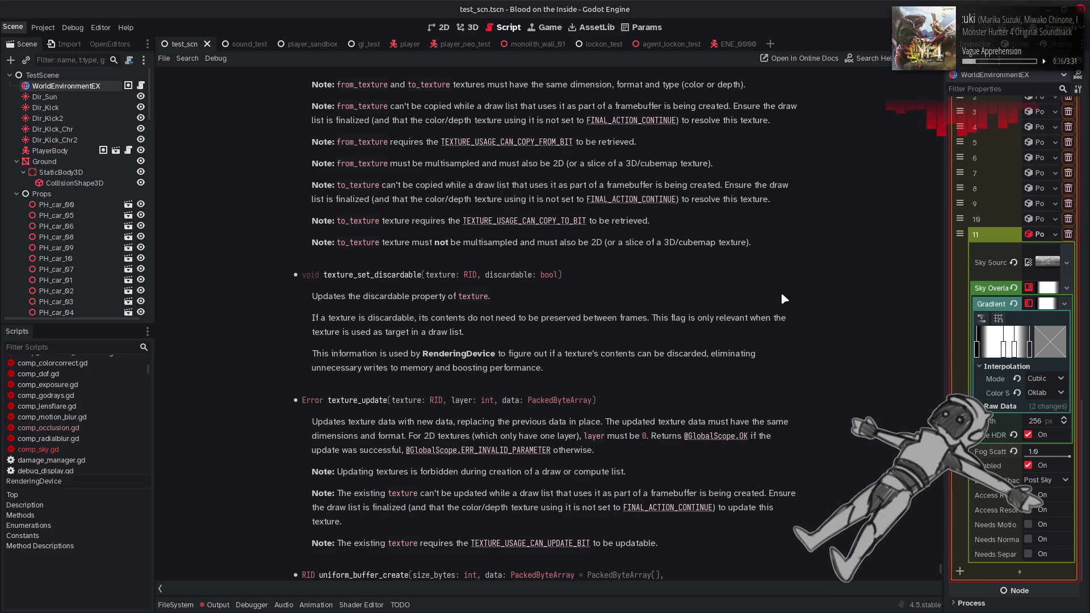
scroll(784, 298, "up", 3)
scroll(783, 298, "up", 3)
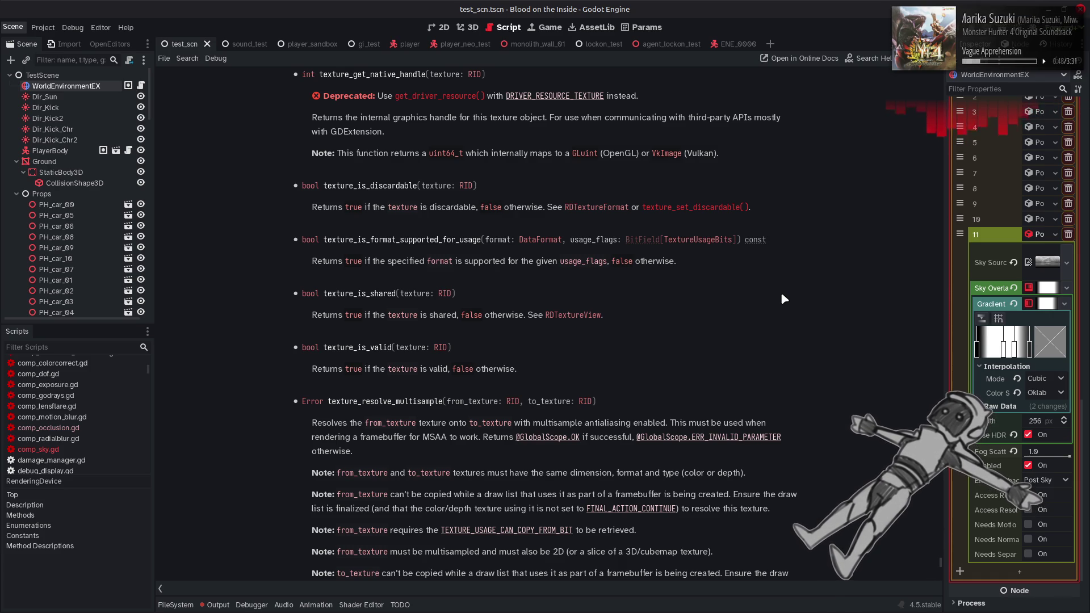
scroll(782, 294, "down", 10)
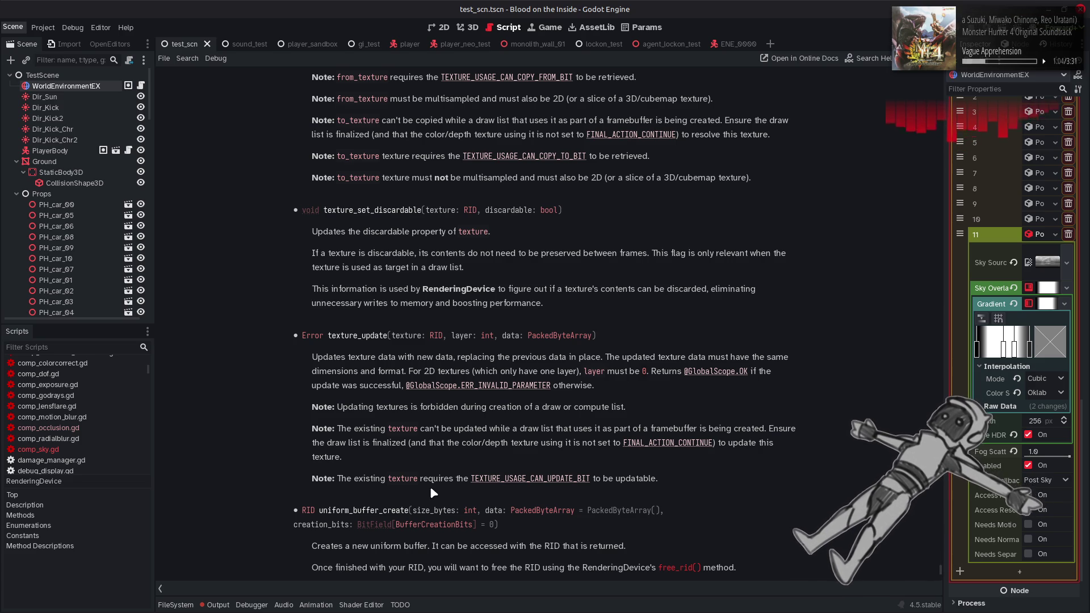
left_click(210, 599)
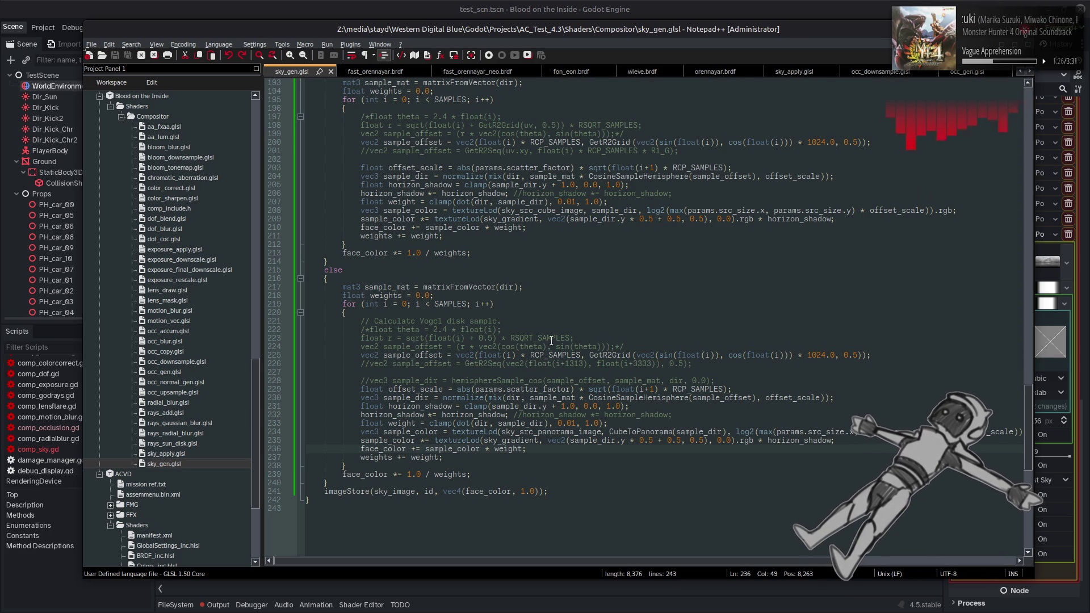
key("alt+Tab")
scroll(690, 321, "up", 5)
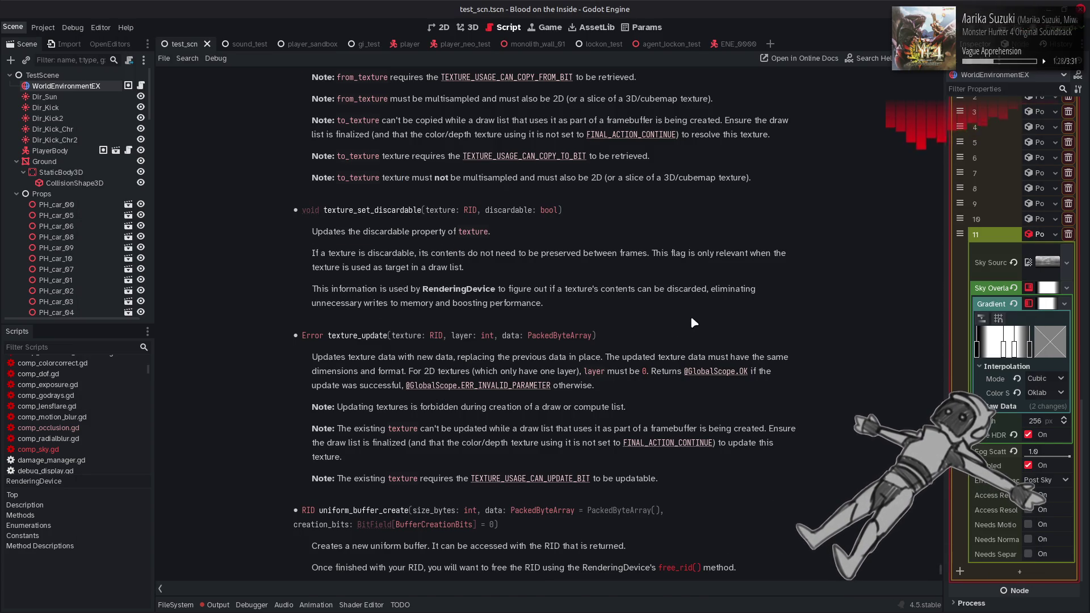
Scroll through the RenderingDevice texture methods and follow texture_buffer_create's DataFormat link to the enum.
scroll(692, 319, "up", 2)
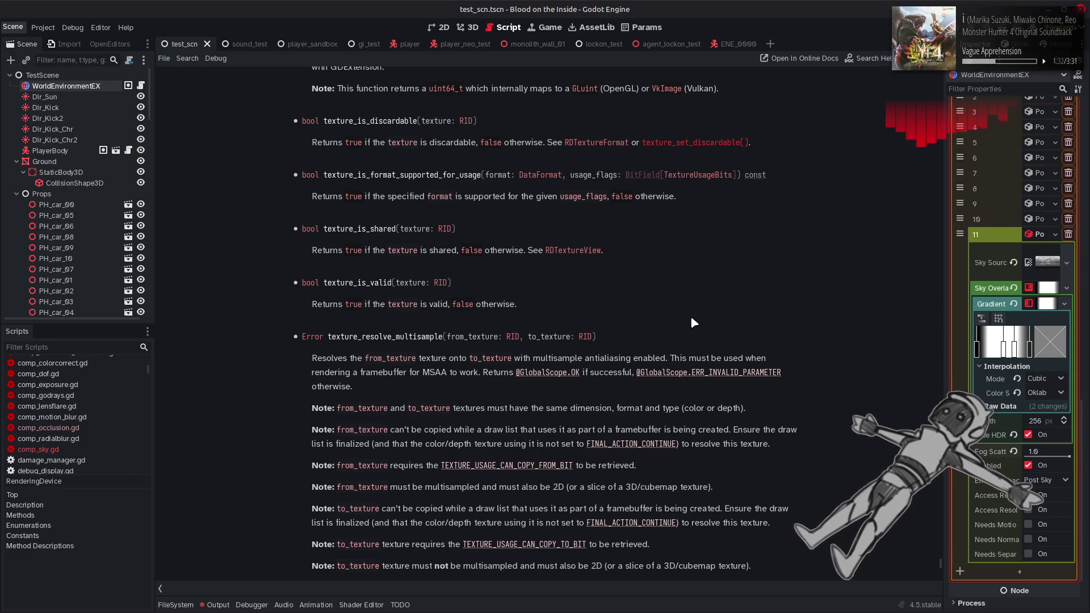
scroll(692, 321, "up", 3)
scroll(692, 321, "up", 3)
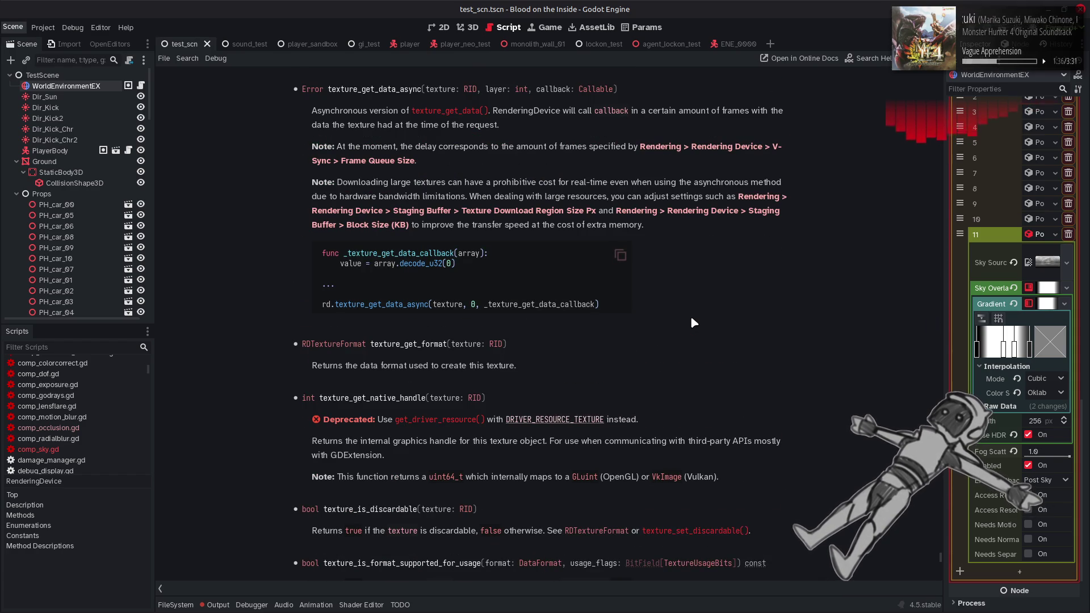
scroll(693, 322, "up", 3)
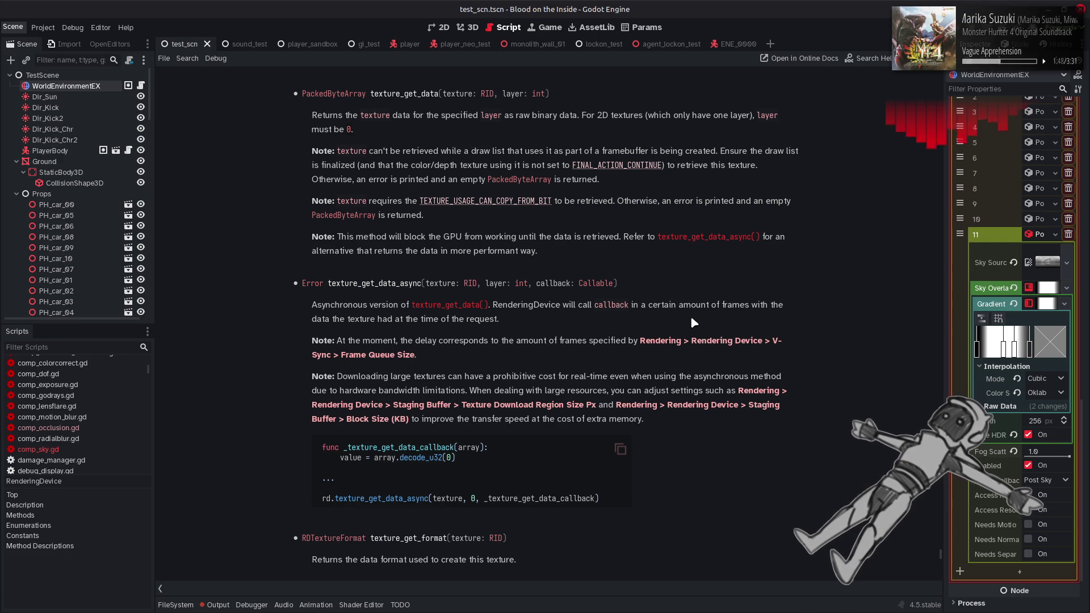
scroll(691, 320, "up", 3)
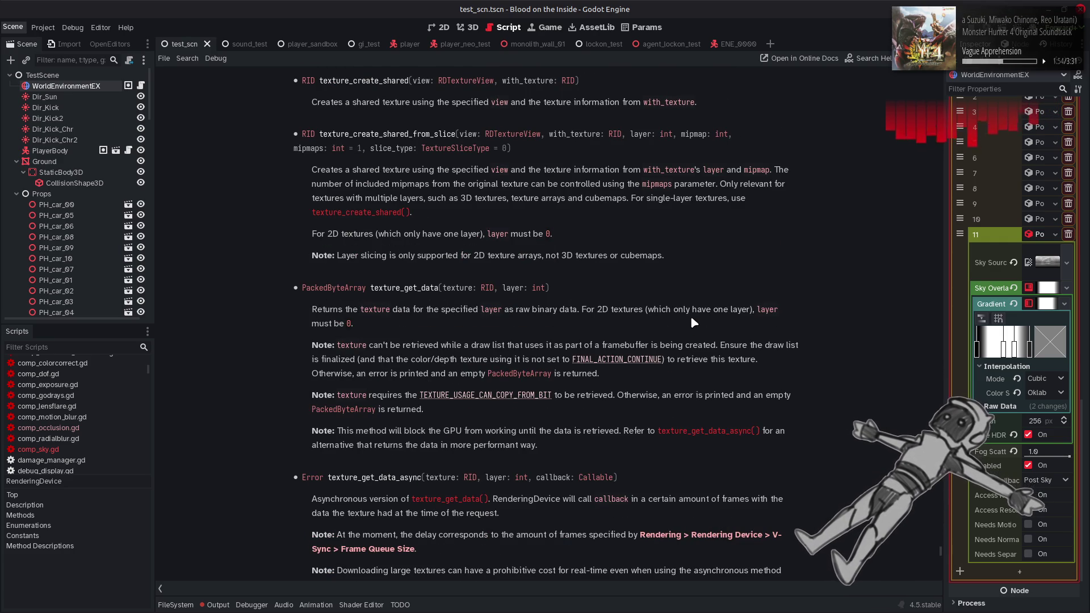
scroll(691, 323, "up", 3)
scroll(691, 322, "up", 3)
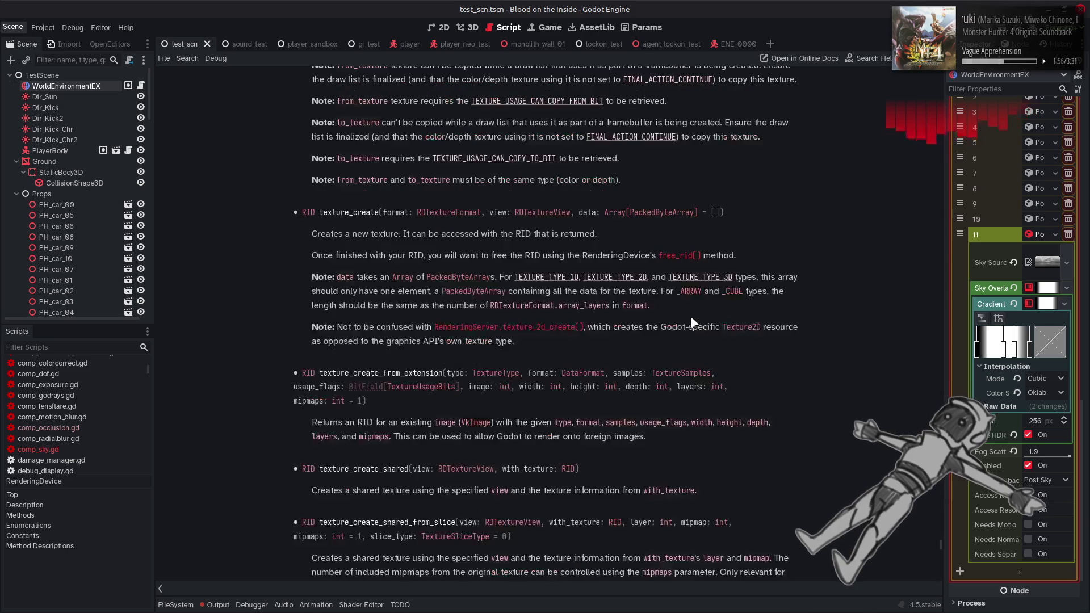
scroll(692, 322, "up", 3)
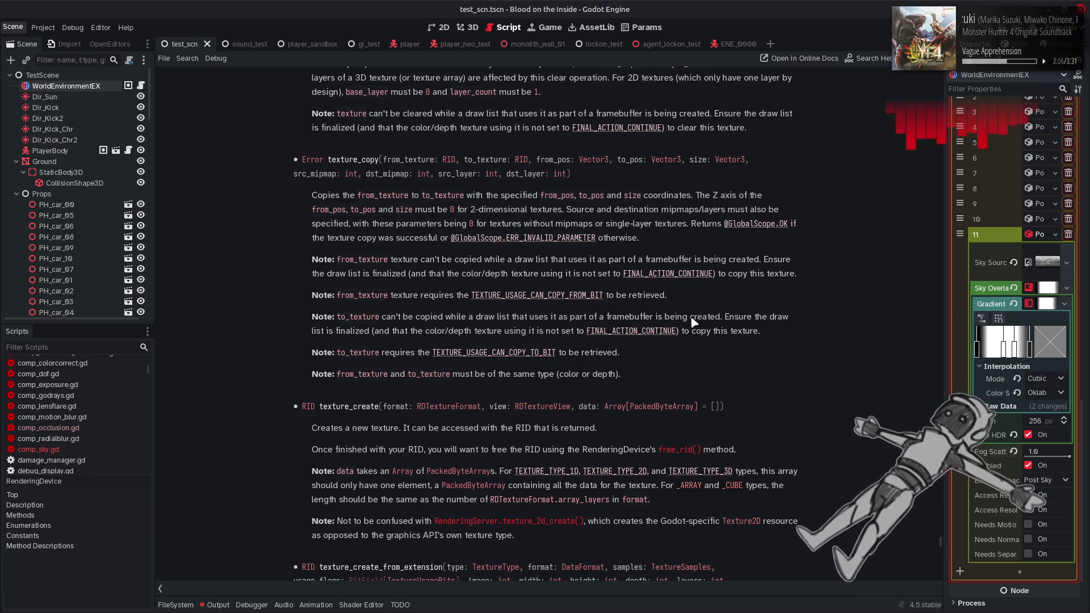
scroll(693, 322, "up", 3)
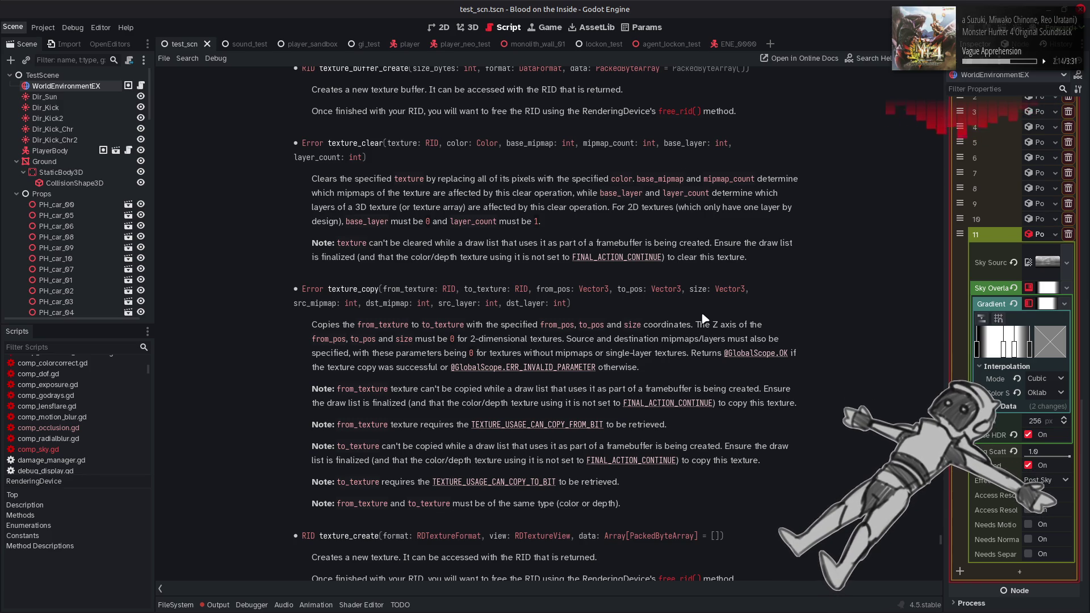
scroll(706, 318, "up", 1)
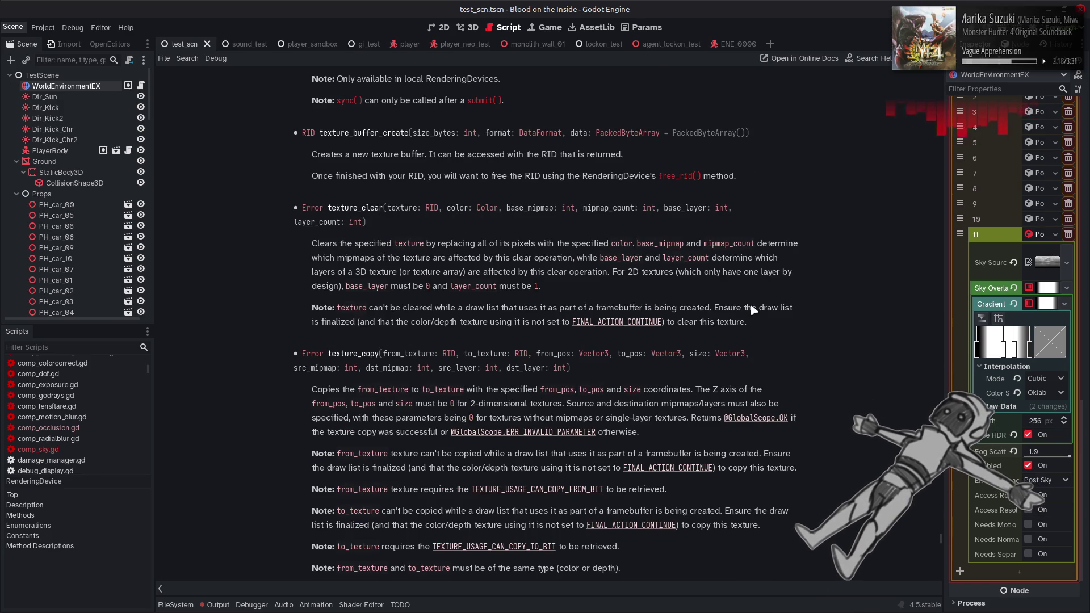
scroll(795, 311, "down", 1)
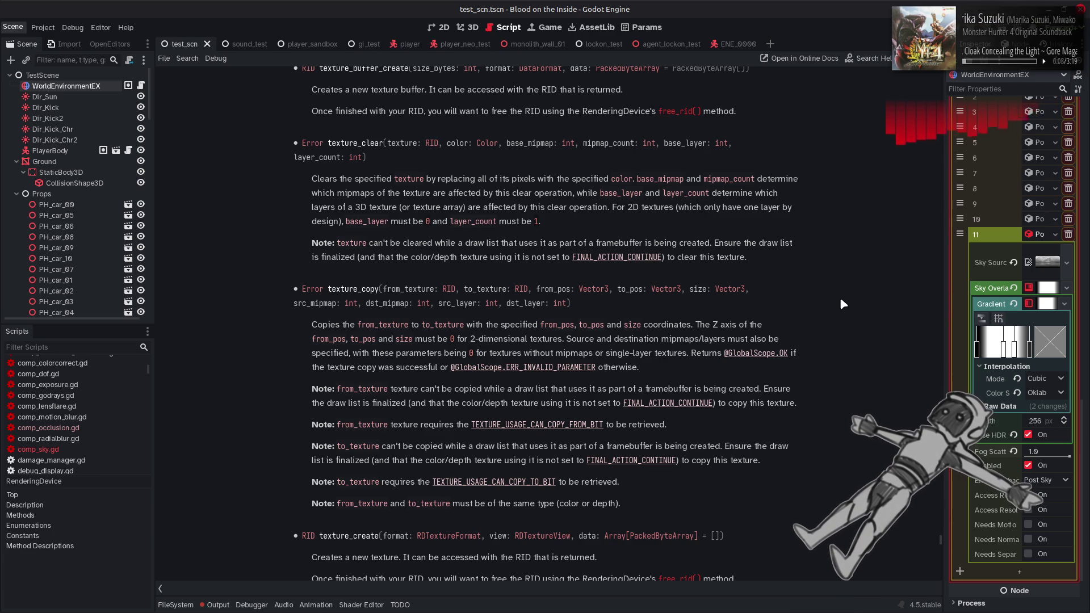
scroll(841, 299, "up", 1)
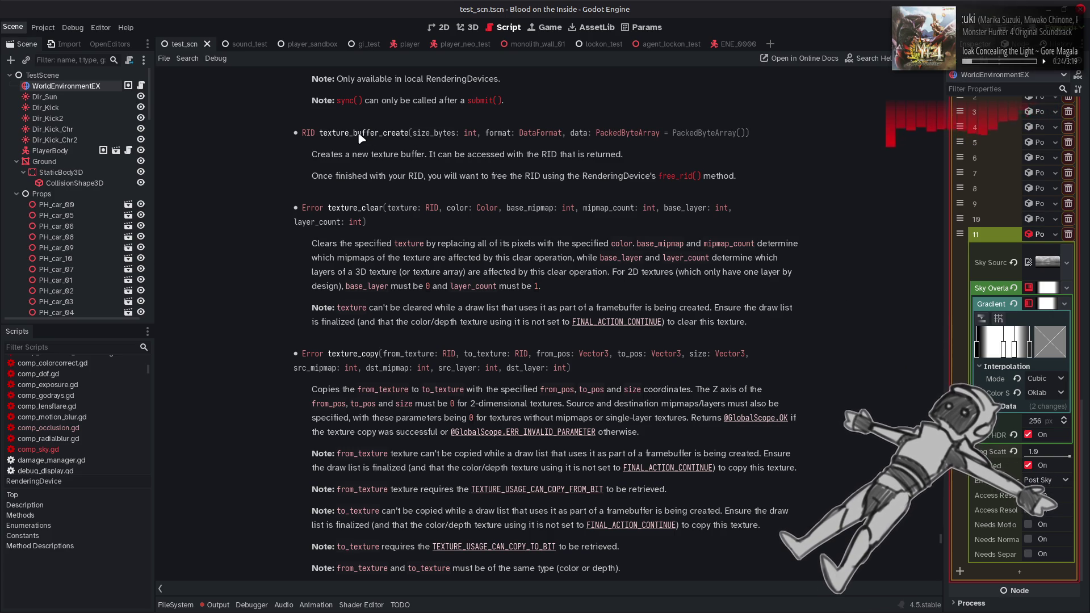
scroll(360, 136, "up", 2)
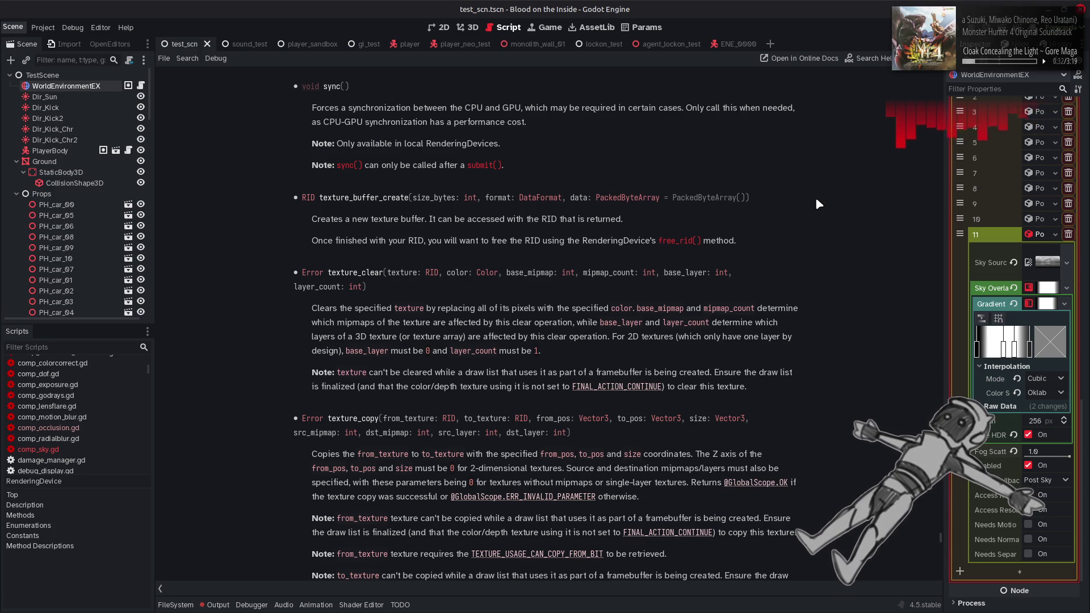
scroll(817, 199, "down", 4)
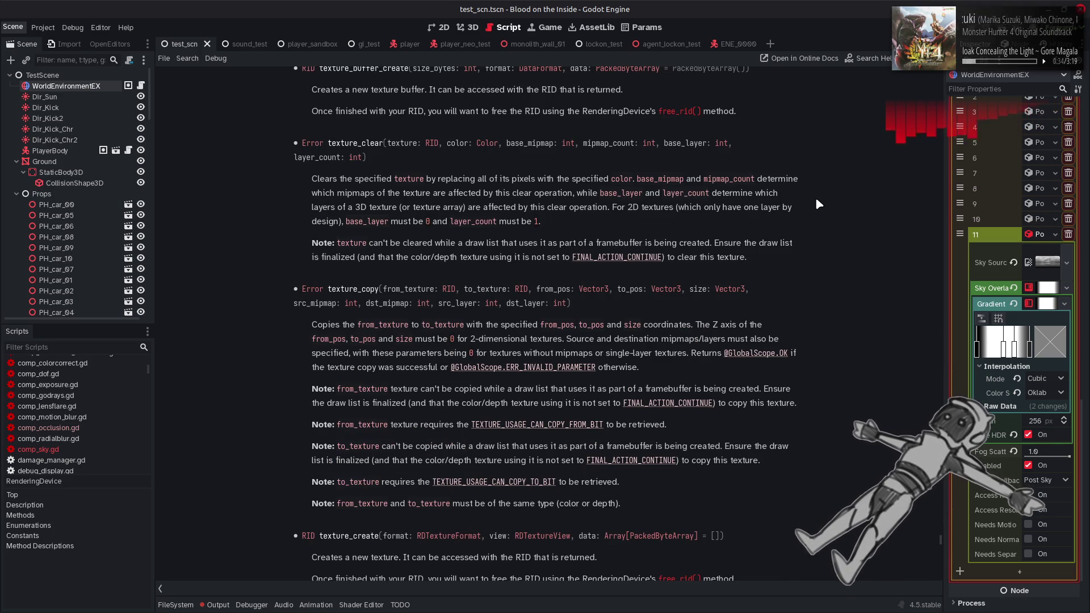
scroll(817, 199, "up", 2)
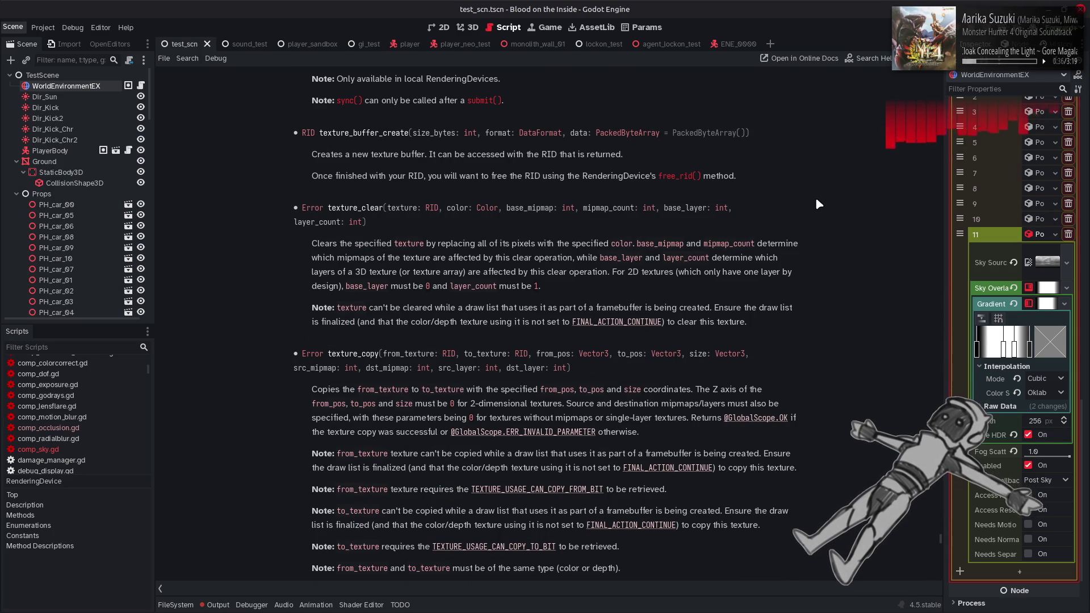
scroll(816, 199, "down", 2)
scroll(816, 199, "up", 2)
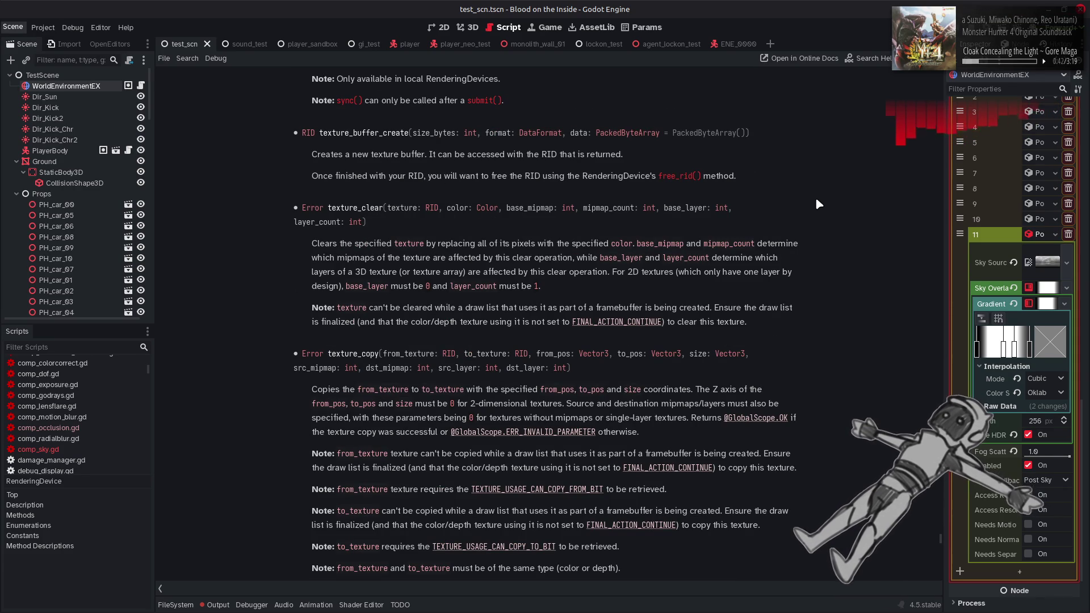
scroll(817, 198, "down", 2)
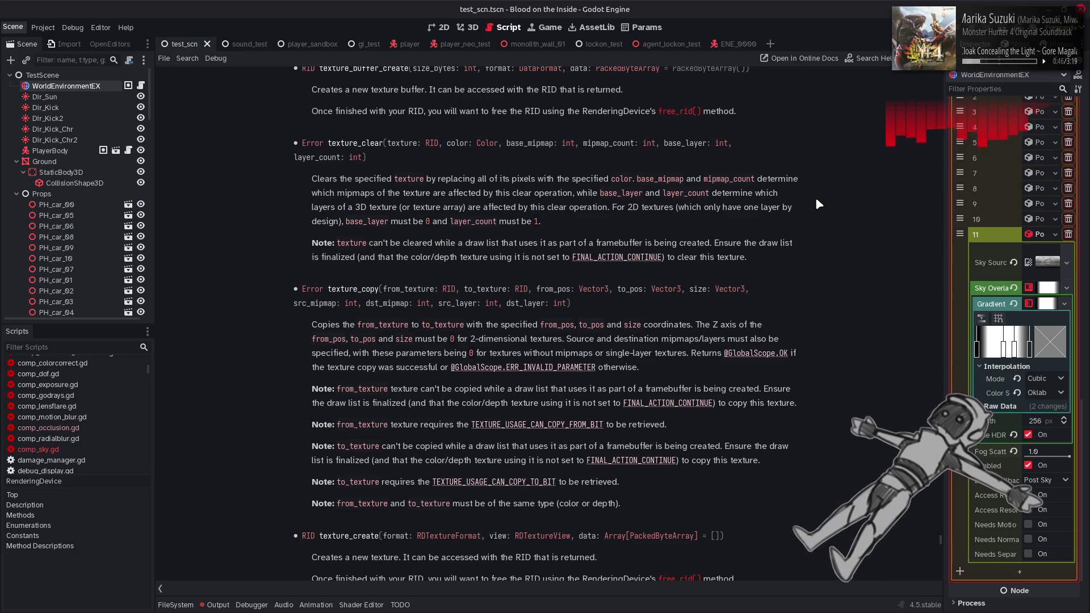
scroll(817, 199, "up", 2)
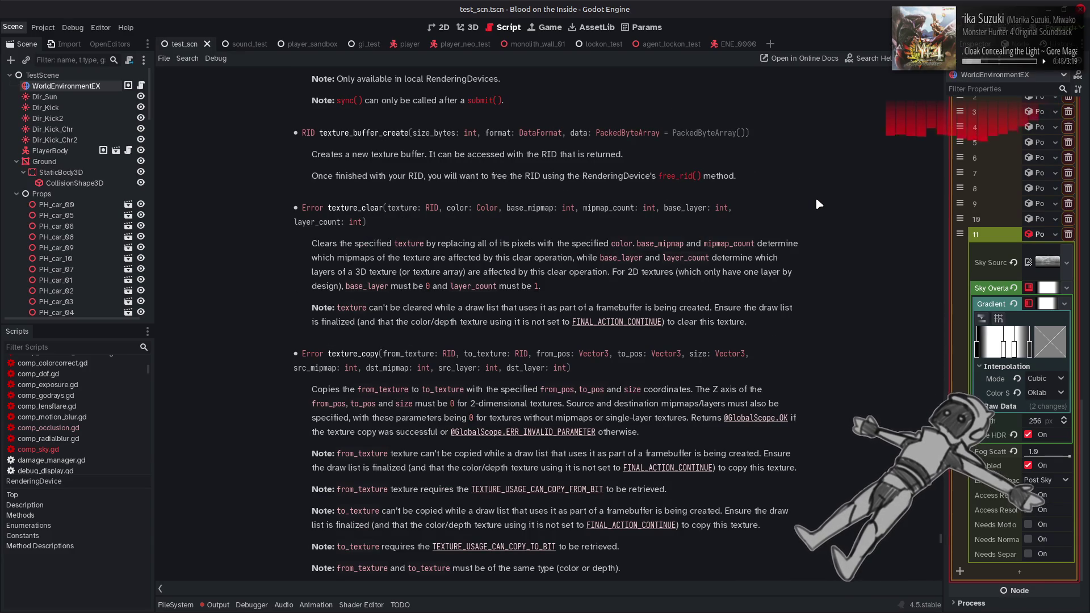
left_click(541, 134)
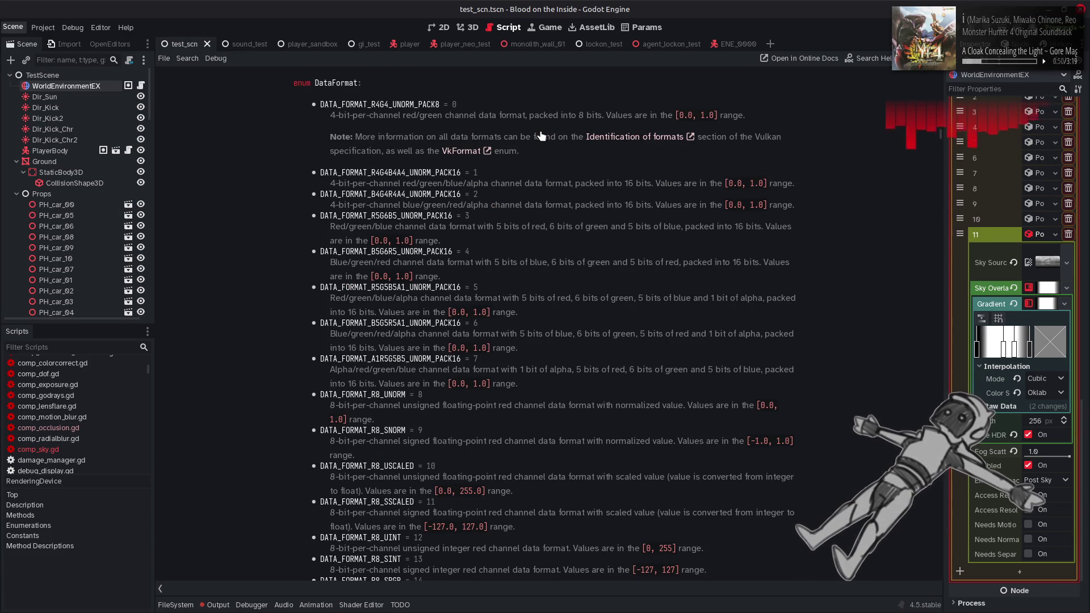
Go back from the DataFormat docs to comp_sky.gd at line 195.
key("alt+Left")
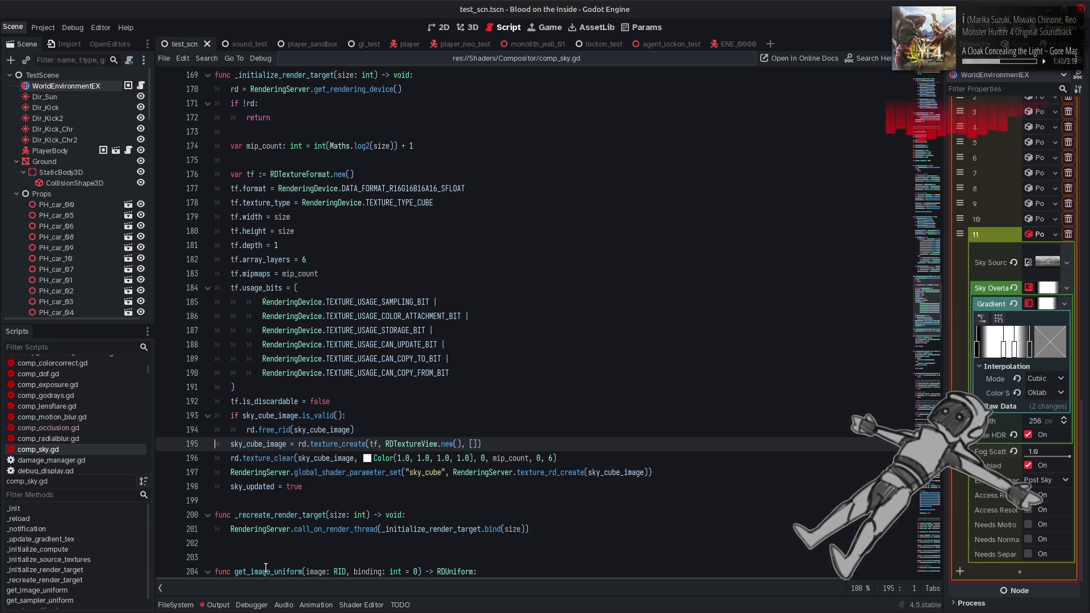
left_click(216, 604)
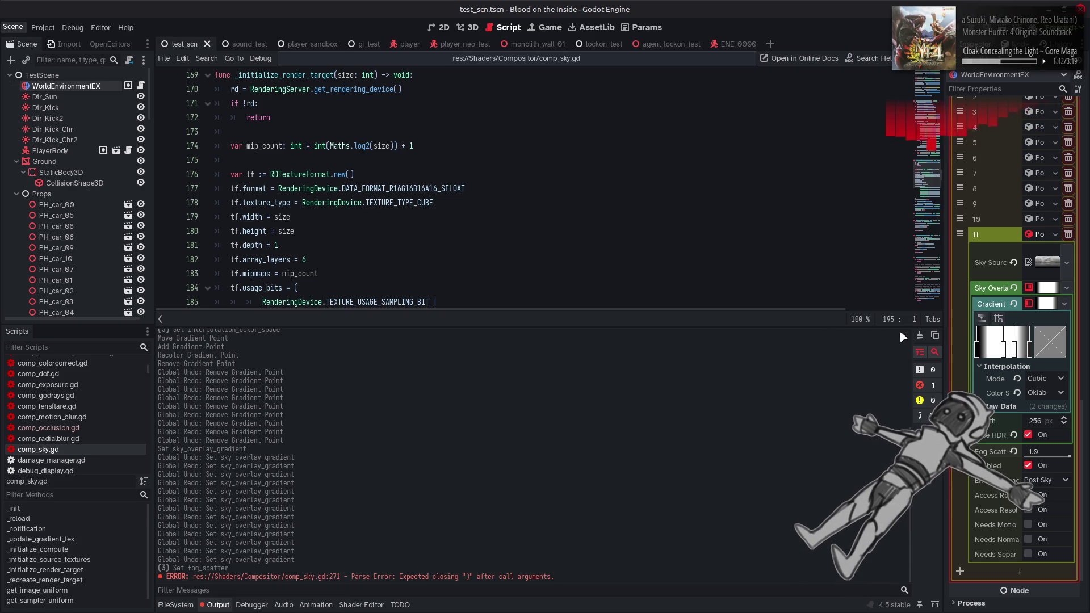
left_click(216, 604)
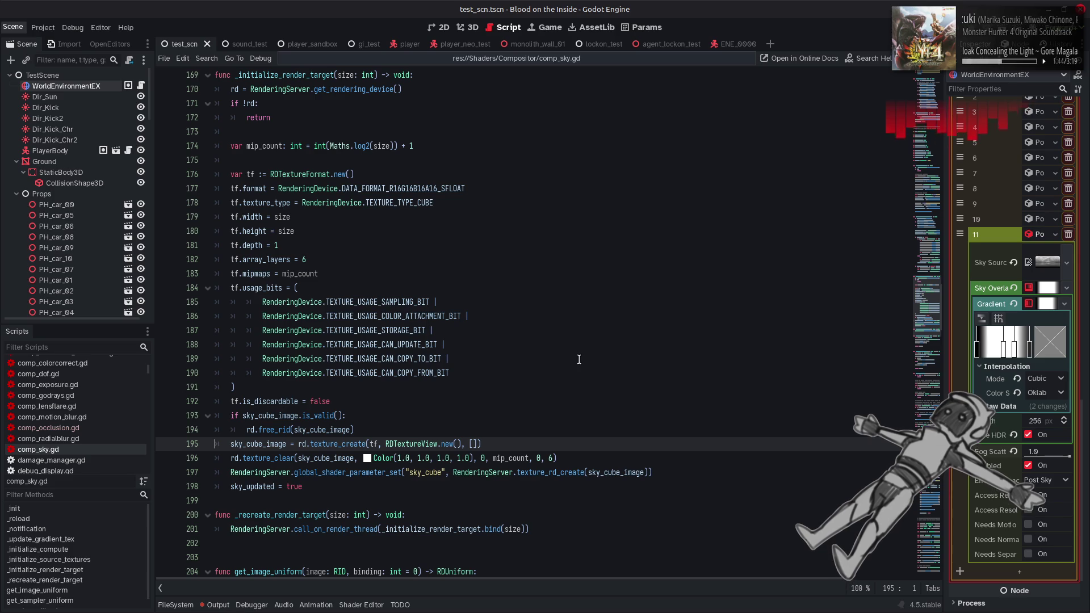
left_click(216, 605)
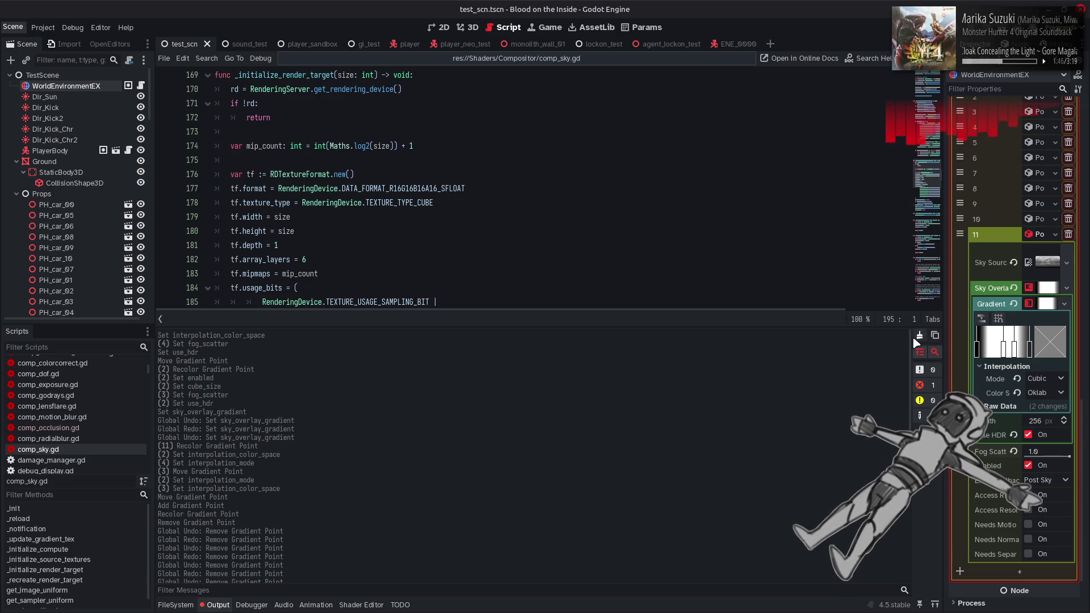
left_click(216, 605)
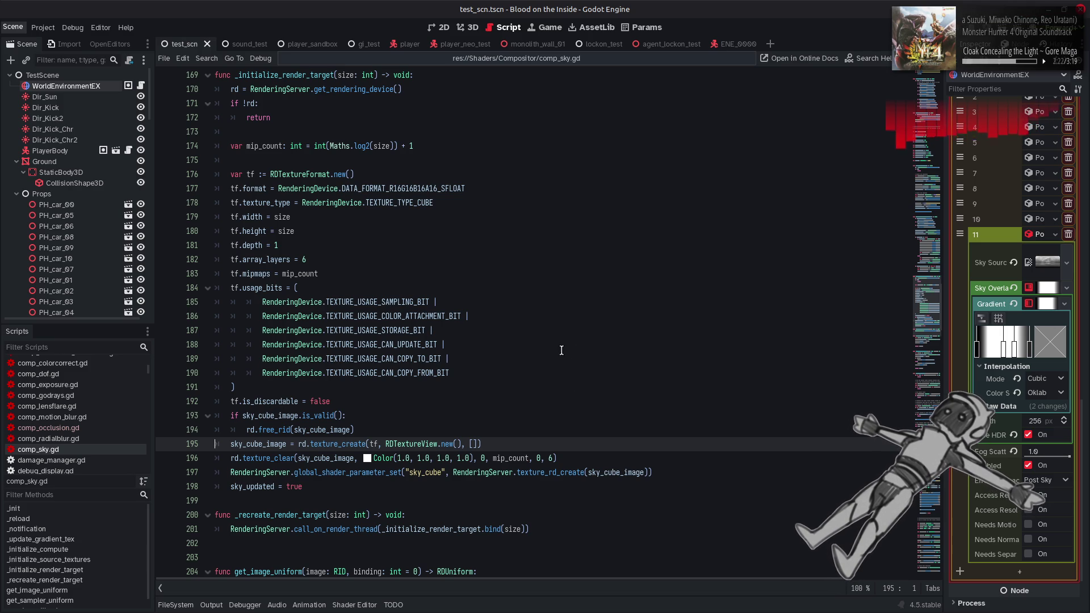
mouse_move(458, 193)
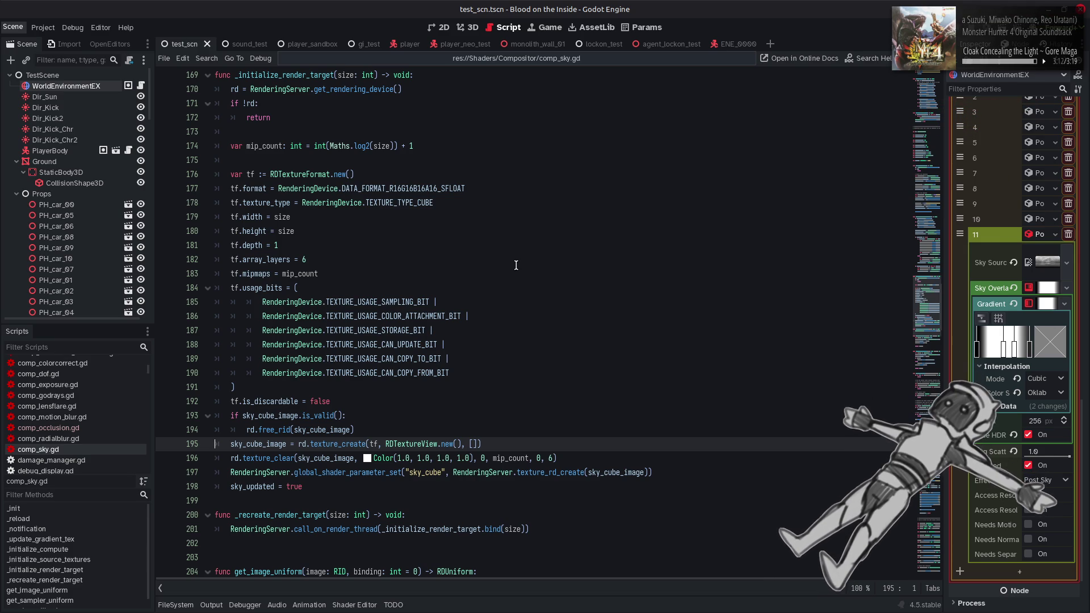
Open the taskbar's application launcher, showing categories and home folders.
left_click(16, 599)
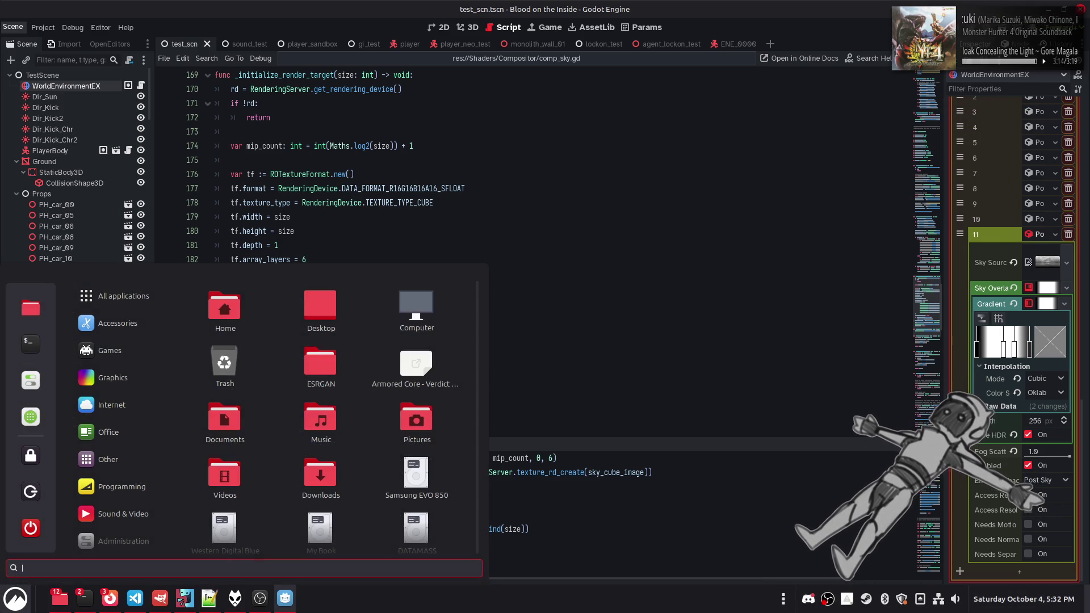
Switch off Night Light in System Settings and close the settings window.
left_click(31, 418)
left_click(570, 277)
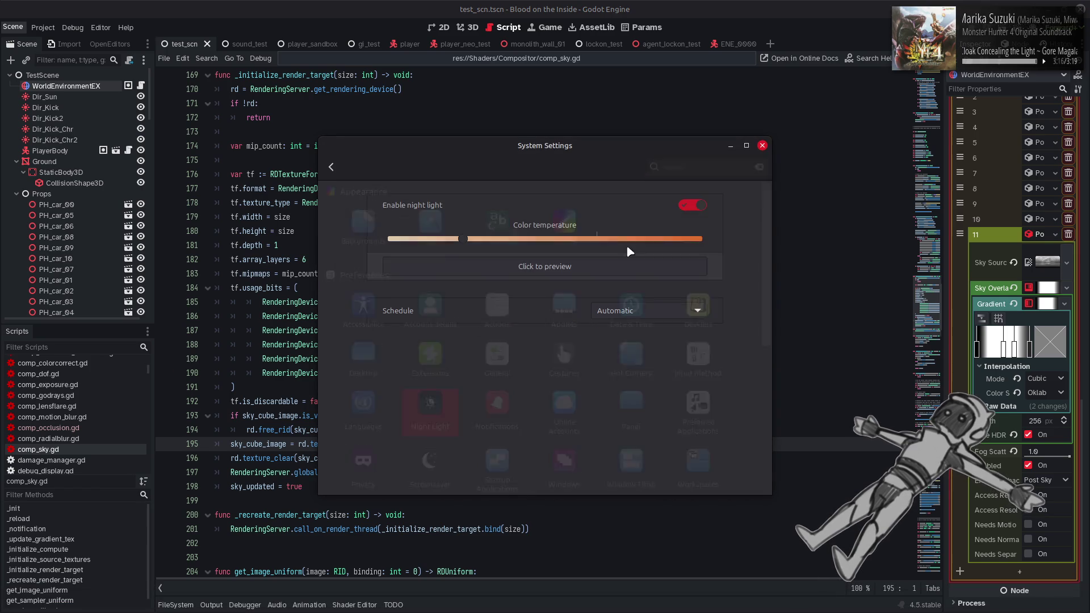
left_click(696, 208)
left_click(763, 145)
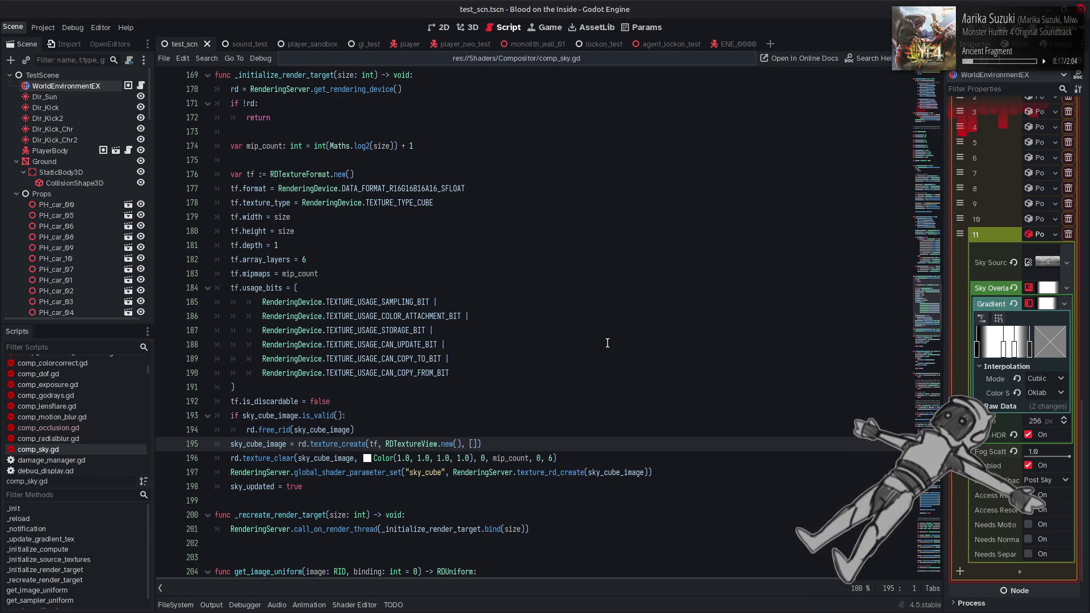
Copy the sky cube texture format, creation and clearing code from lines 176–196.
left_click(569, 459)
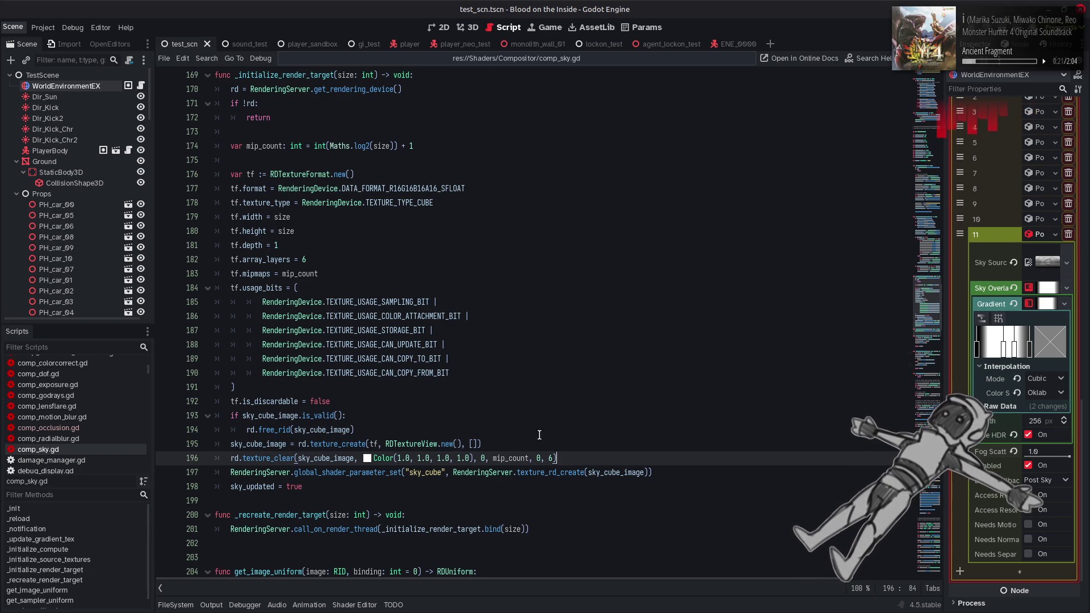
key("shift+Up")
key("shift+Up")
key("shift+Up")
key("shift+Home")
left_click(570, 279)
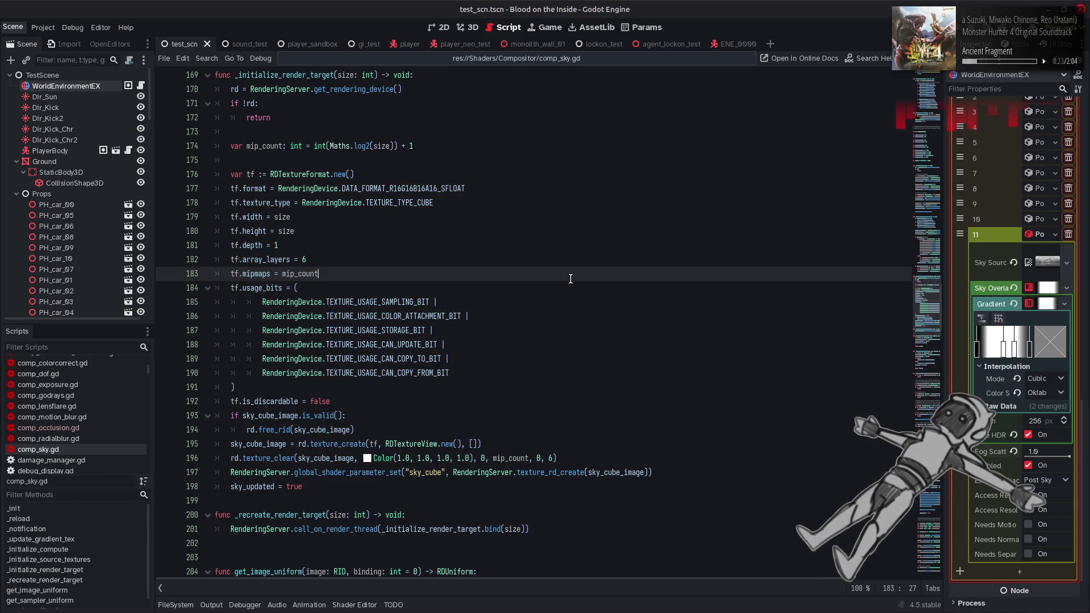
Paste the code on a new line at 271 in the sky_updated block and indent it two levels.
key("Page_Down")
key("Page_Down")
key("Page_Down")
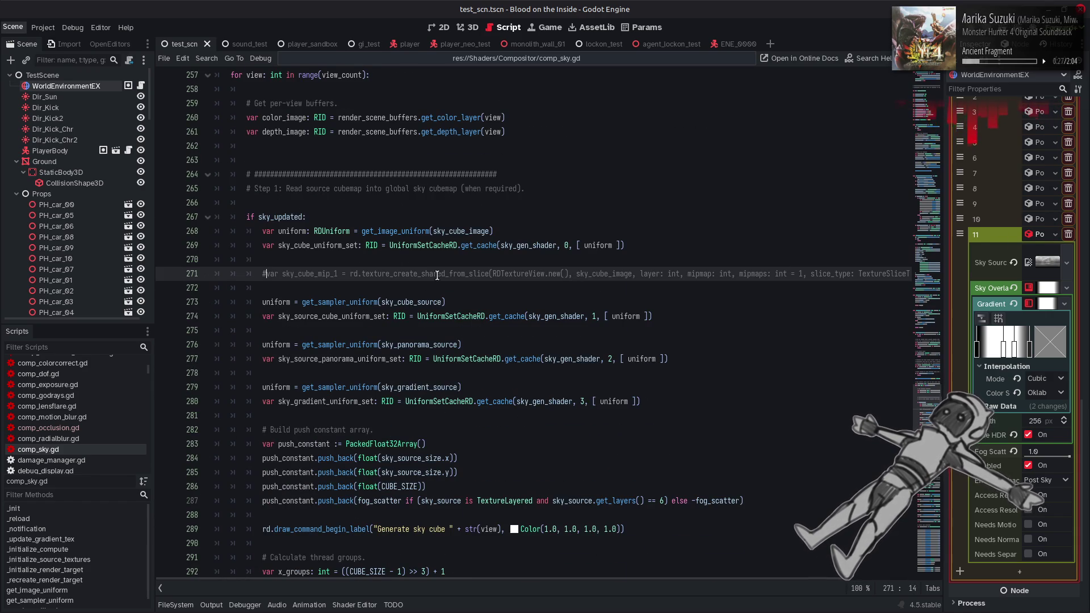
key("ctrl+shift+Return")
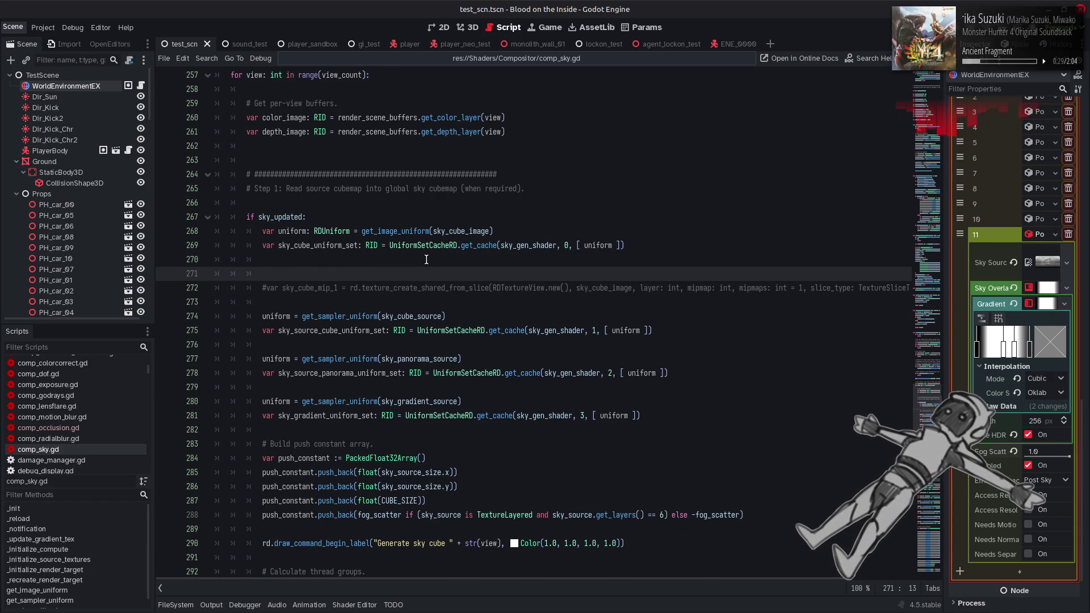
key("ctrl+v")
scroll(565, 427, "down", 3)
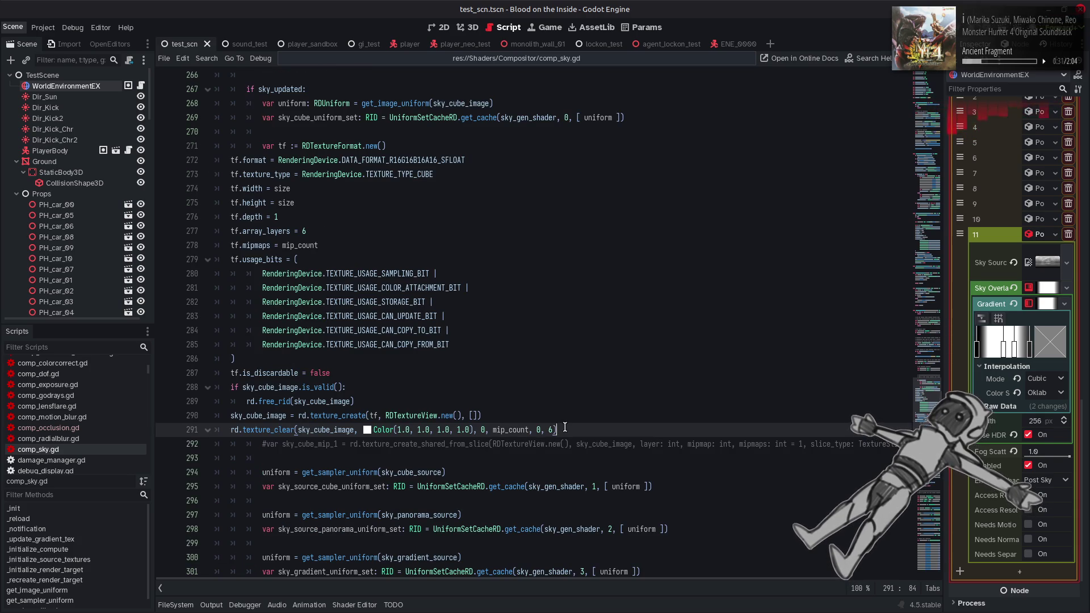
key("shift+Up")
key("shift+Up")
key("shift+Up")
key("Tab")
key("Tab")
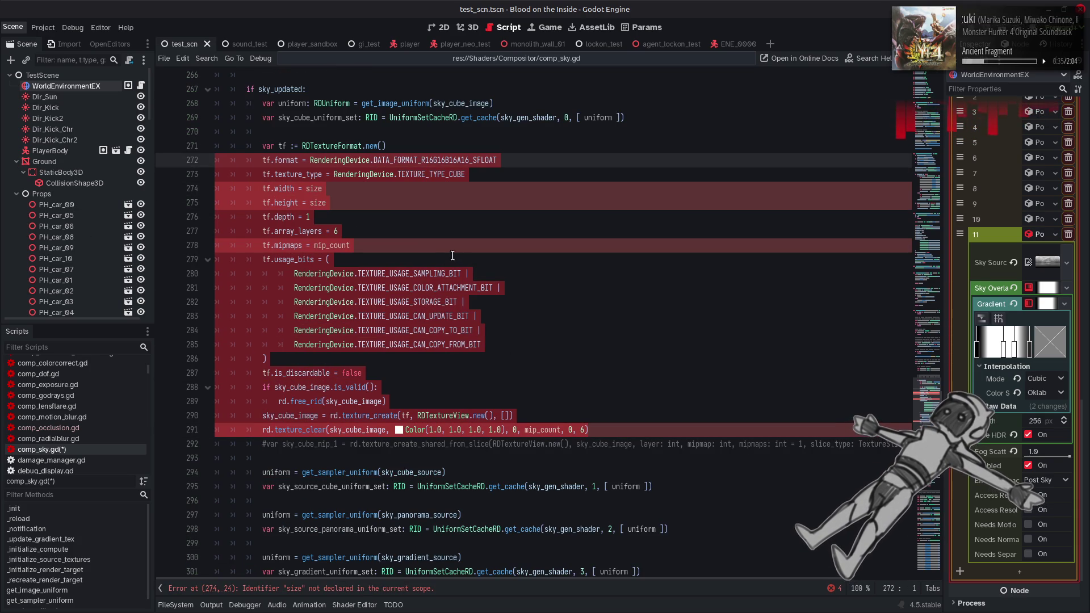
Set width and height to CUBE_SIZE, mipmaps to 1, and texture_clear's mip count to 1.
double_click(318, 188)
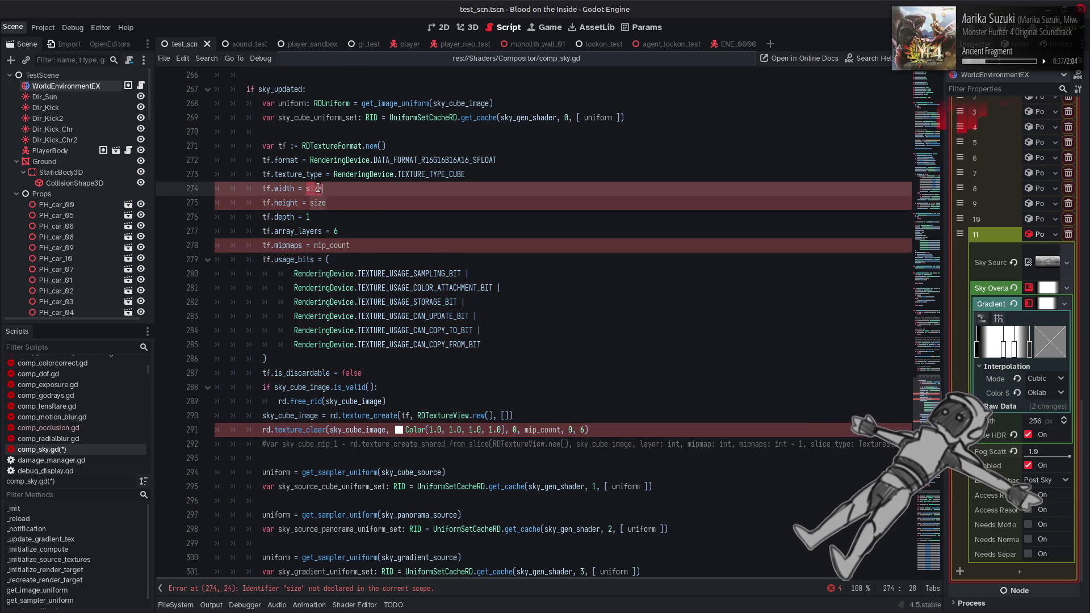
type("CUBE_SIZE")
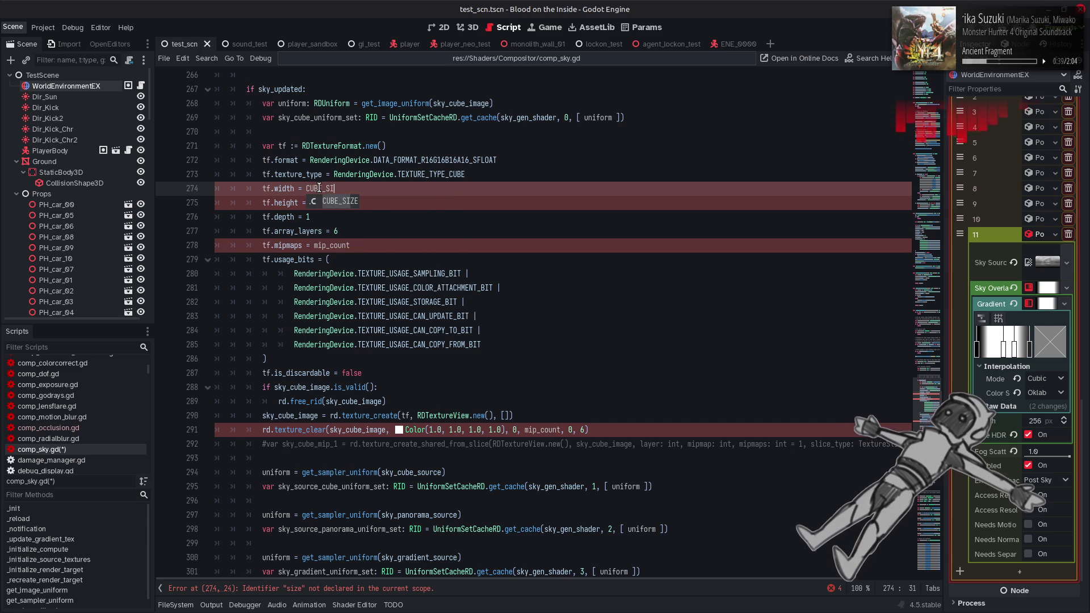
double_click(318, 202)
type("CUBE_SIZE")
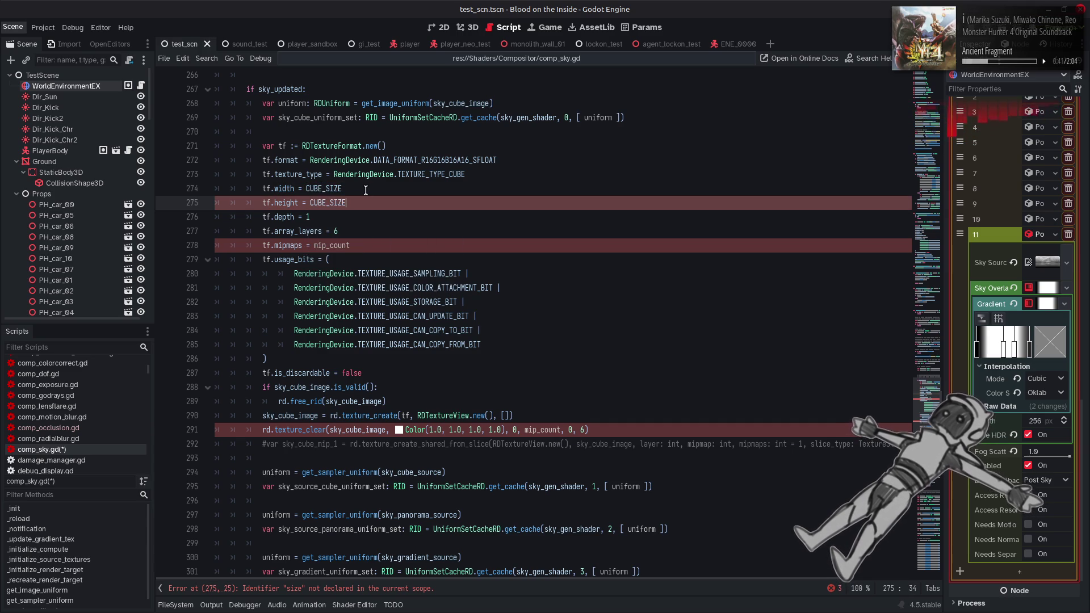
double_click(343, 245)
type("1")
double_click(545, 430)
type("1")
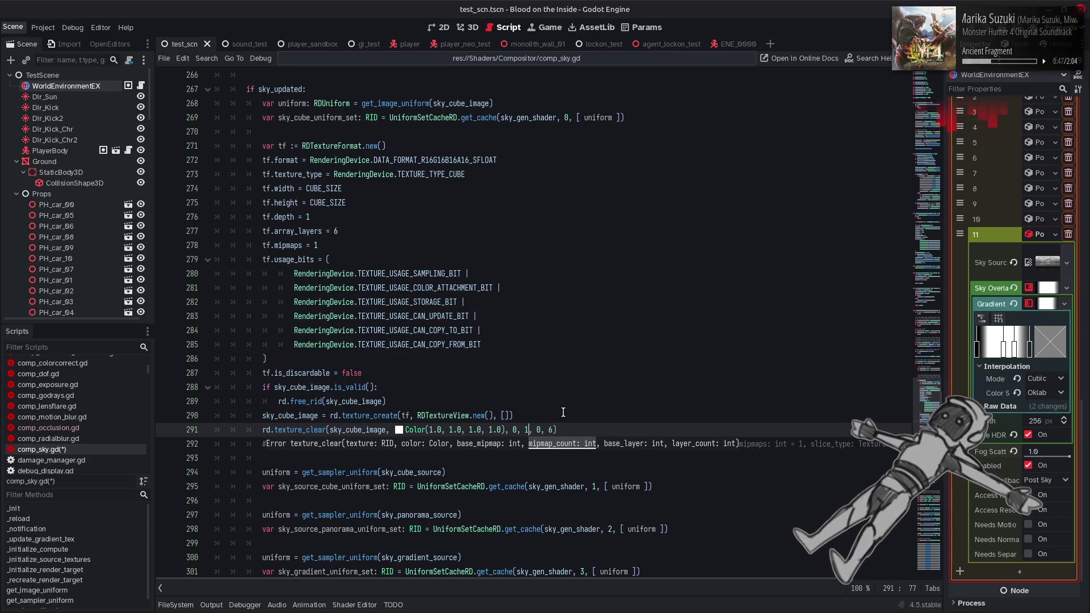
Select sky_cube_image on the pasted texture_create line.
left_click(577, 415)
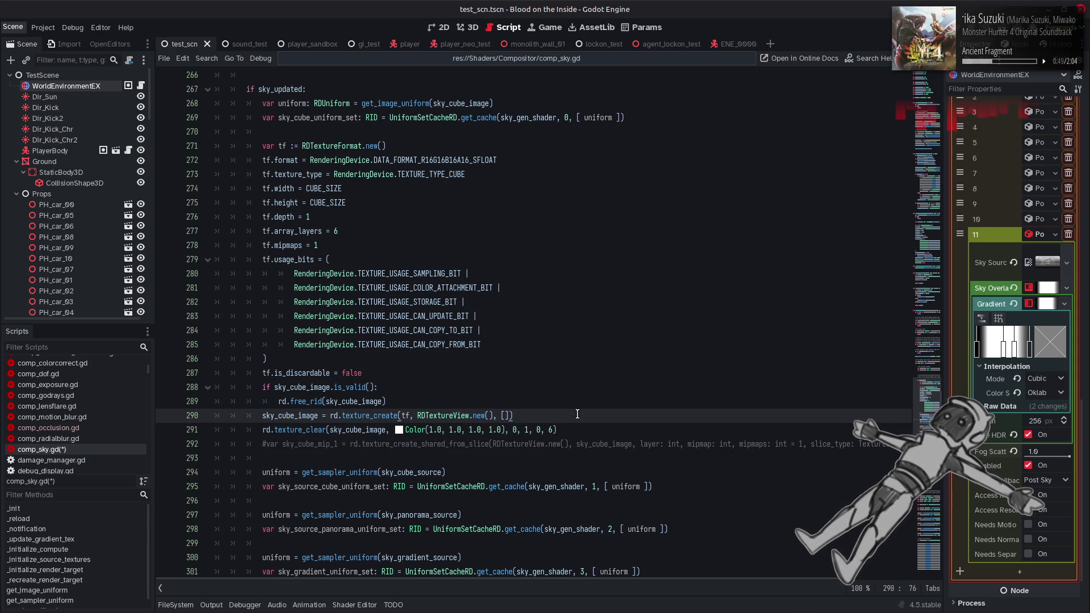
left_click(306, 416)
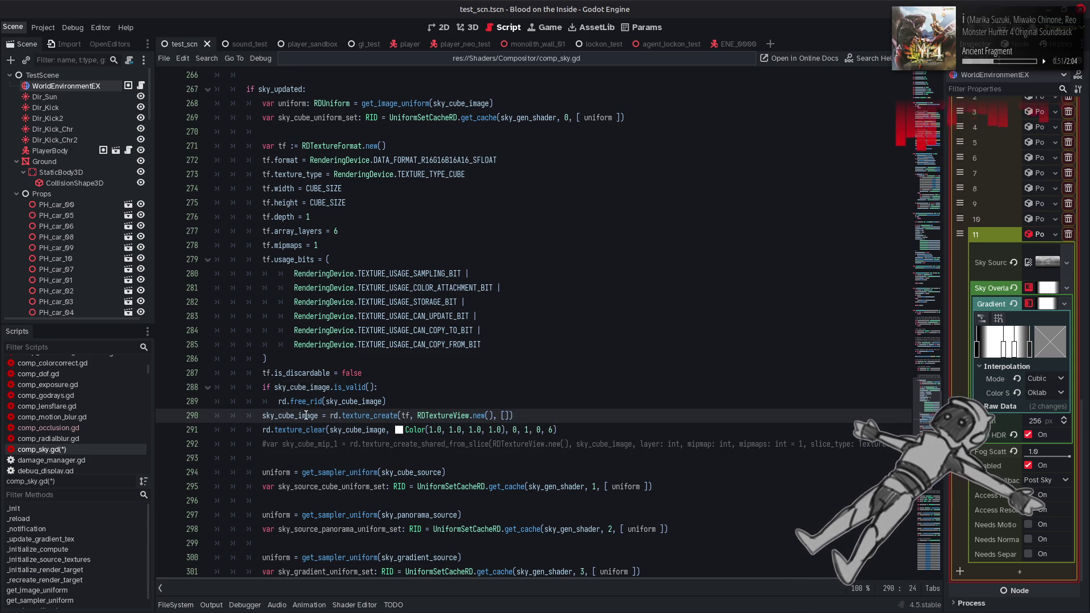
double_click(306, 415)
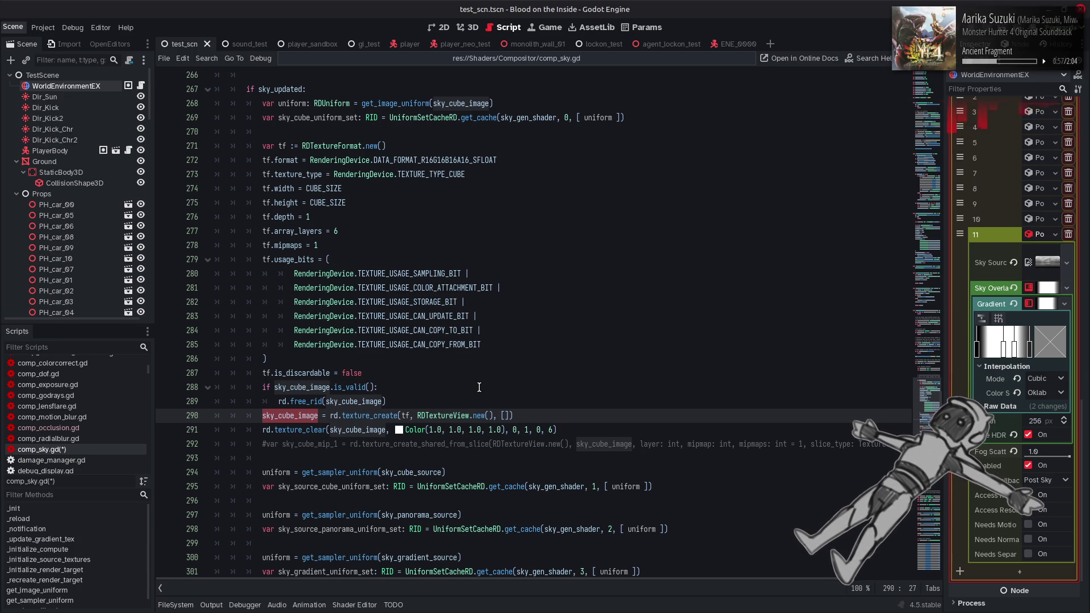
Delete the is_valid/free_rid lines and declare the texture as a new var sky_cube_mip_1.
left_click_drag(397, 402, 171, 393)
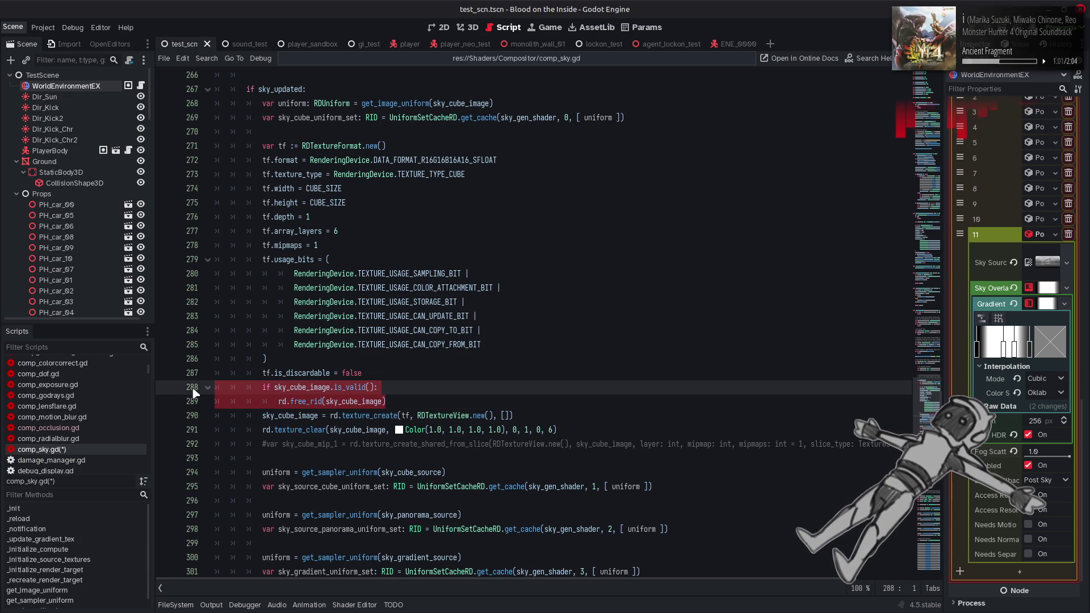
key("BackSpace")
key("BackSpace")
left_click(278, 388)
type("var")
left_click(334, 387)
key("BackSpace")
key("BackSpace")
key("BackSpace")
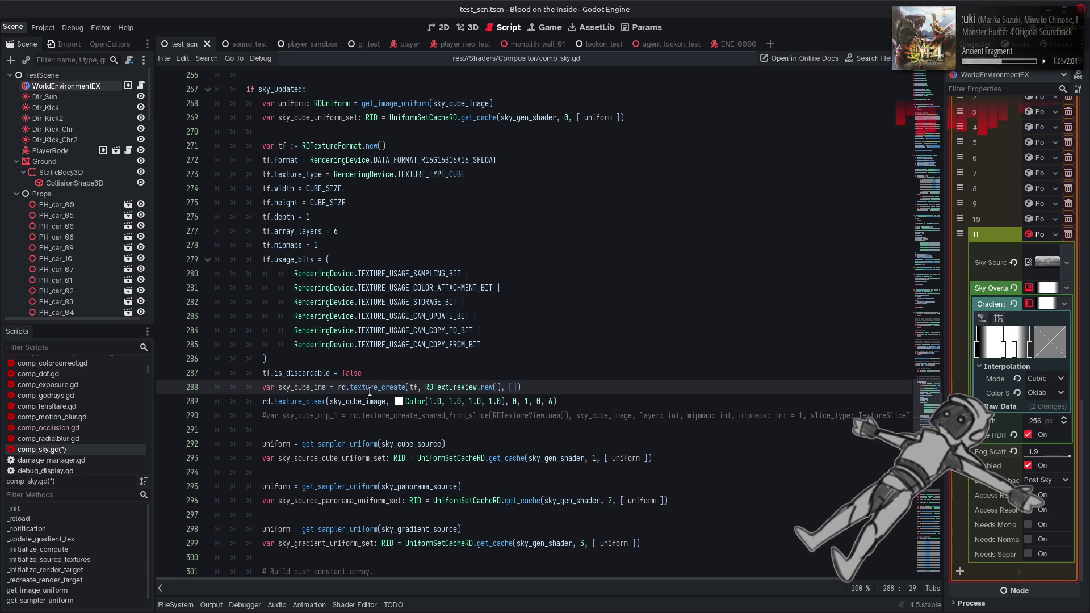
type("mip+1")
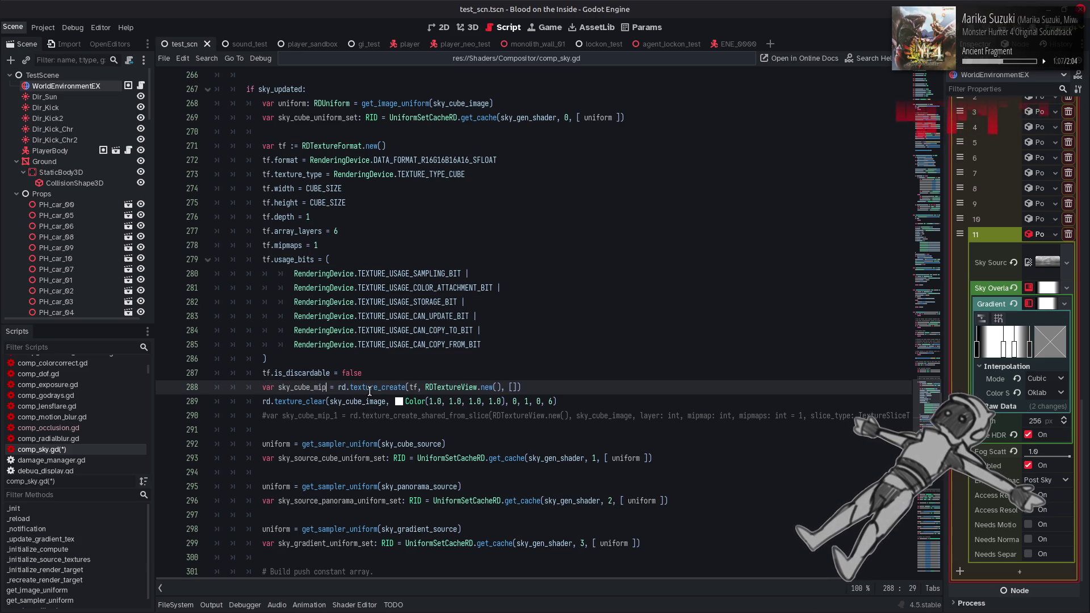
key("BackSpace")
key("BackSpace")
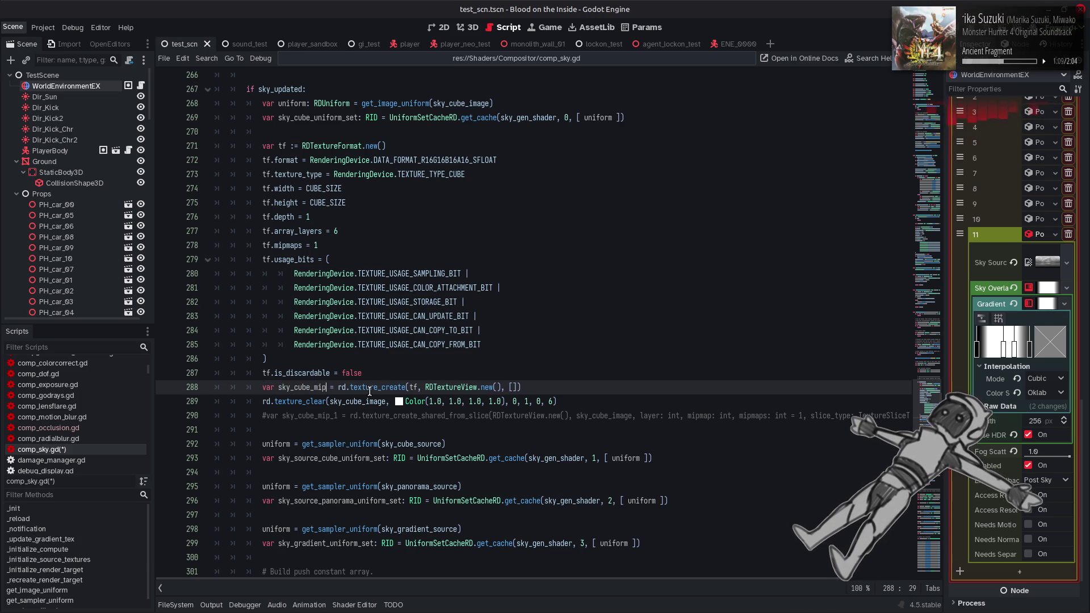
type("_1")
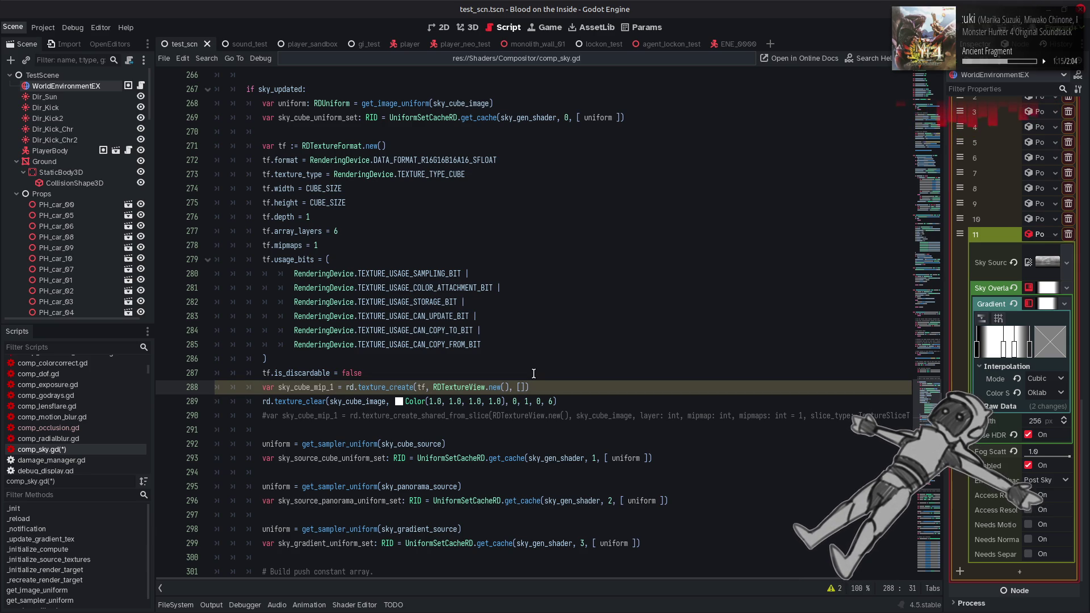
Replace sky_cube_image with sky_cube_mip_1 in the texture_clear call.
double_click(319, 386)
key("ctrl+c")
double_click(333, 400)
key("ctrl+v")
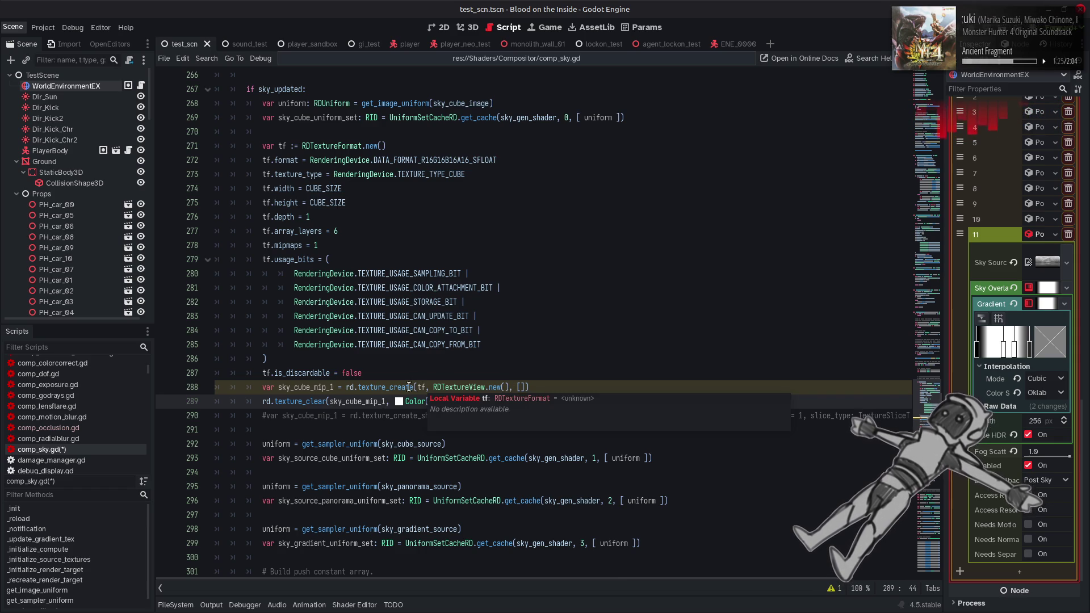
Give sky_cube_mip_1 the type ': RID' and switch to comp_occlusion.gd for reference.
mouse_move(409, 387)
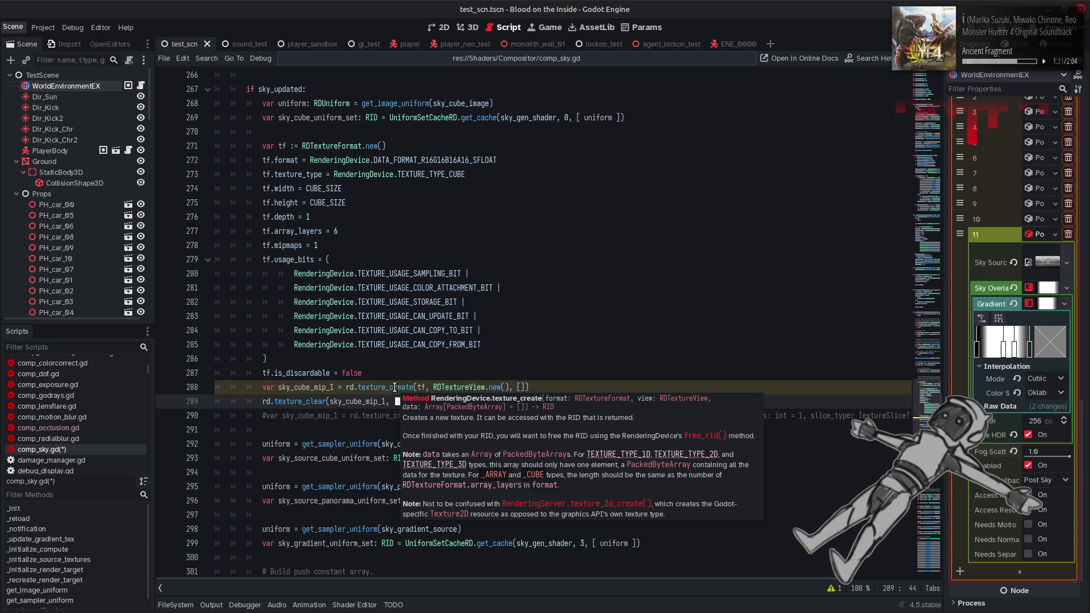
left_click(335, 387)
type(": RID")
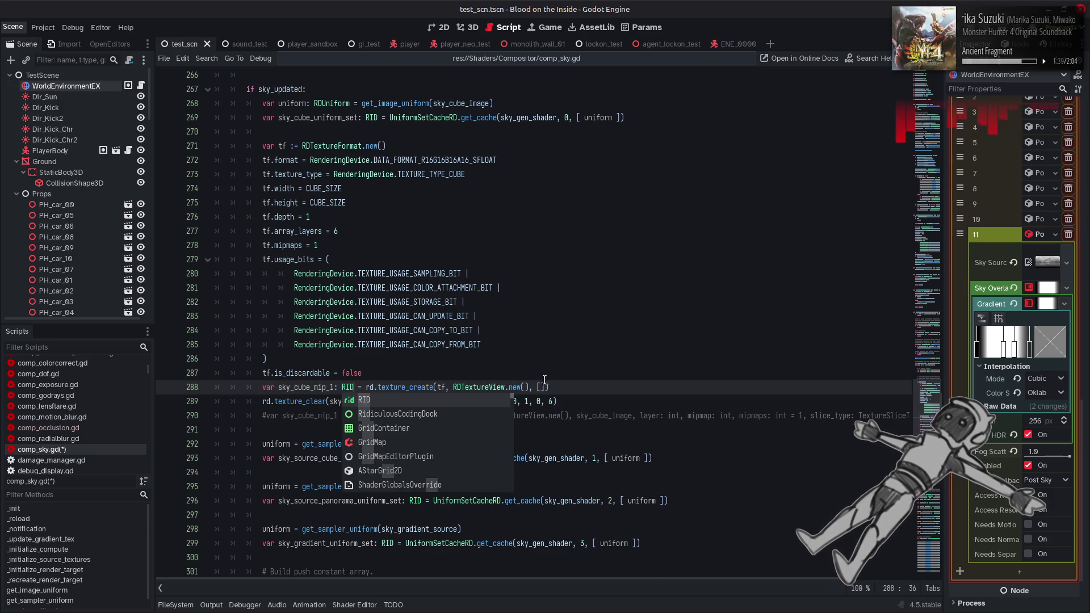
left_click(565, 385)
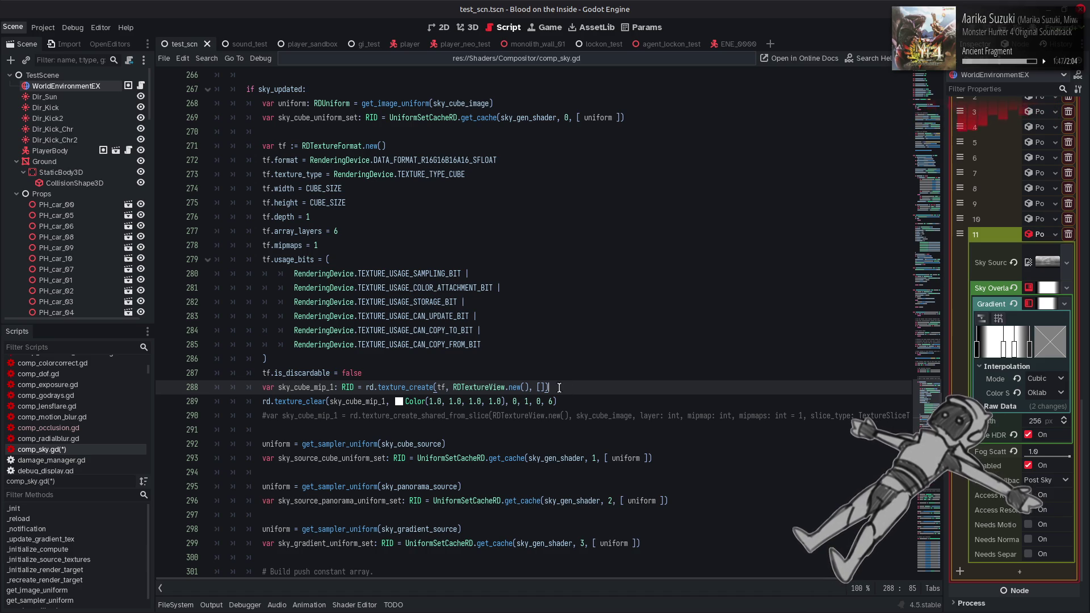
left_click(97, 429)
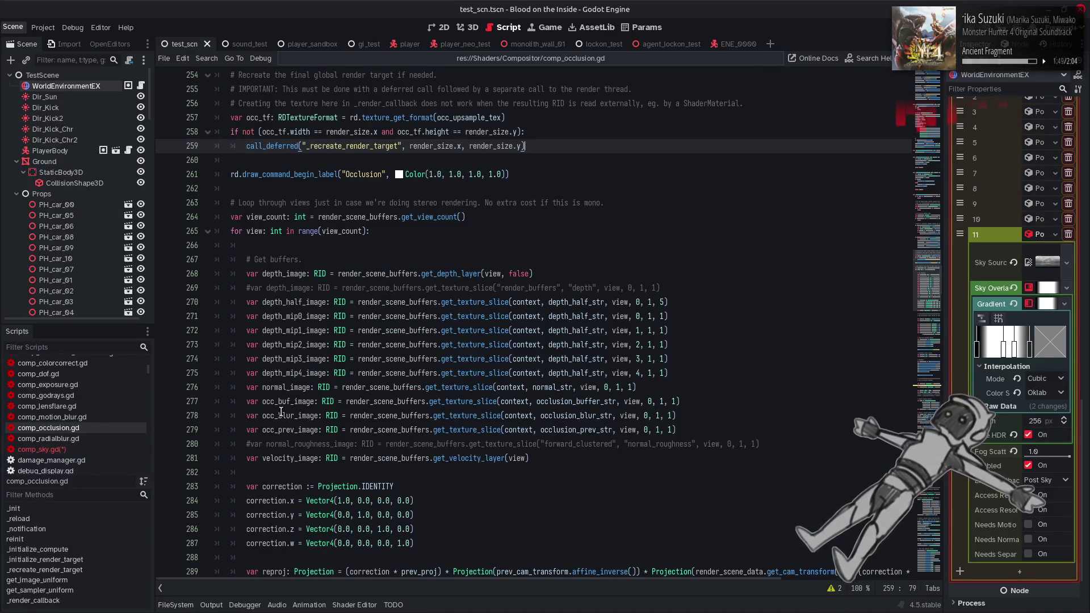
Review the depth mip-chain uniform code in comp_occlusion.gd, then switch back to comp_sky.gd.
scroll(443, 398, "down", 5)
scroll(442, 393, "down", 1)
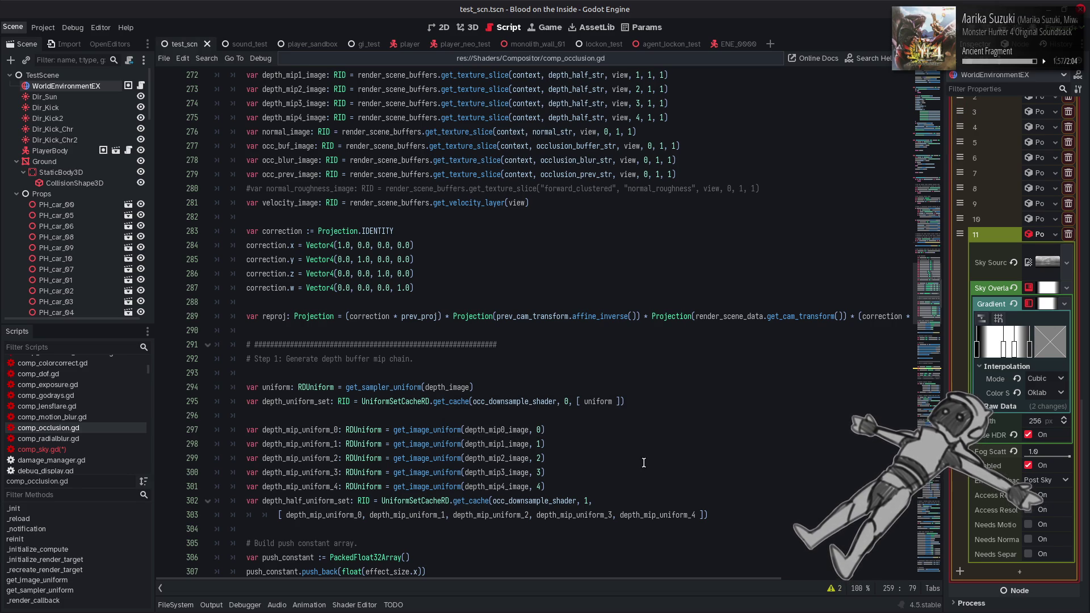
left_click(93, 449)
left_click(93, 427)
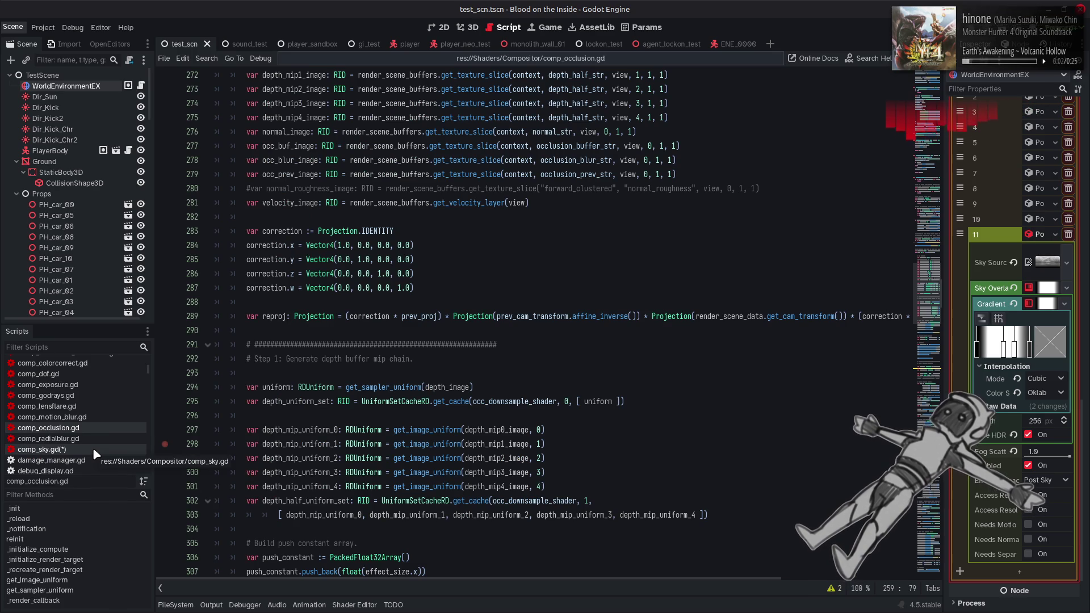
left_click(93, 449)
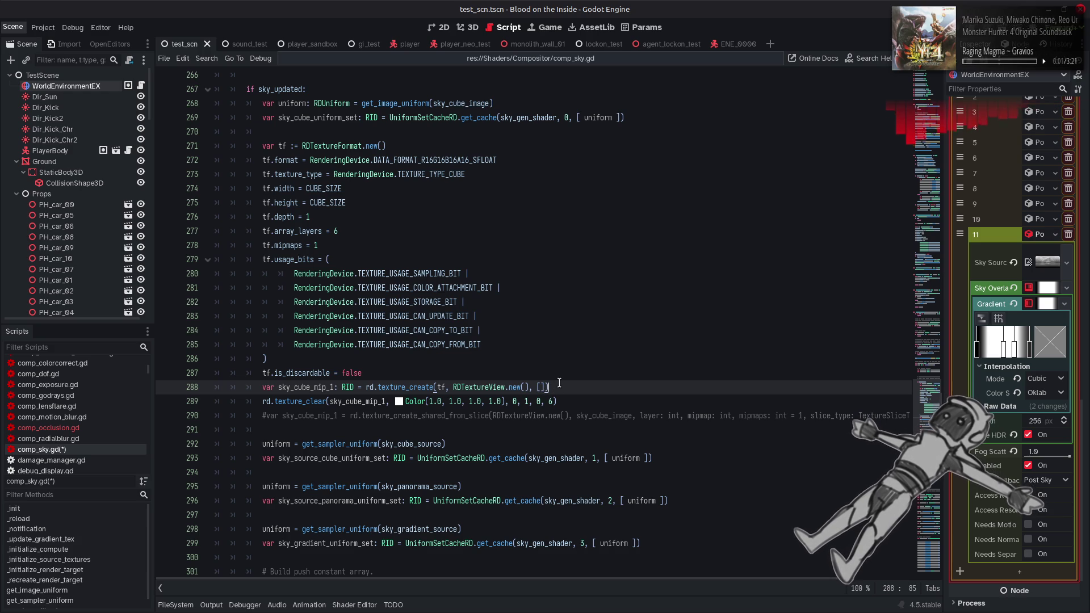
Remove the COLOR_ATTACHMENT, CAN_UPDATE and CAN_COPY_TO usage-bit lines and save comp_sky.gd.
mouse_move(428, 275)
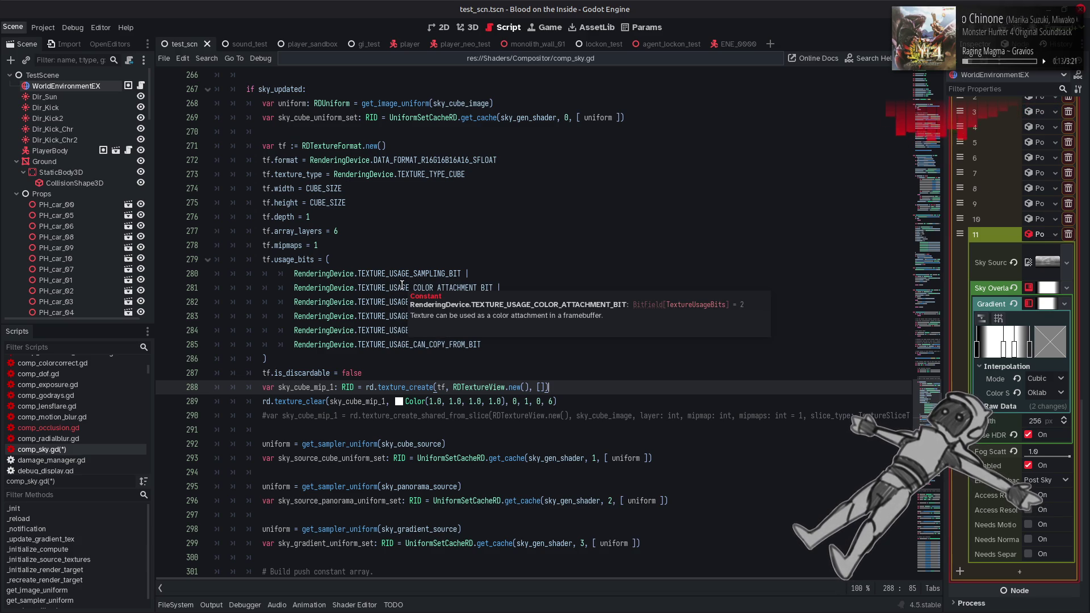
left_click(402, 287)
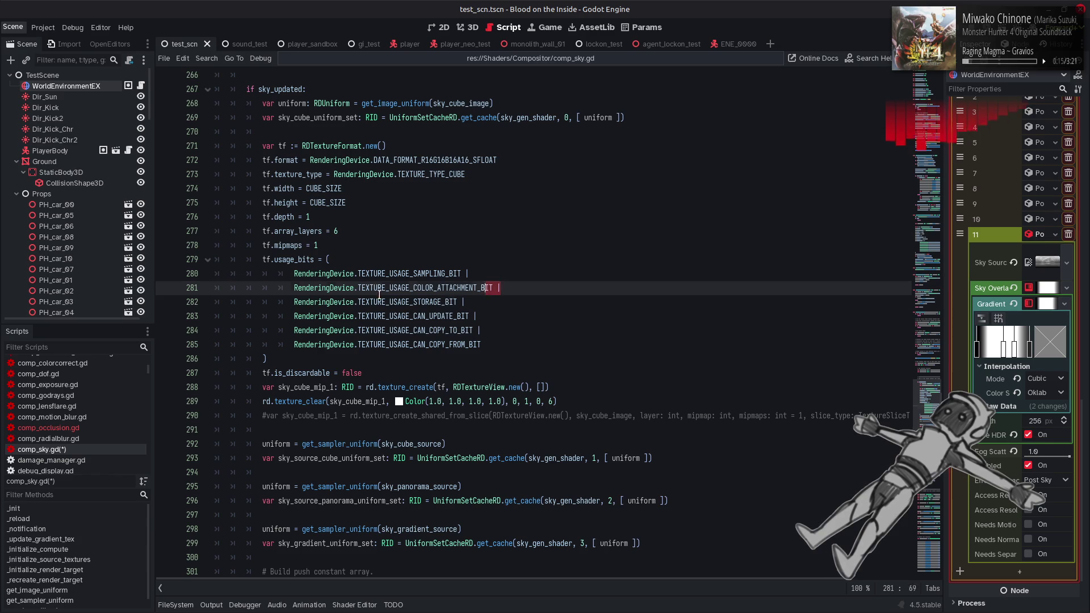
left_click_drag(508, 288, 142, 287)
key("BackSpace")
key("BackSpace")
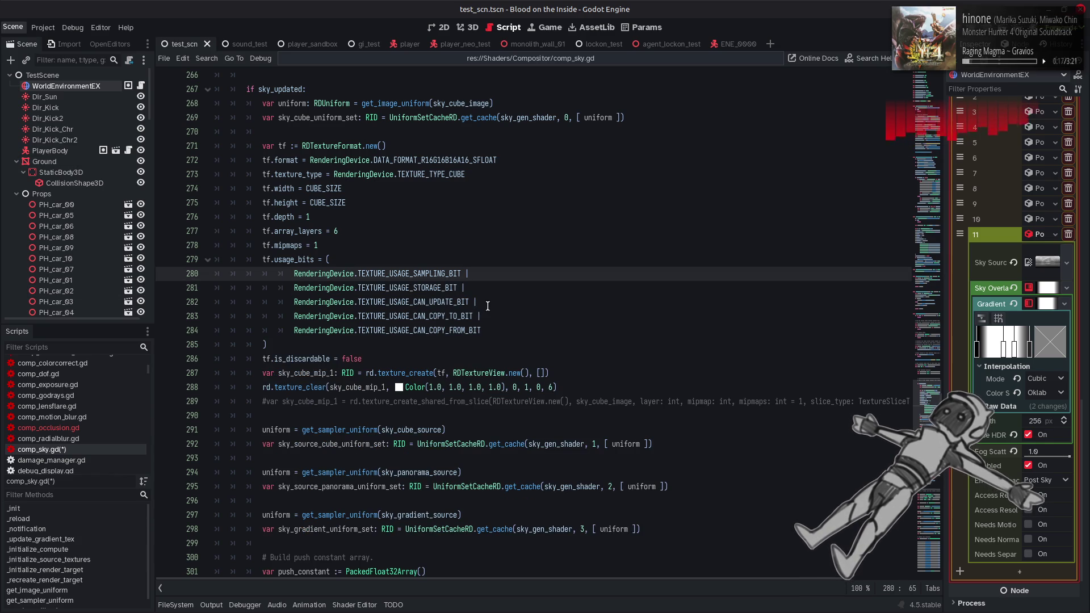
left_click(488, 307)
left_click(141, 301, "shift")
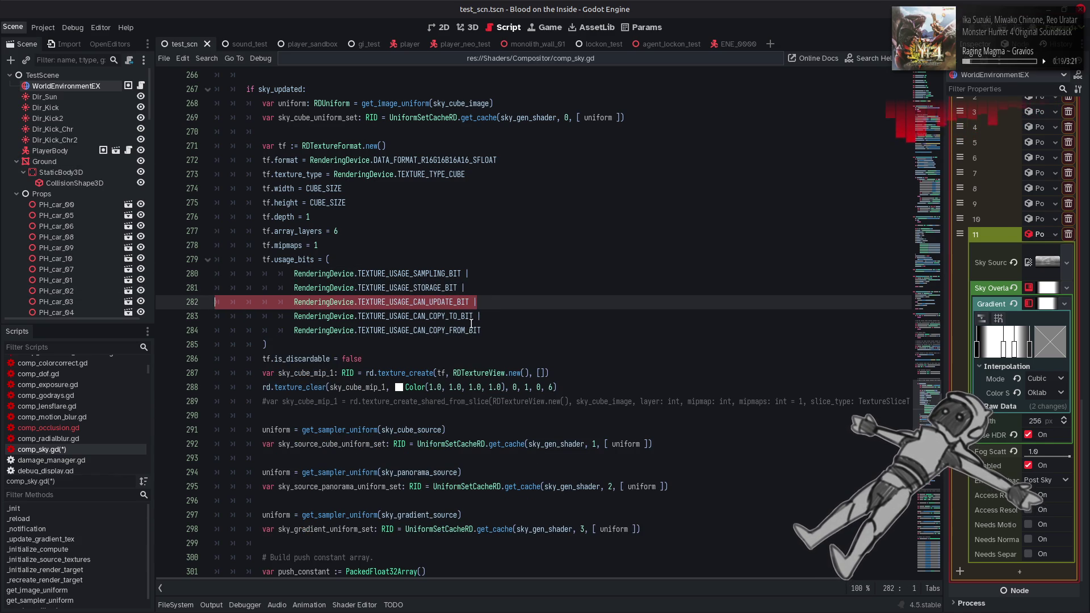
key("BackSpace")
key("BackSpace")
left_click(491, 302)
left_click(201, 302, "shift")
key("BackSpace")
key("BackSpace")
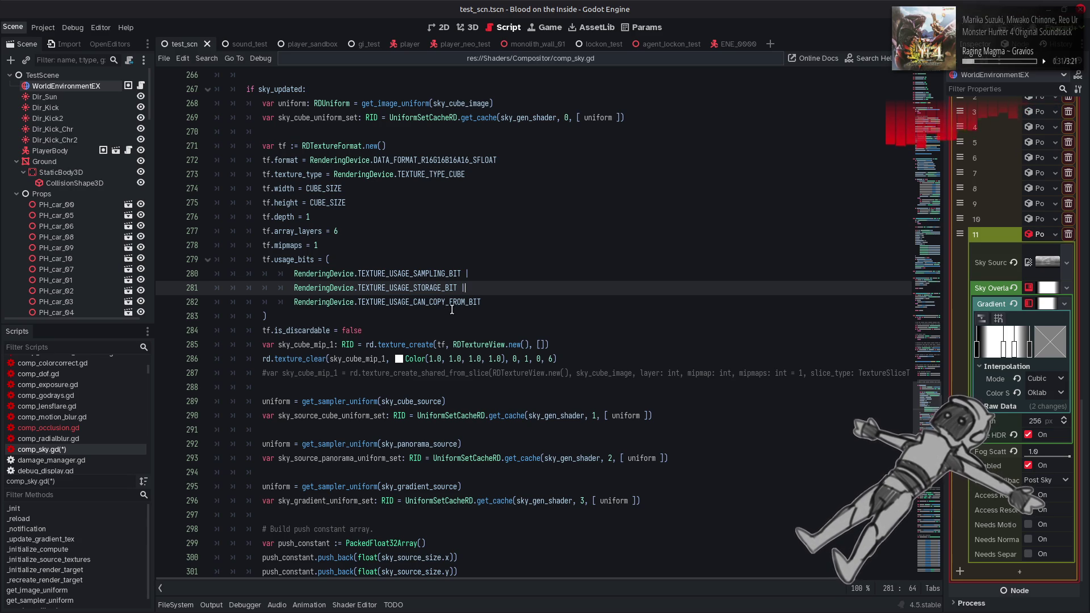
key("ctrl+s")
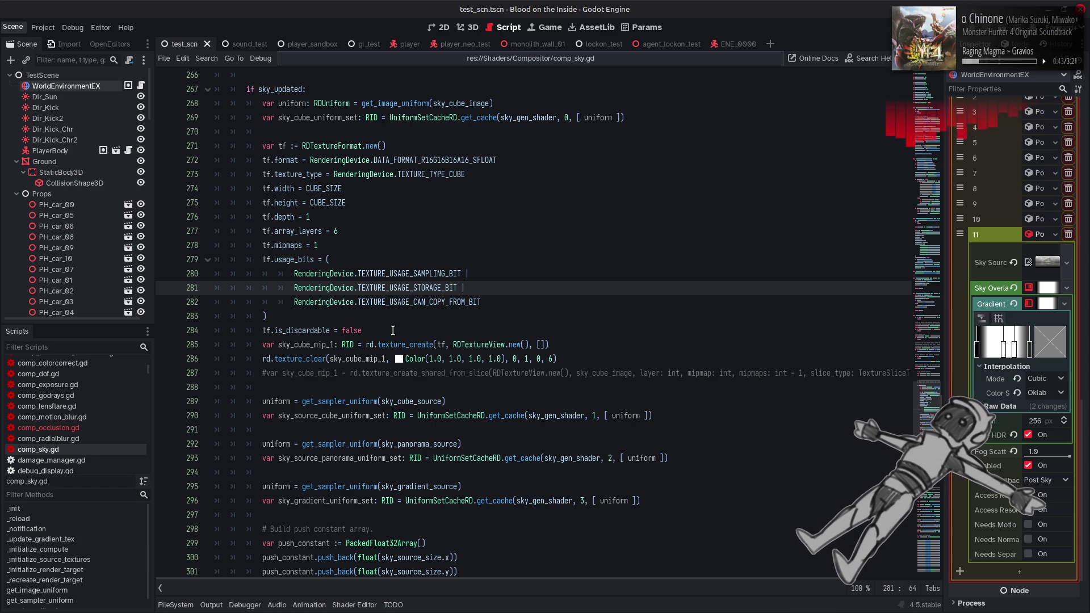
Delete the commented-out texture_create_shared_from_slice line at 287.
scroll(393, 331, "down", 6)
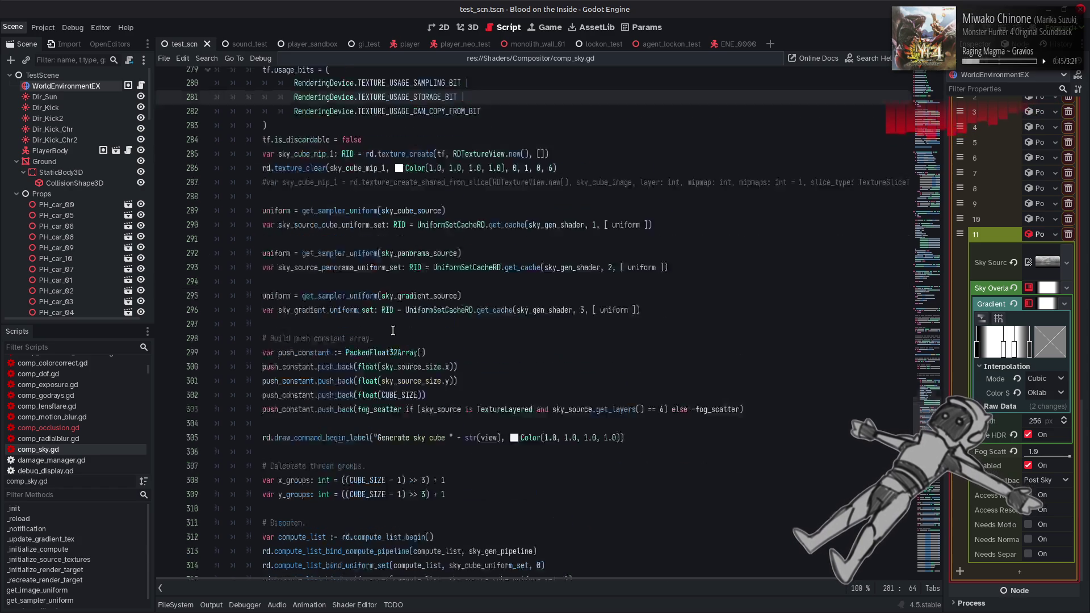
scroll(393, 331, "down", 4)
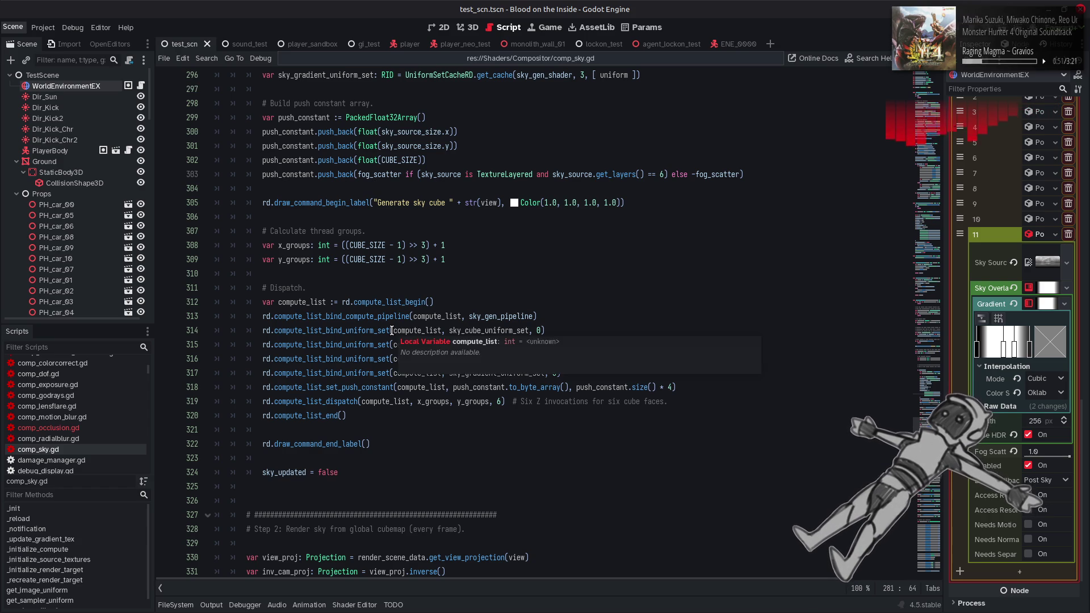
scroll(393, 330, "up", 11)
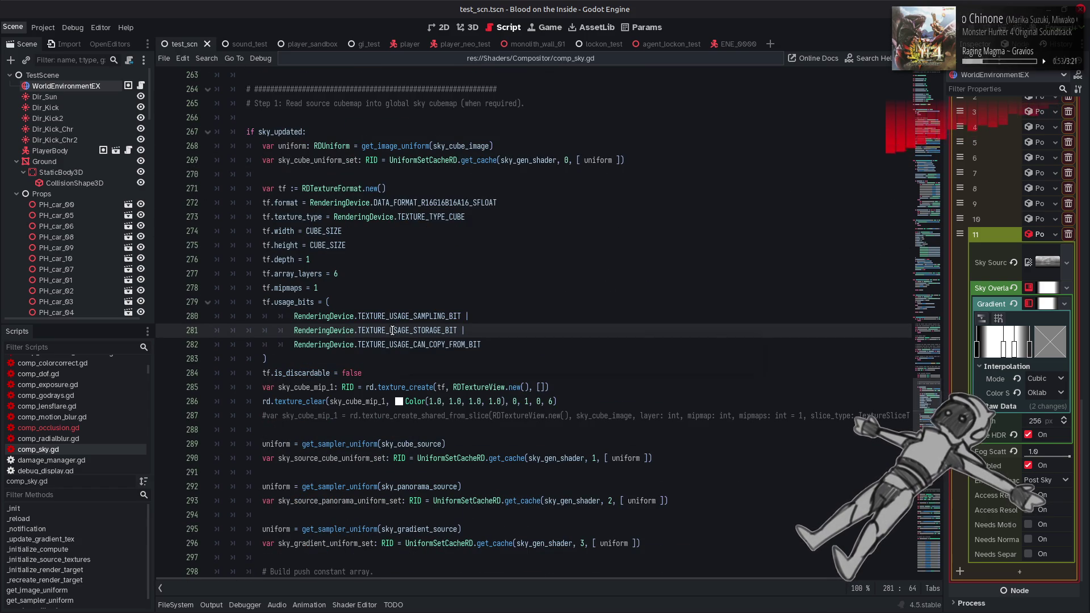
mouse_move(392, 331)
left_click_drag(261, 430, 152, 417)
key("BackSpace")
Duplicate the sky_cube_mip_1 create and clear lines, renaming the copy to sky_cube_mip_2.
left_click(333, 410)
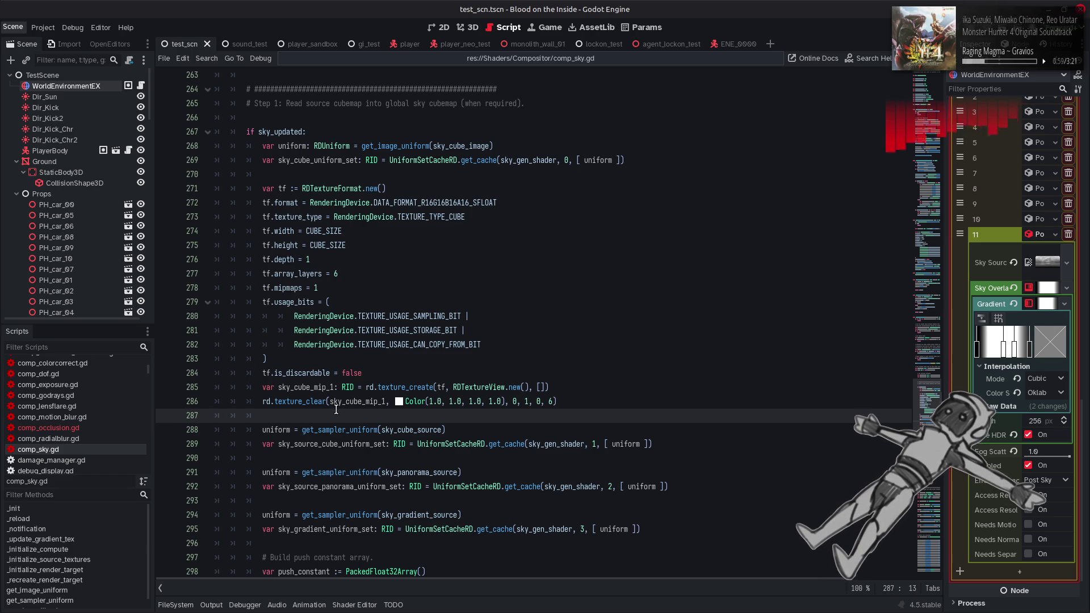
double_click(312, 387)
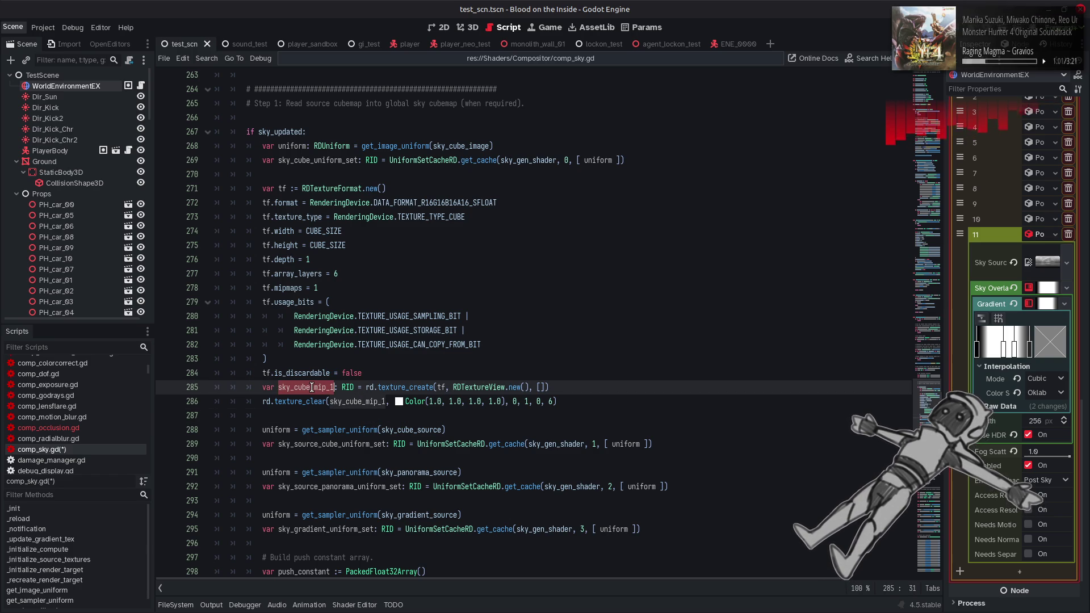
left_click(447, 375)
key("Return")
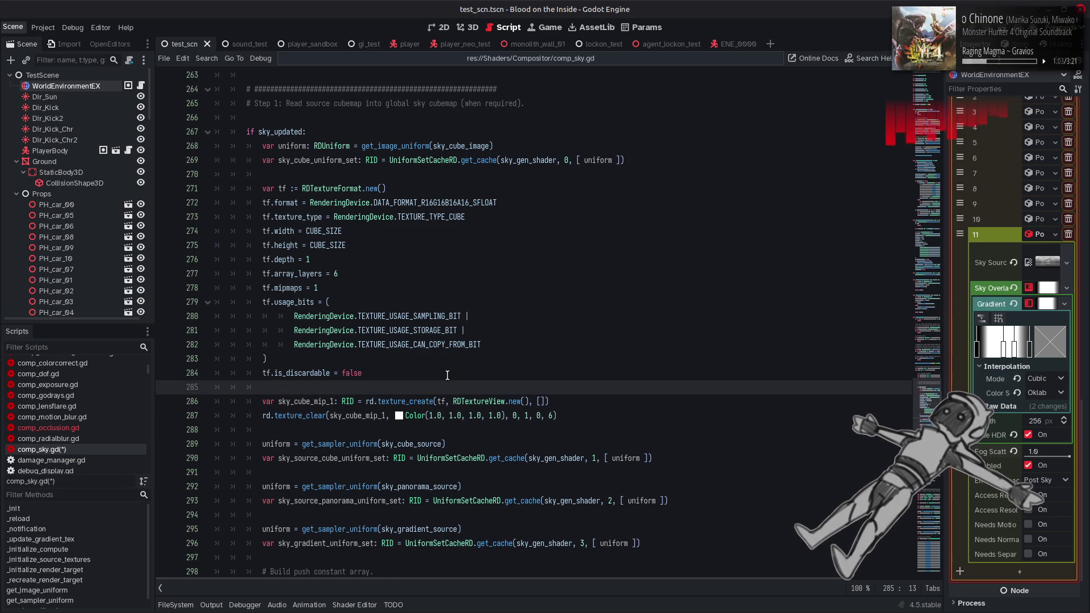
scroll(565, 330, "down", 2)
left_click(582, 333)
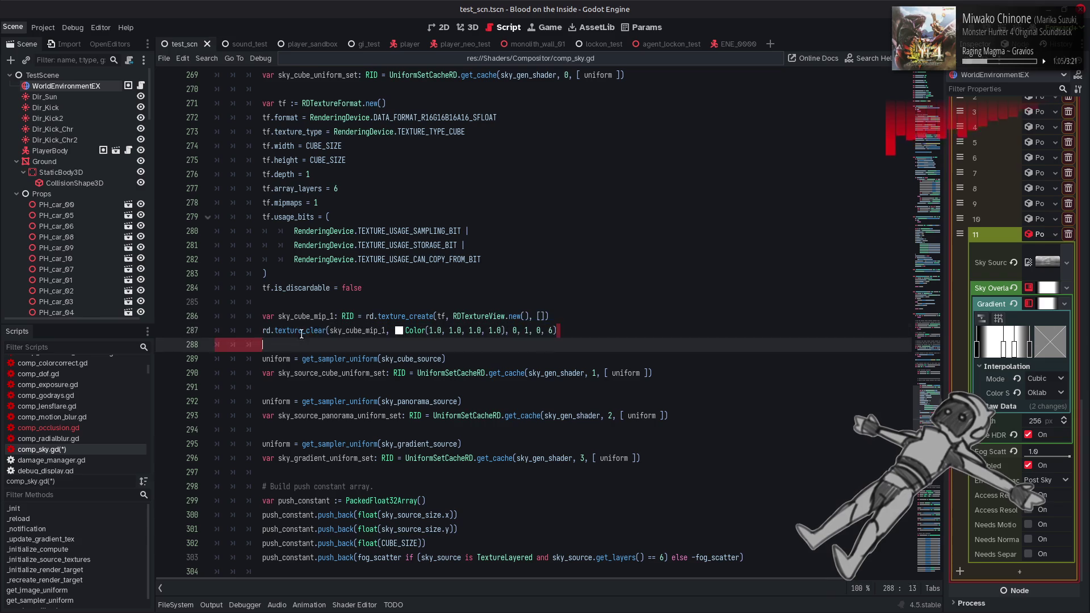
left_click(582, 334)
key("Return")
type("var sky_cube_mip_1: RID = rd.texture_create(tf, RDTextureView.new(), []) \trd.texture_clear(sky_cube_mip_1, Color(1.0, 1.0, 1.0, 1.0), 0, 1, 0, 6)")
left_click(331, 359)
key("Delete")
type("2")
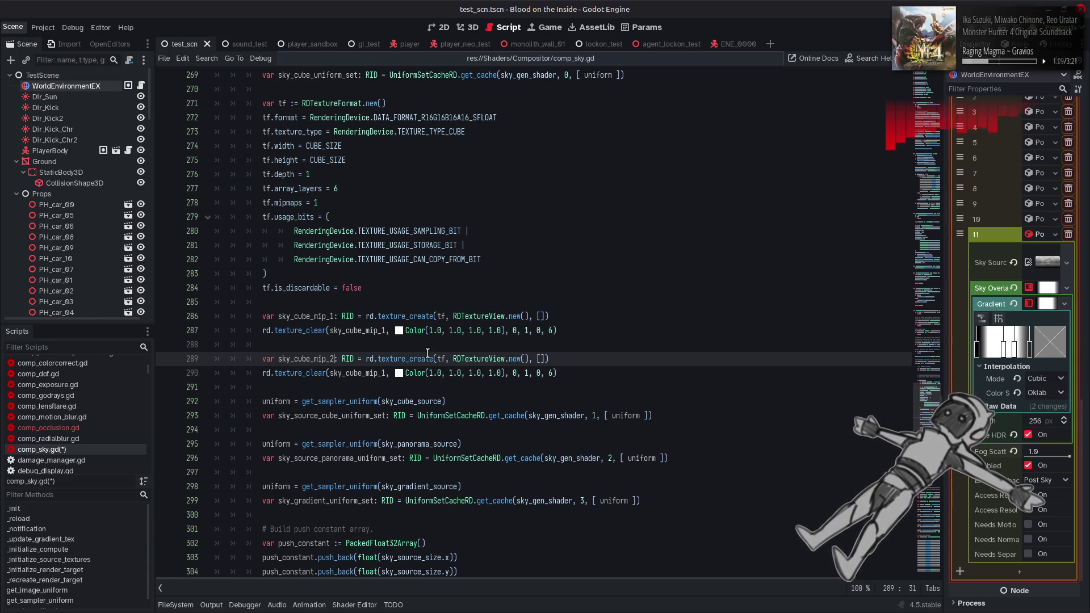
Add a tf.width = tf.width >> 1 line above the copied block.
left_click(393, 346)
key("Return")
type("tf")
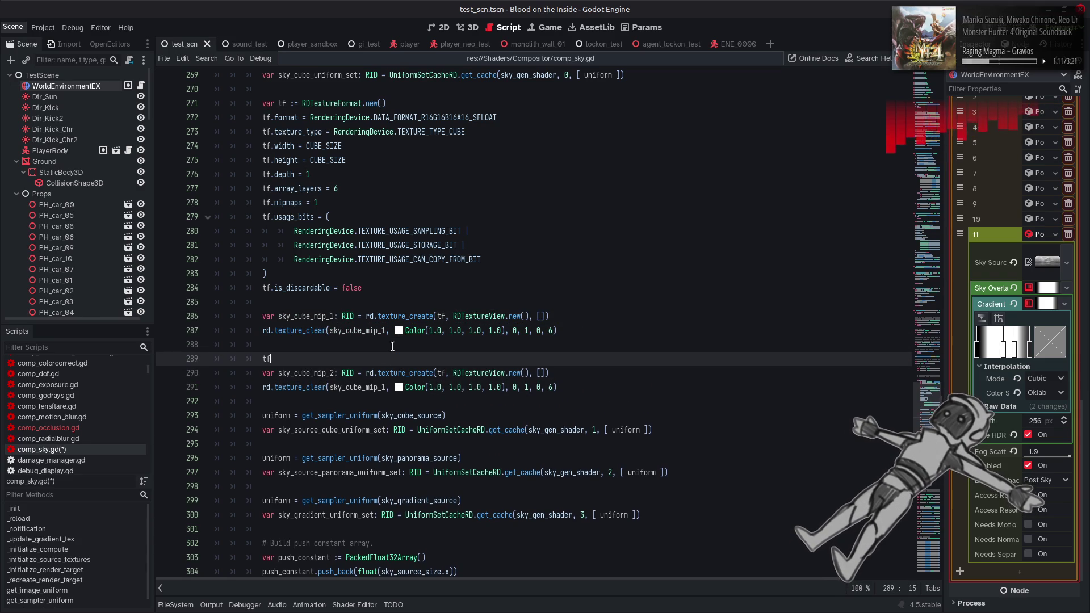
type(".w")
key("Return")
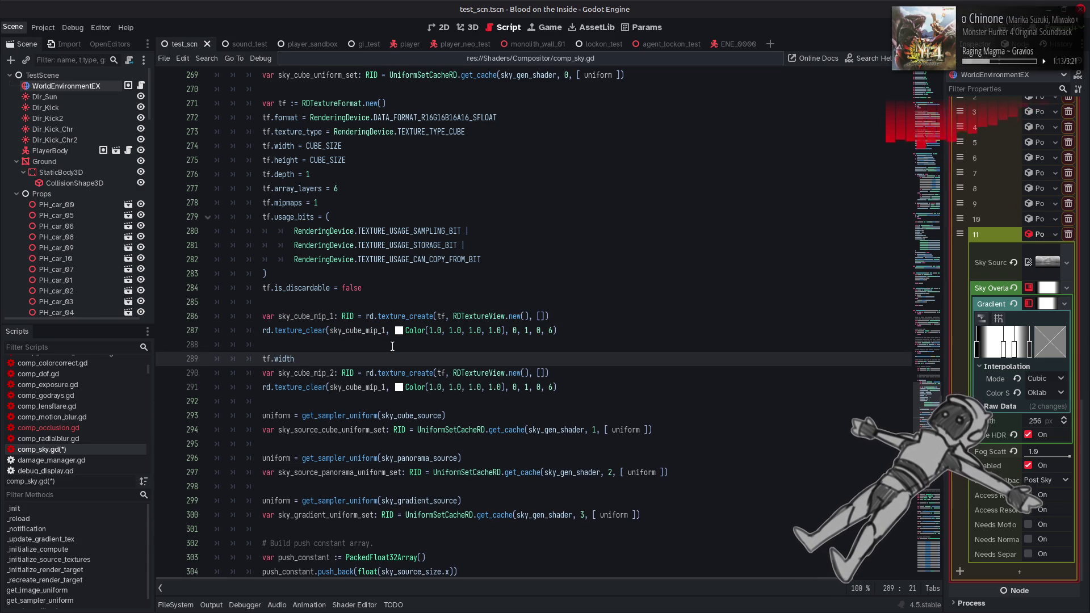
type(" = tf.w")
key("Return")
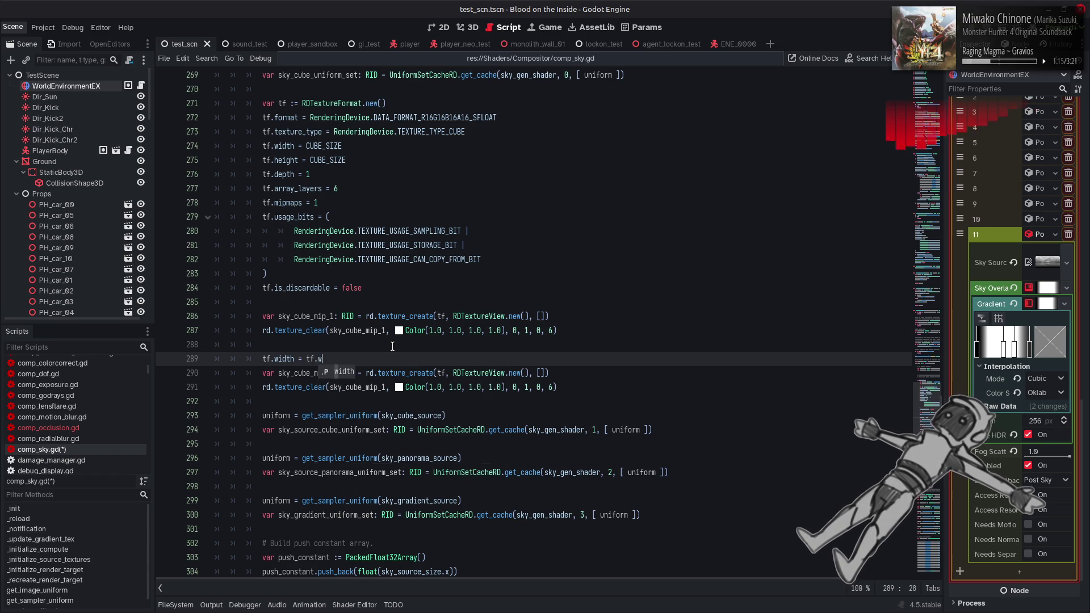
type("idth >> 1")
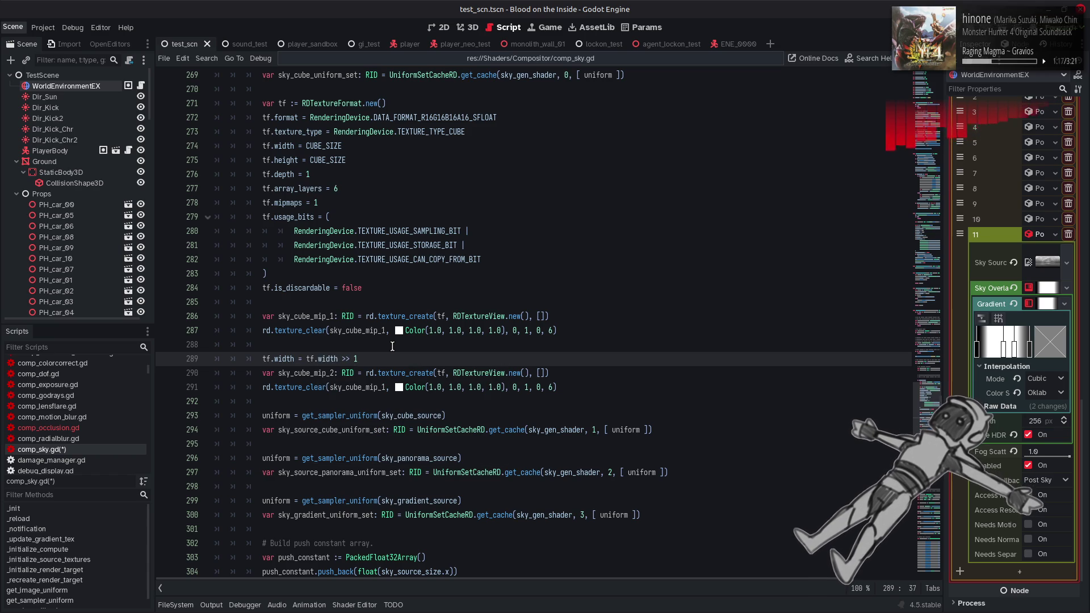
Duplicate that line as tf.height = tf.height >> 1.
left_click_drag(263, 359, 378, 357)
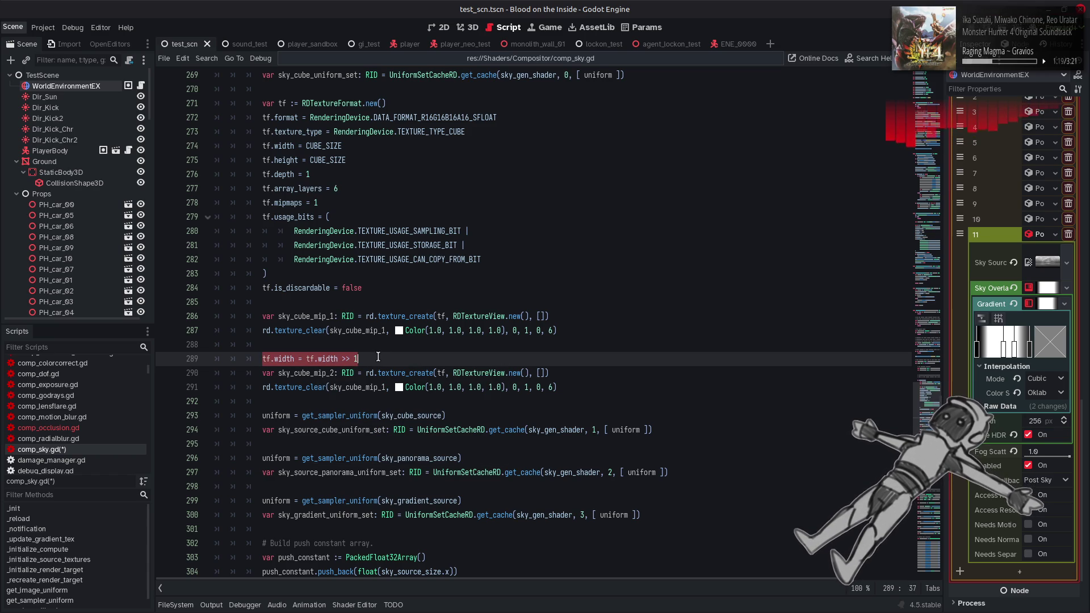
key("ctrl+c")
key("End")
key("Return")
key("ctrl+v")
double_click(284, 373)
type("h")
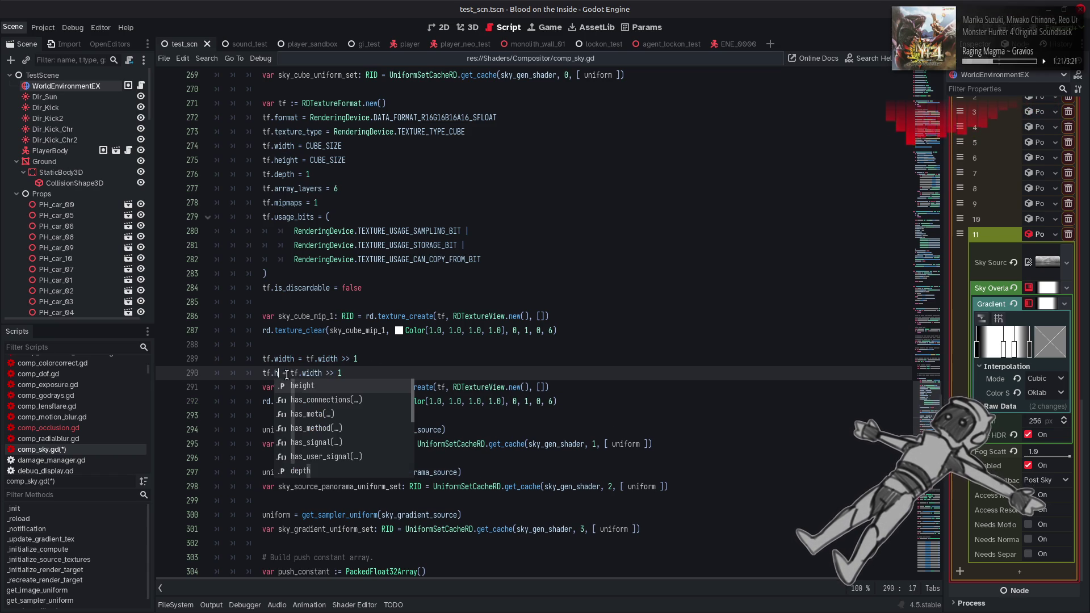
key("Return")
double_click(287, 373)
left_click(331, 373)
double_click(331, 373)
type("height")
Append >> 1 to the CUBE_SIZE width and height of the sky cube.
left_click(377, 152)
type(">> 1")
left_click(374, 159)
type(">> 1")
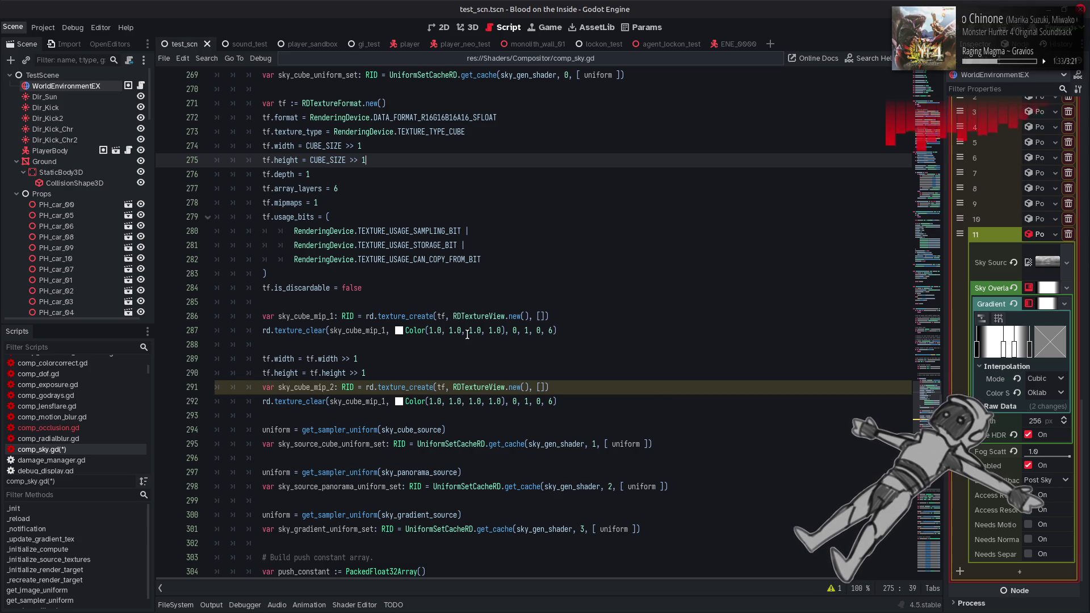
Make the clear call use sky_cube_mip_2 instead of sky_cube_mip_1.
double_click(322, 388)
double_click(359, 400)
key("ctrl+v")
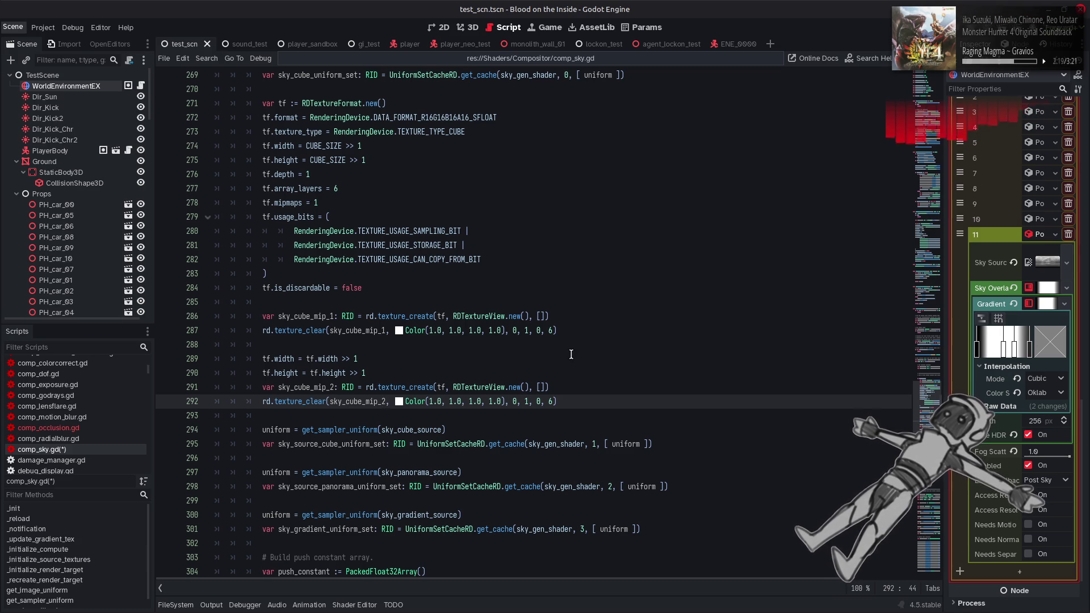
scroll(570, 351, "down", 2)
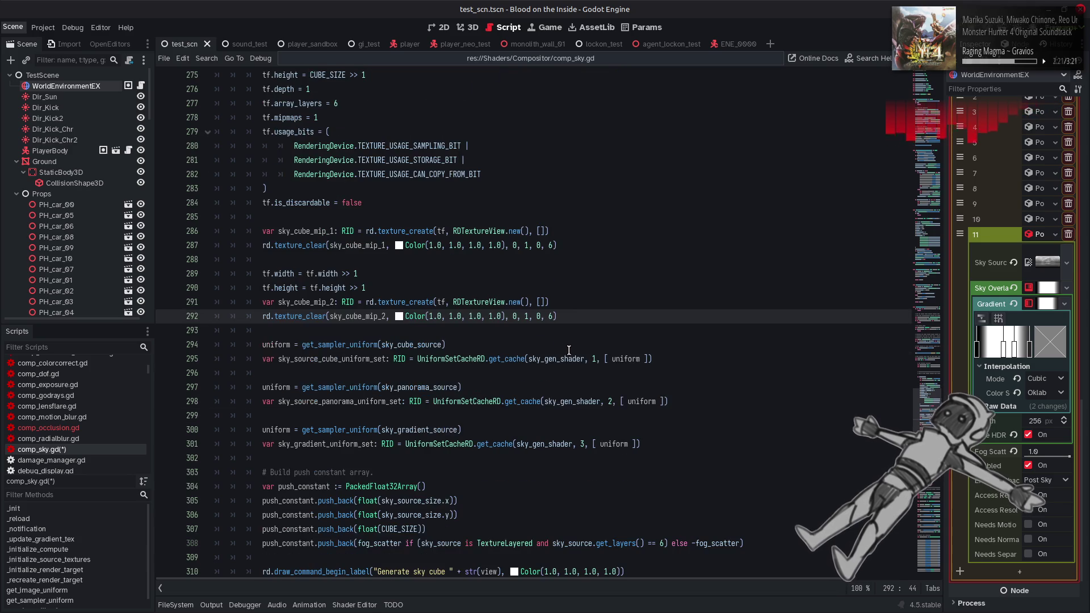
Paste a copy of the mip_2 block and rename it sky_cube_mip_3 in create and clear lines.
mouse_move(559, 316)
left_mouse_down()
mouse_move(318, 302)
mouse_move(258, 275)
left_mouse_up()
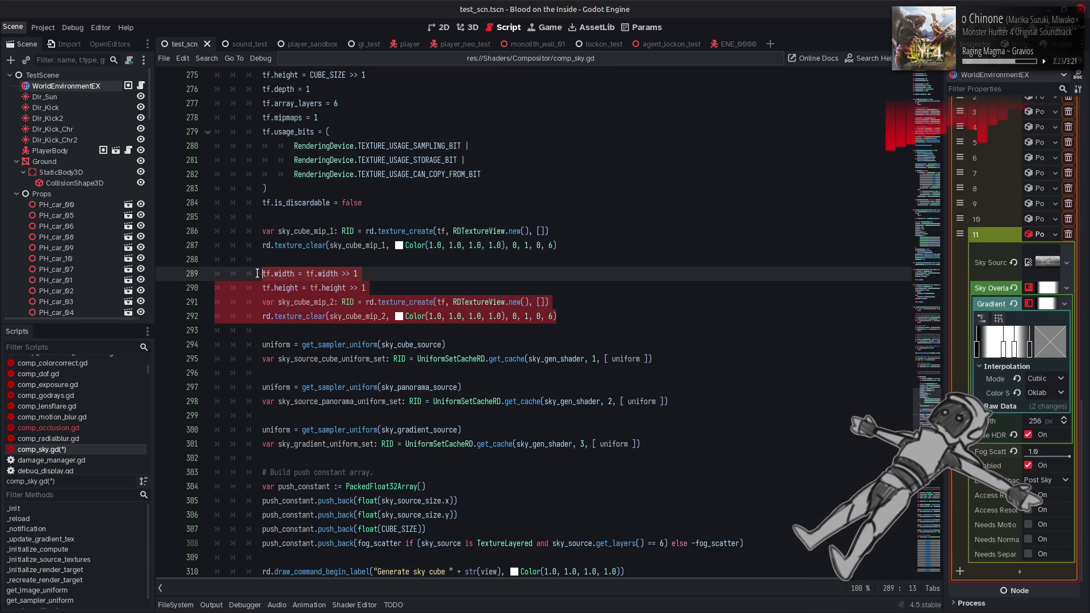
left_click(573, 316)
key("Return")
key("Return")
key("ctrl+v")
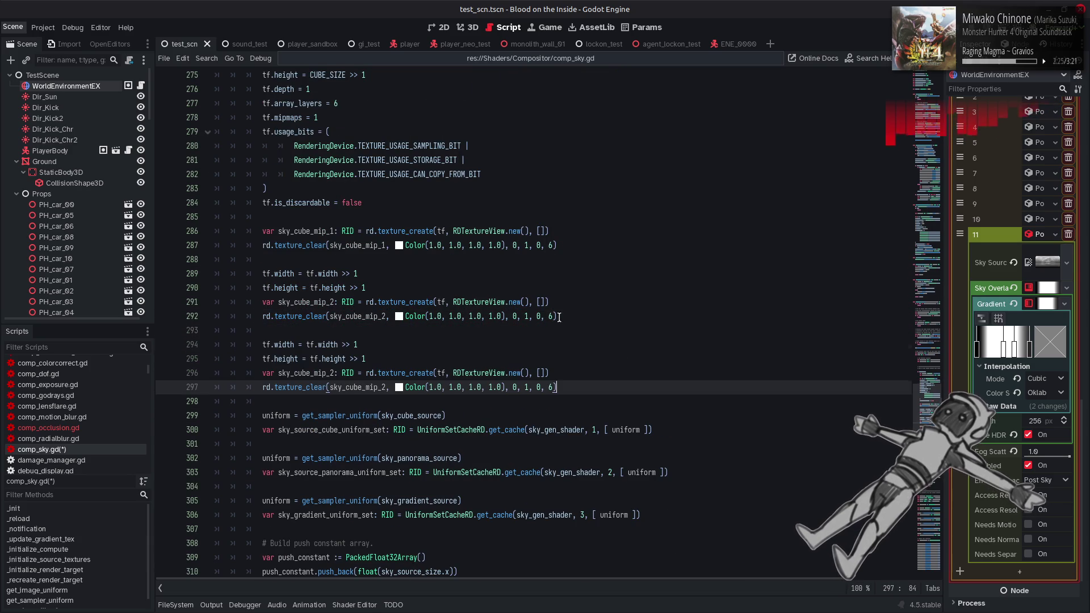
left_click(333, 372)
key("BackSpace")
type("3")
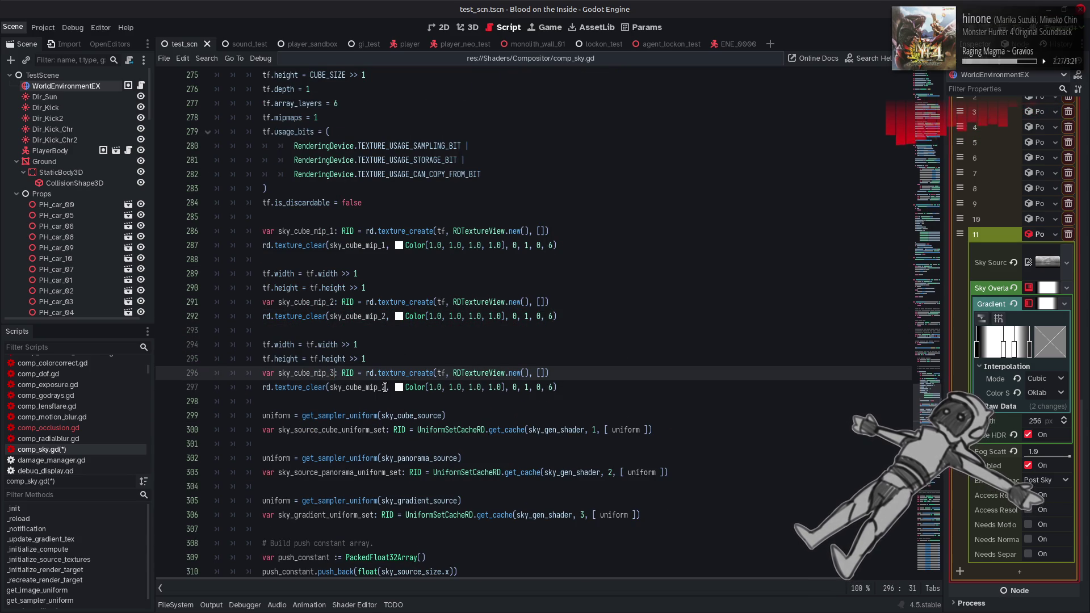
left_click(386, 387)
key("BackSpace")
type("3")
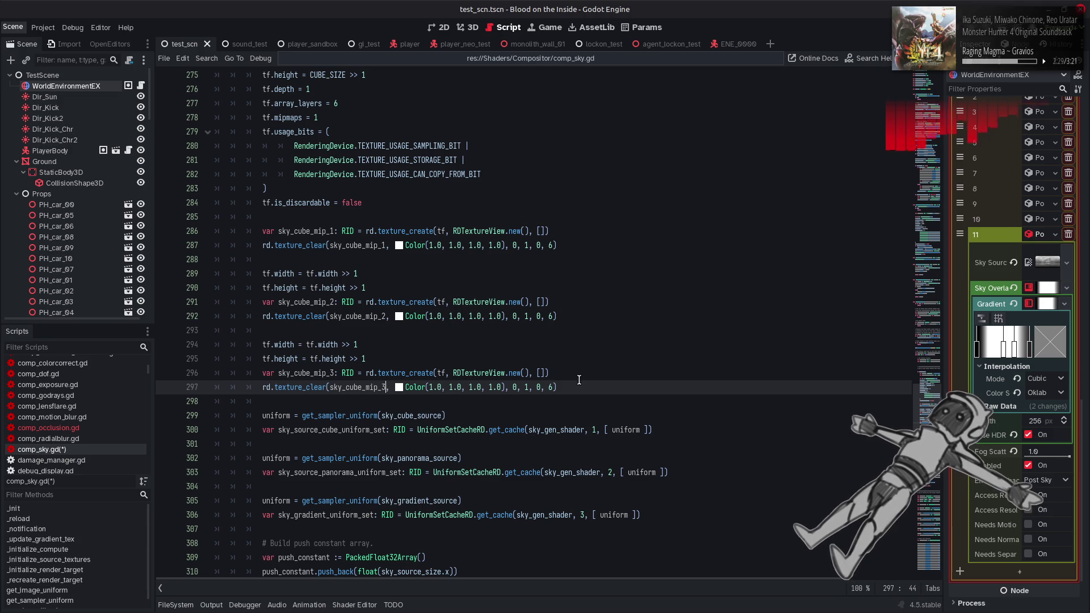
Paste another copy below and rename it sky_cube_mip_4.
left_click(579, 387)
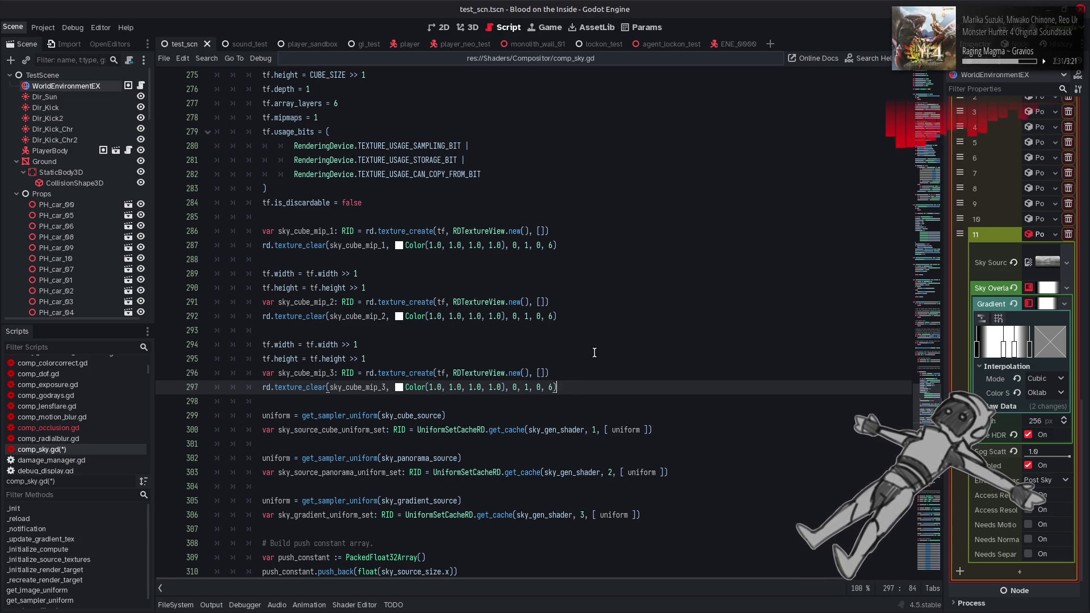
scroll(594, 352, "down", 1)
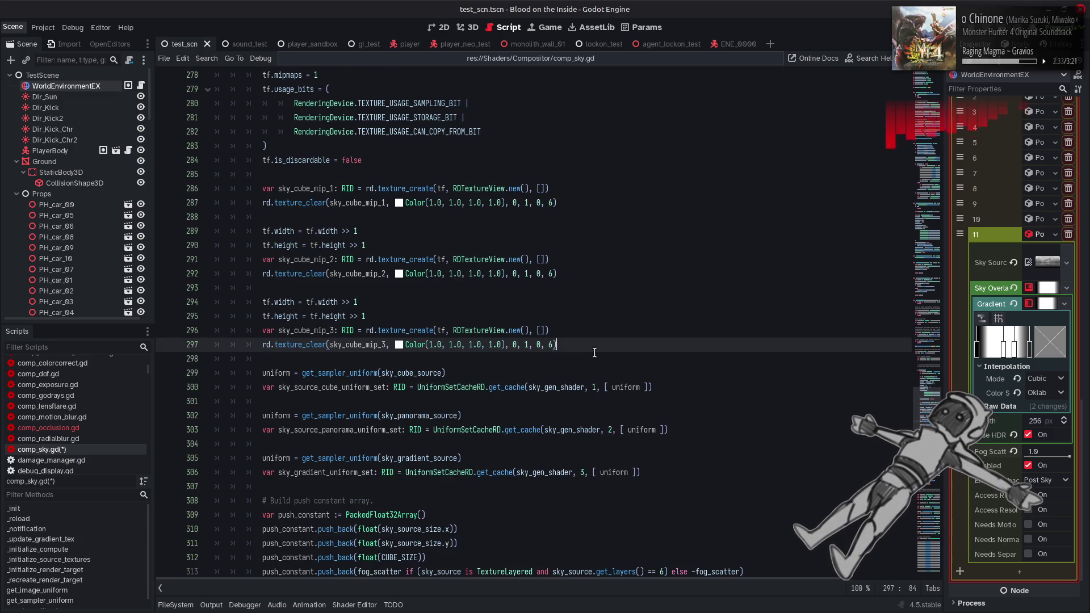
key("Return")
key("Return")
key("ctrl+v")
left_click(387, 415)
key("BackSpace")
type("4")
left_click(334, 401)
key("BackSpace")
type("4")
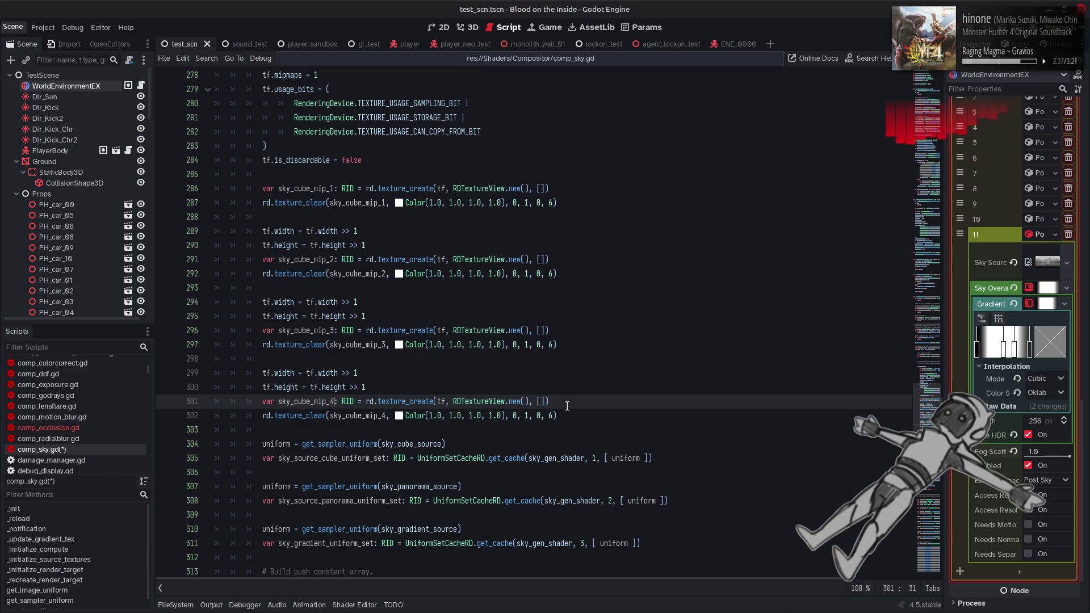
Paste a further copy and rename it sky_cube_mip_5.
left_click(574, 413)
key("Return")
key("Return")
key("ctrl+v")
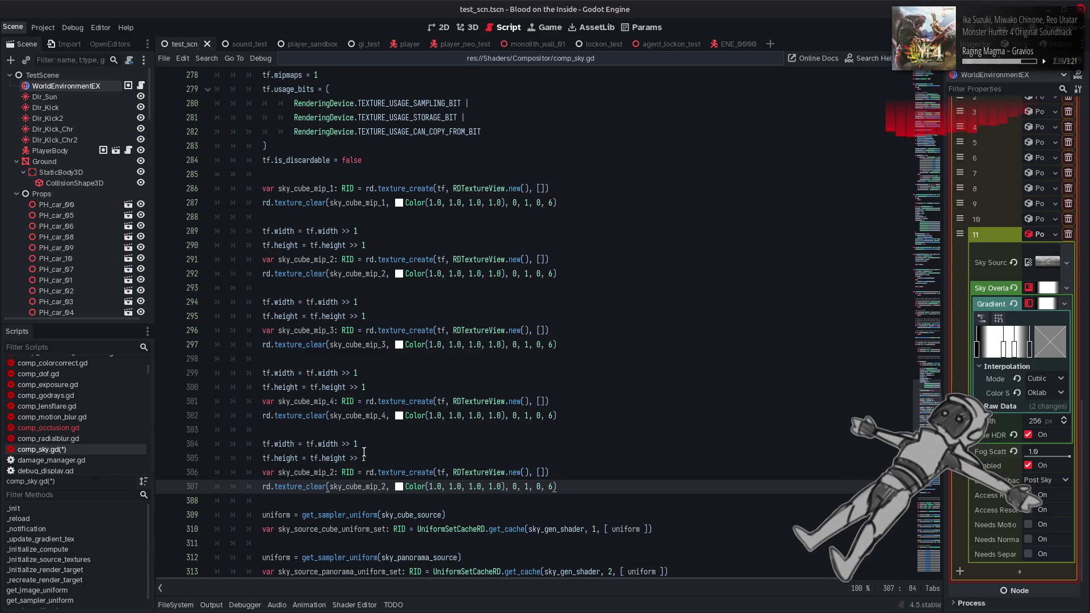
left_click(332, 473)
key("BackSpace")
type("5")
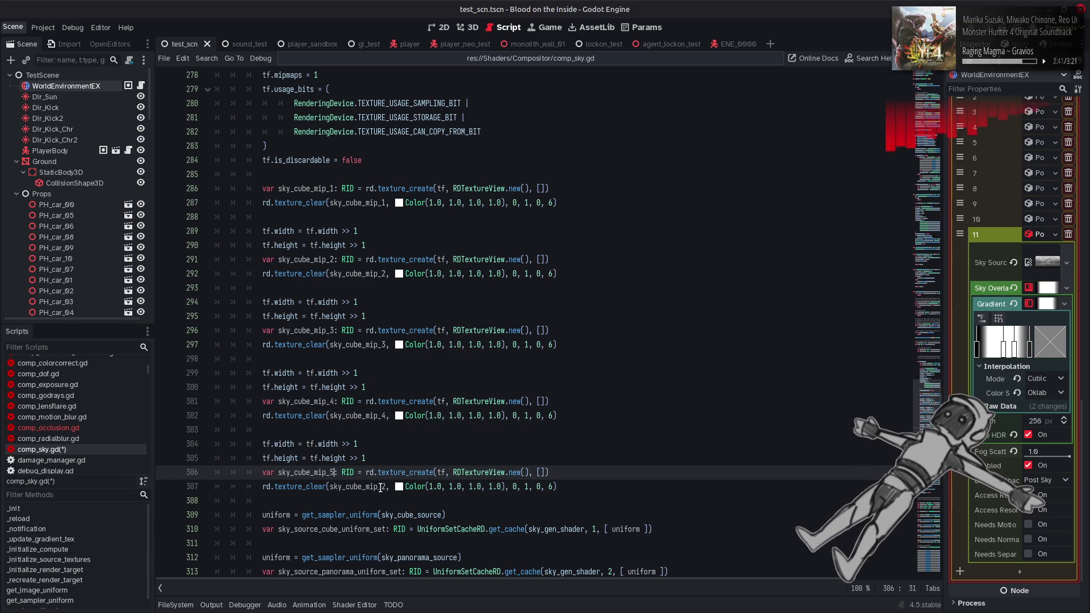
left_click(387, 486)
key("BackSpace")
type("5")
scroll(608, 380, "down", 3)
left_click(599, 349)
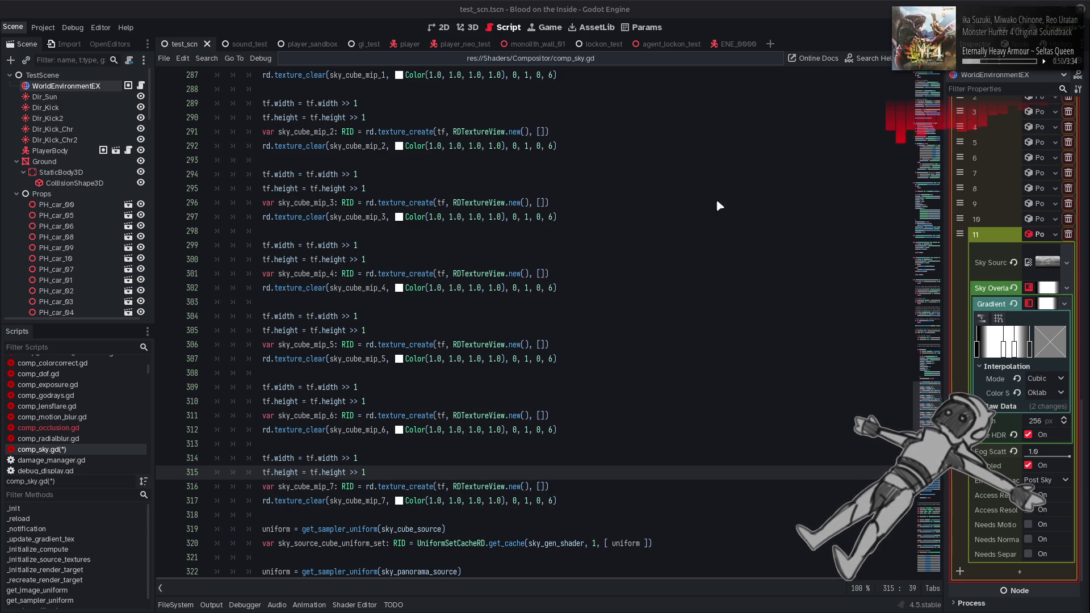
scroll(654, 243, "down", 2)
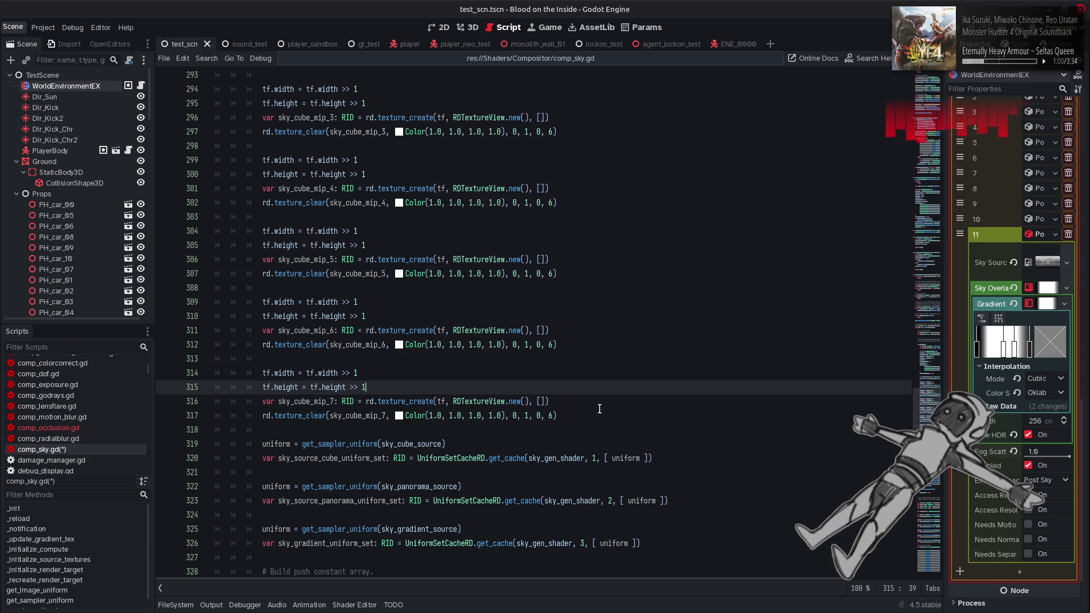
scroll(470, 400, "up", 7)
scroll(470, 400, "up", 2)
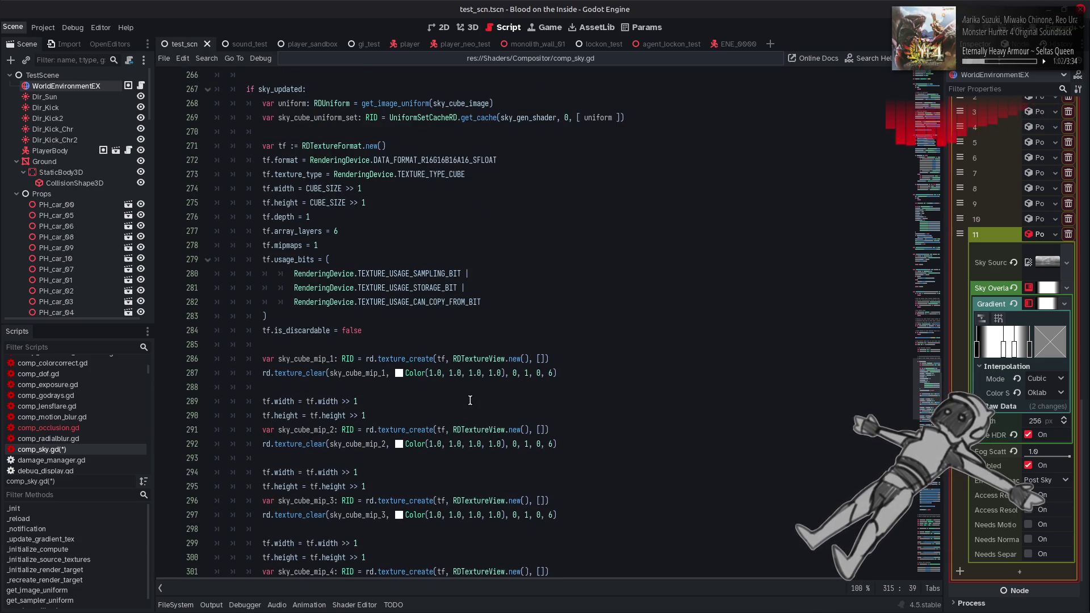
Declare var sky_cube_uniforms: Array[RDUniform] = [] before the first mip texture.
left_click(329, 102)
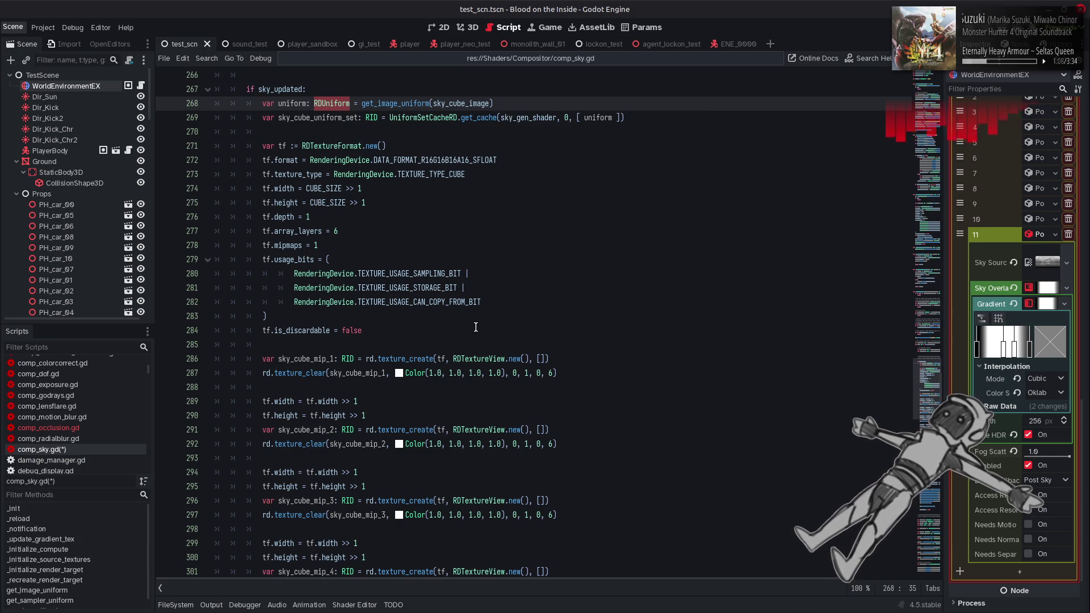
left_click(368, 353)
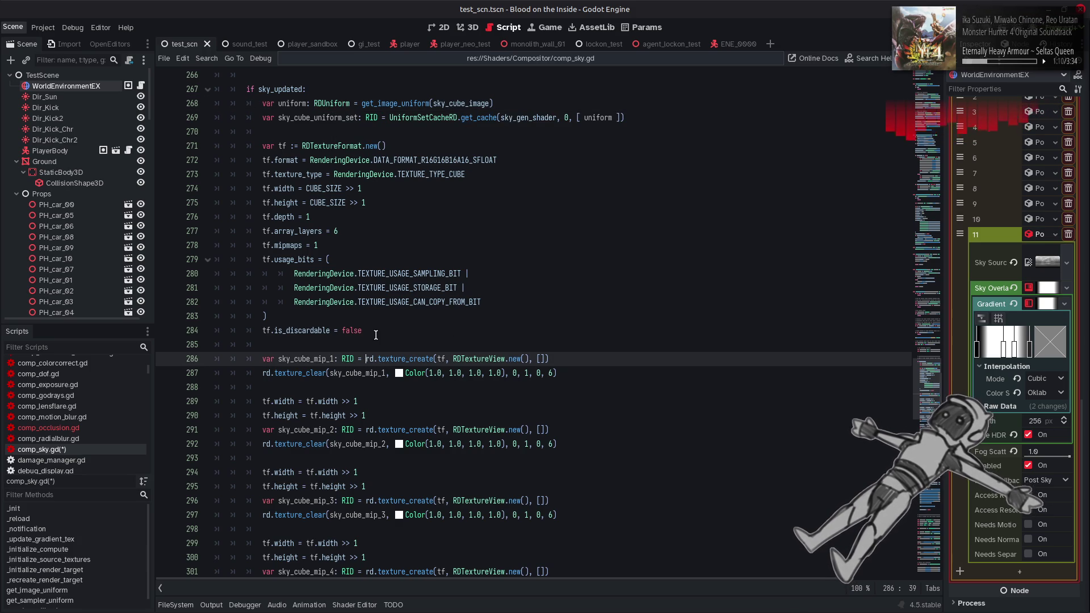
left_click(375, 335)
key("Return")
key("Return")
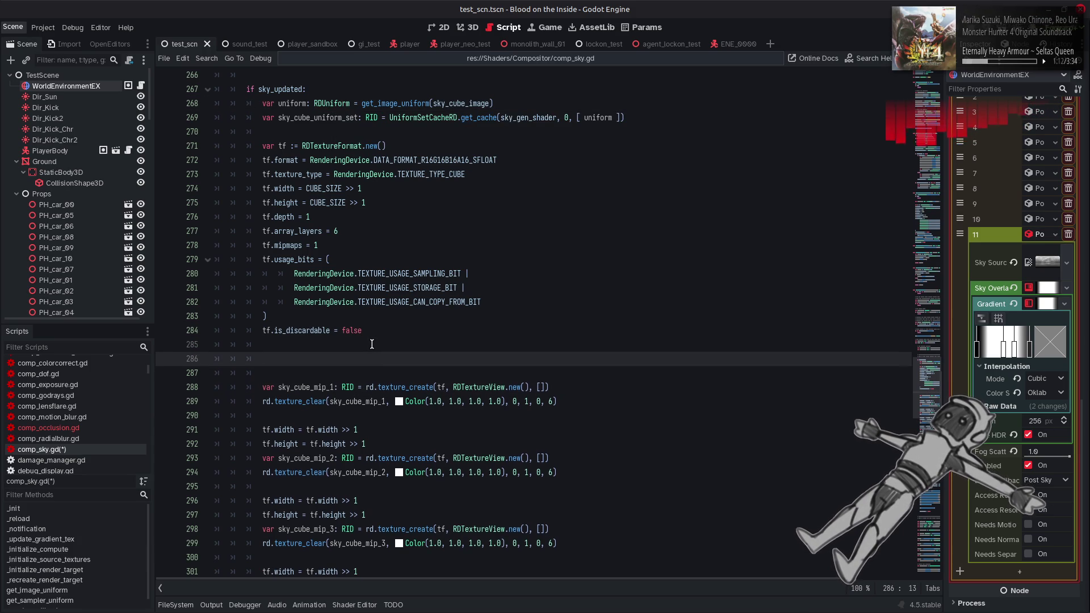
type("var")
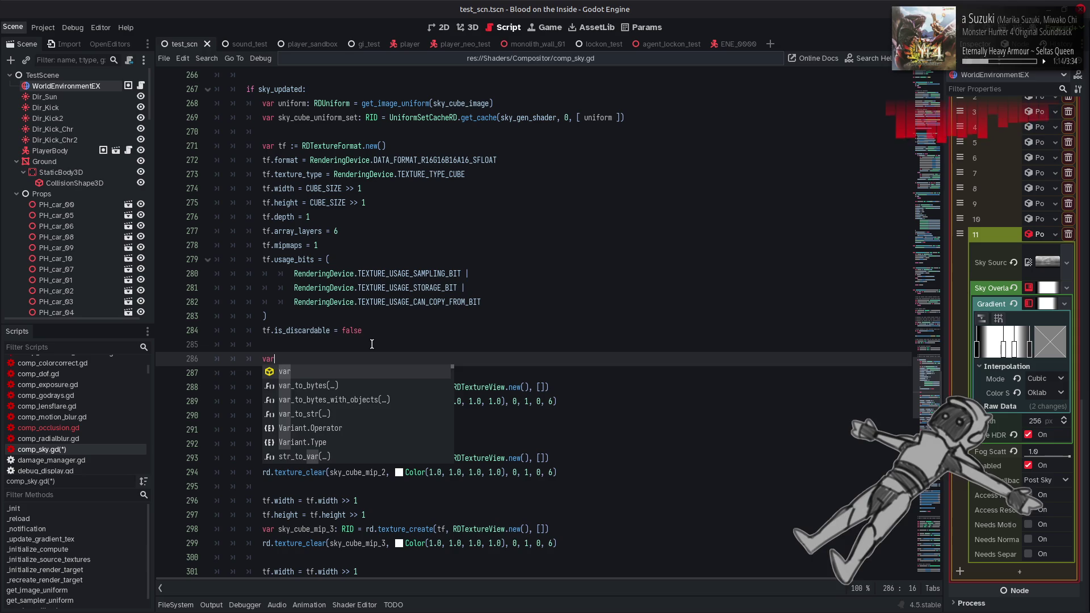
key("Escape")
type("sky_cube_uniforms:")
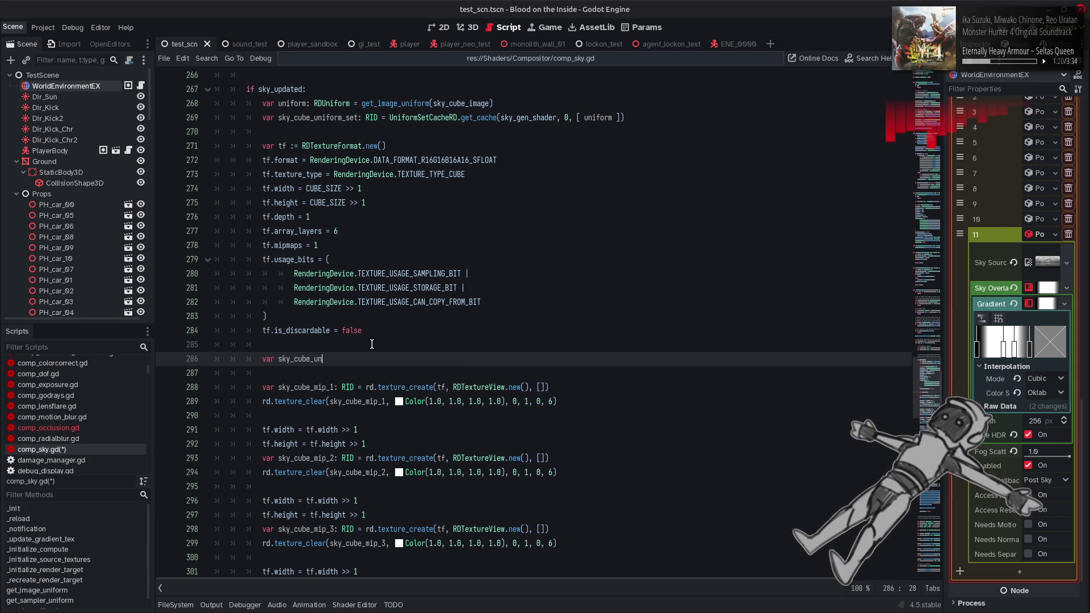
type(" Array[RDUniform] ")
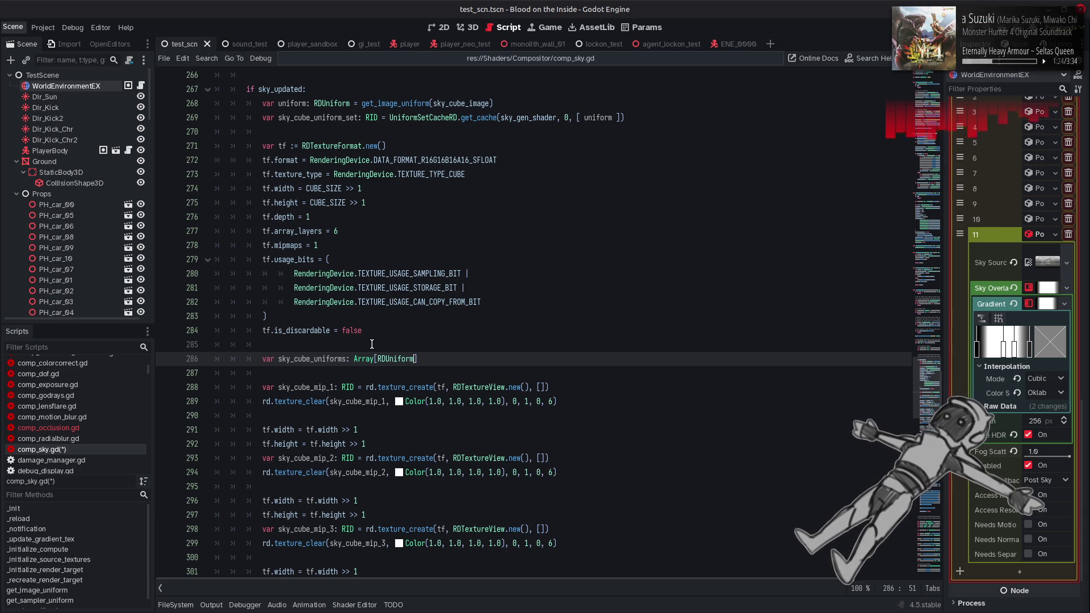
type("= []")
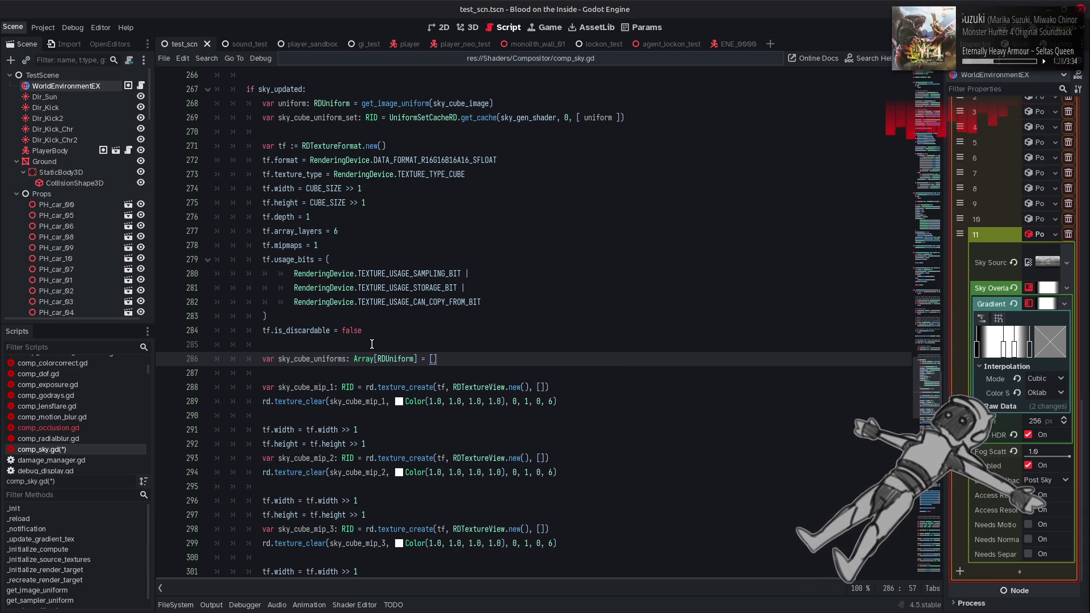
Move get_sampler_uniform(sky_cube_source) from line 321 into the sky_cube_uniforms array.
scroll(383, 354, "down", 15)
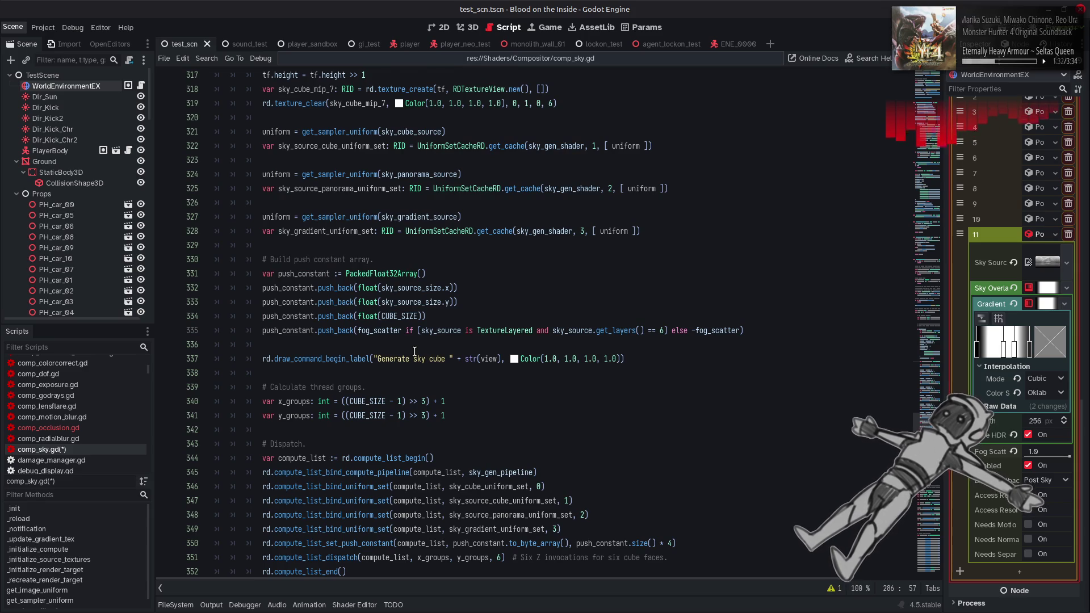
scroll(414, 352, "up", 3)
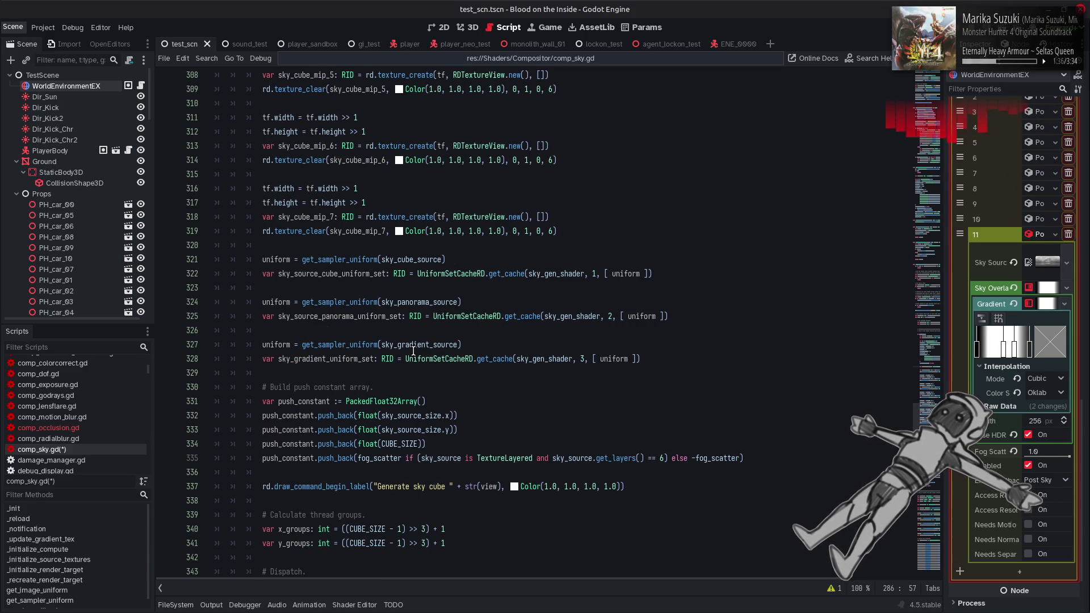
scroll(464, 320, "up", 3)
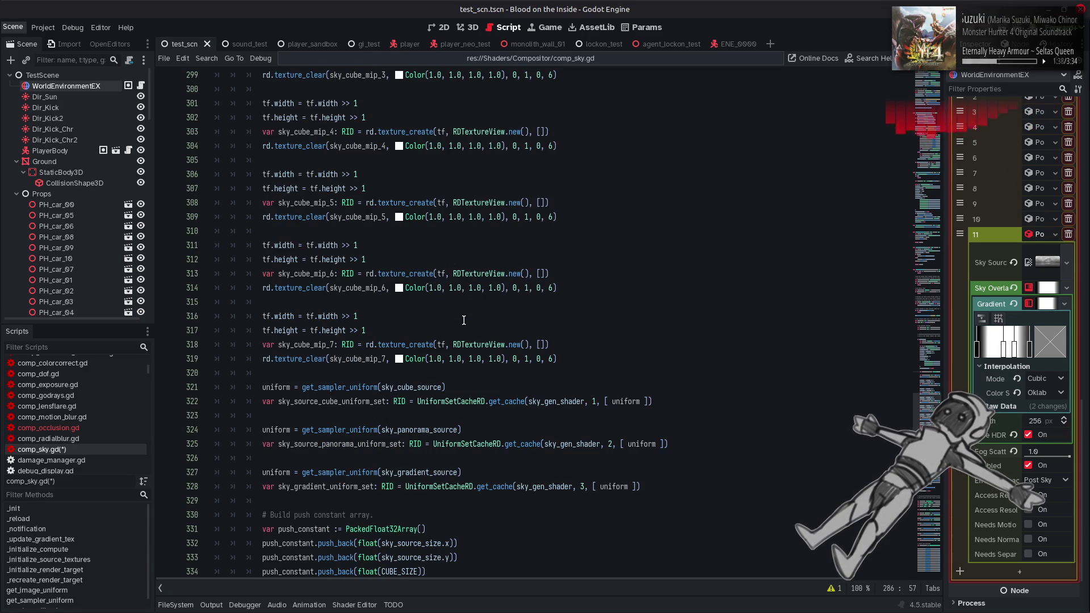
scroll(462, 318, "up", 1)
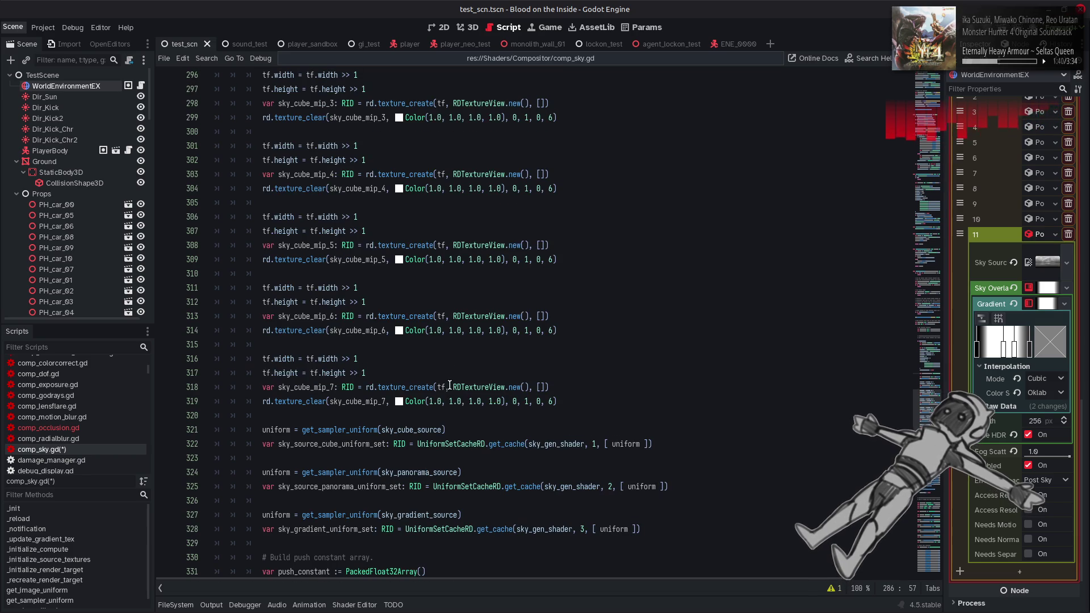
left_click(449, 340)
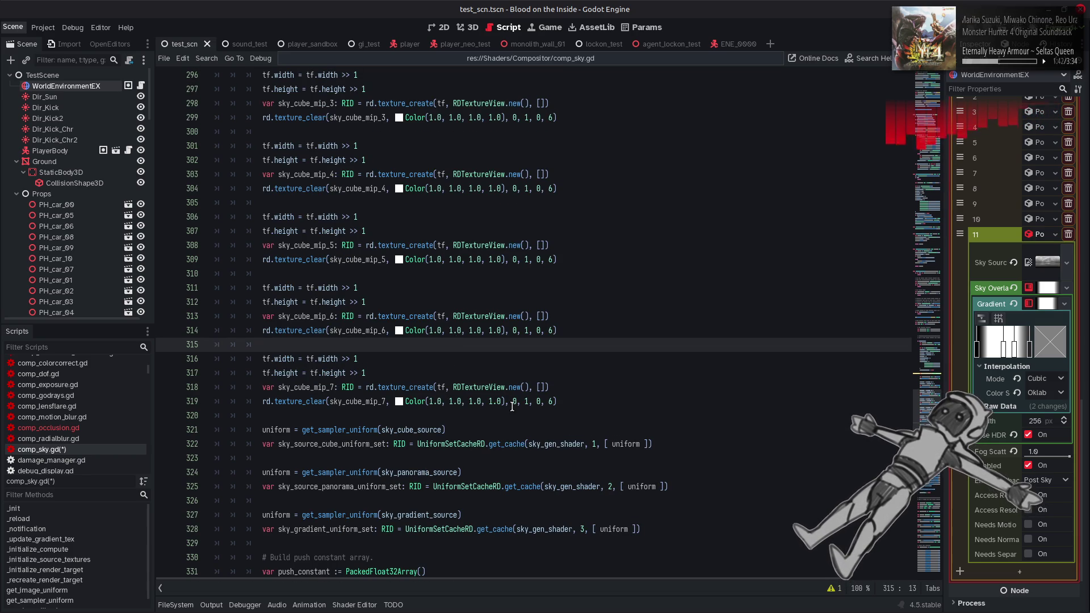
left_click_drag(446, 429, 302, 432)
key("ctrl+c")
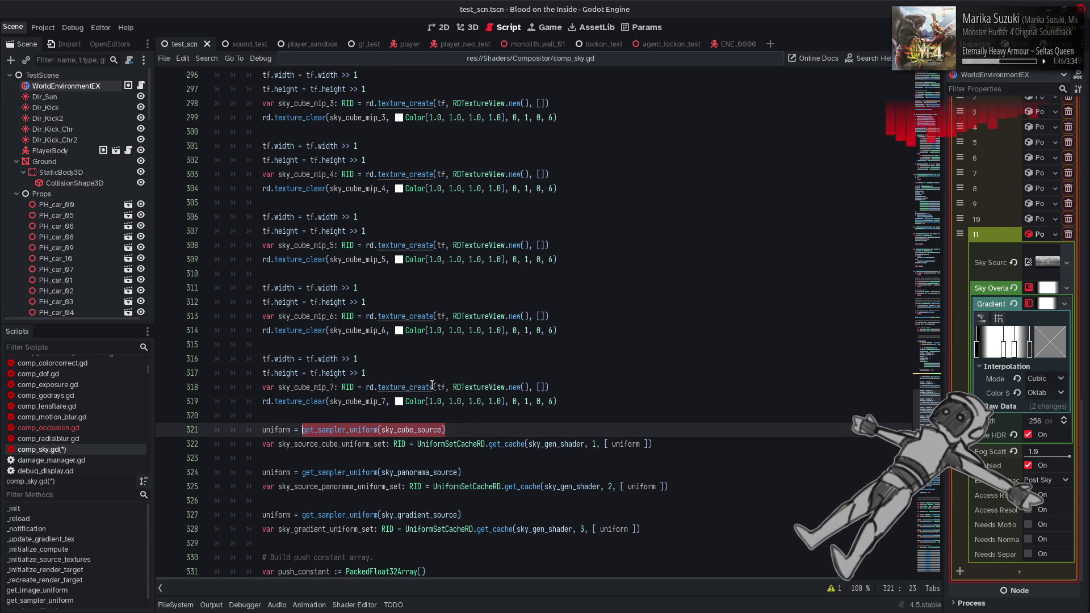
key("Delete")
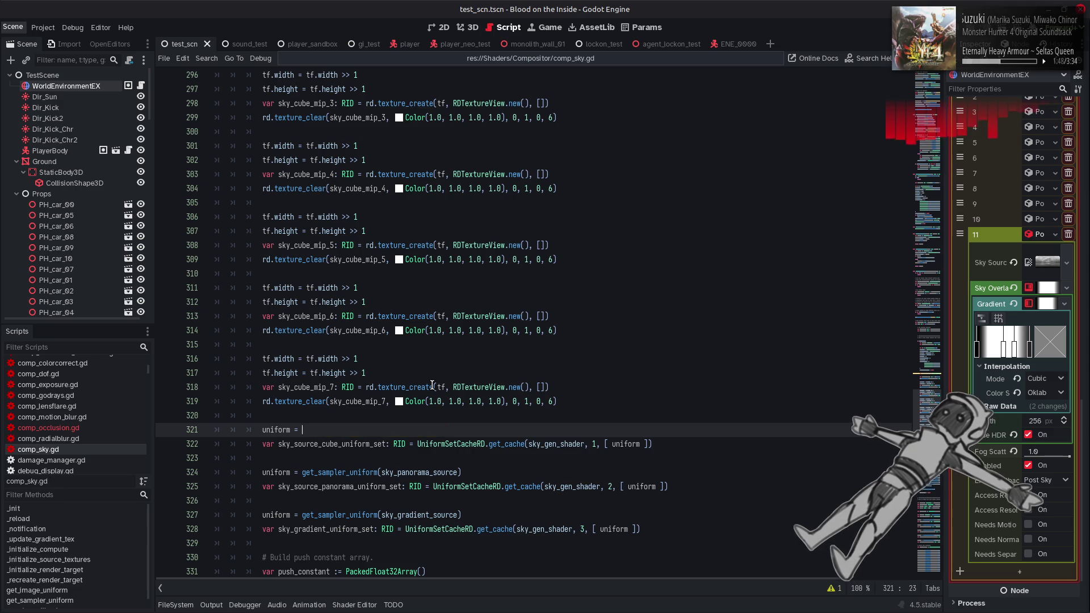
key("ctrl+s")
scroll(432, 386, "up", 6)
left_click(436, 189)
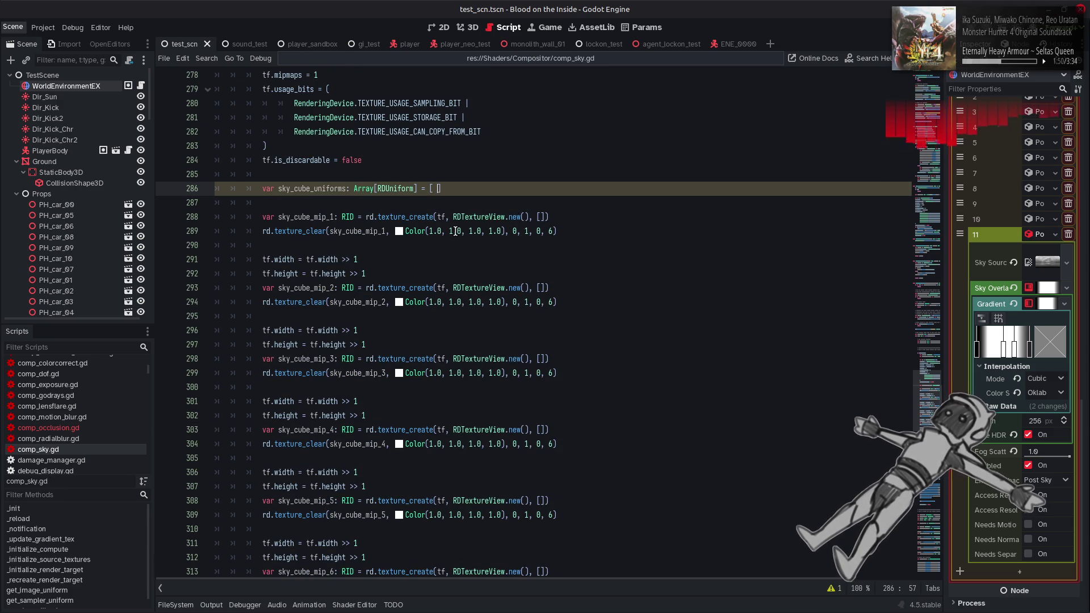
key("ctrl+v")
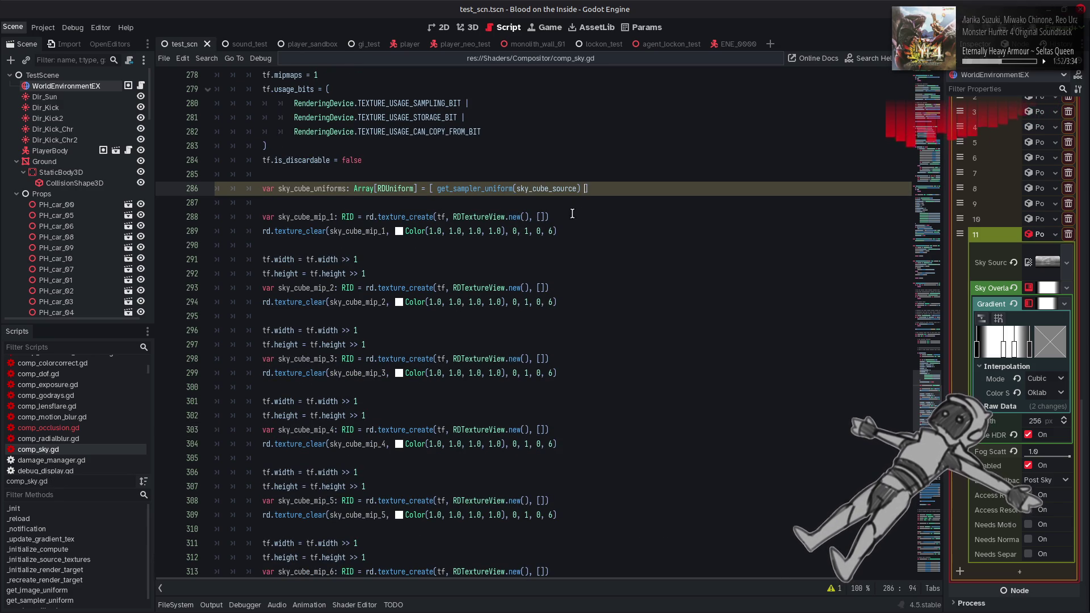
Delete the leftover 'uniform =' line and pass sky_cube_uniforms to the set-1 get_cache call.
scroll(445, 335, "down", 10)
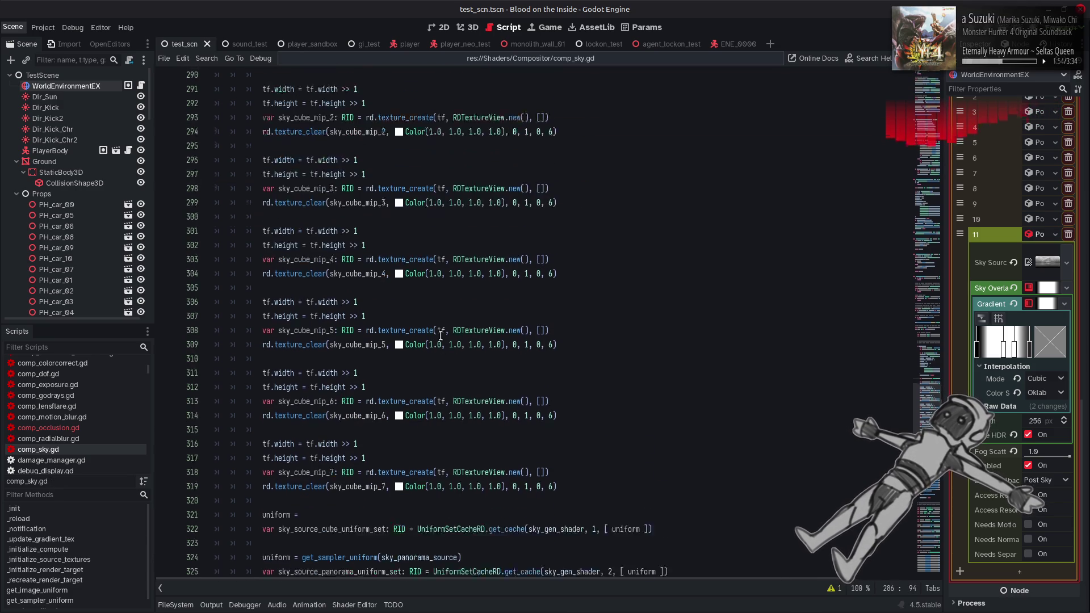
left_click(296, 259)
key("BackSpace")
key("BackSpace")
key("BackSpace")
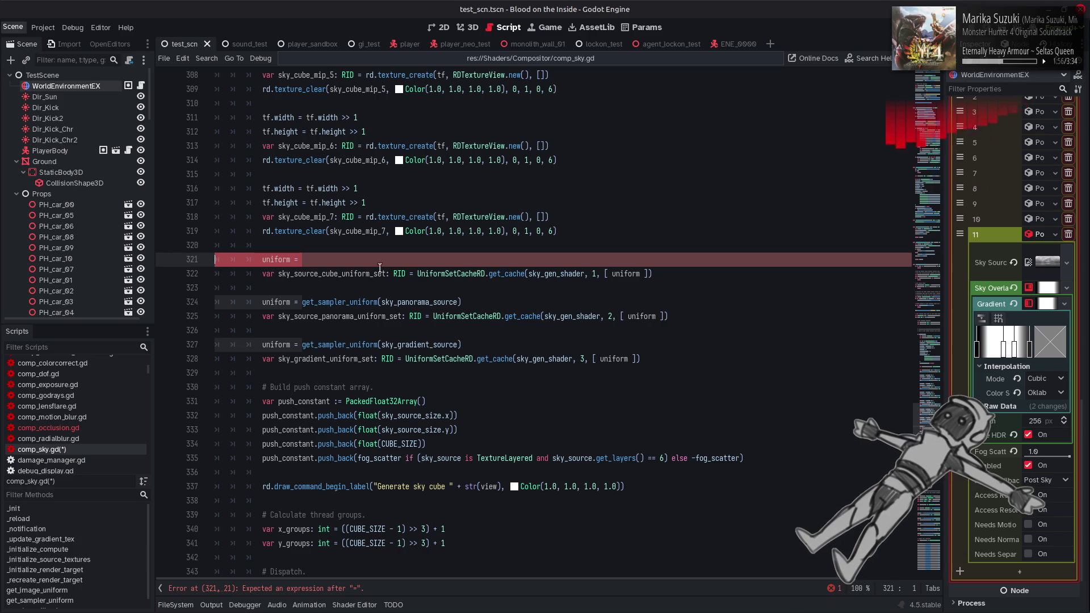
scroll(456, 284, "up", 5)
scroll(455, 284, "up", 5)
double_click(318, 189)
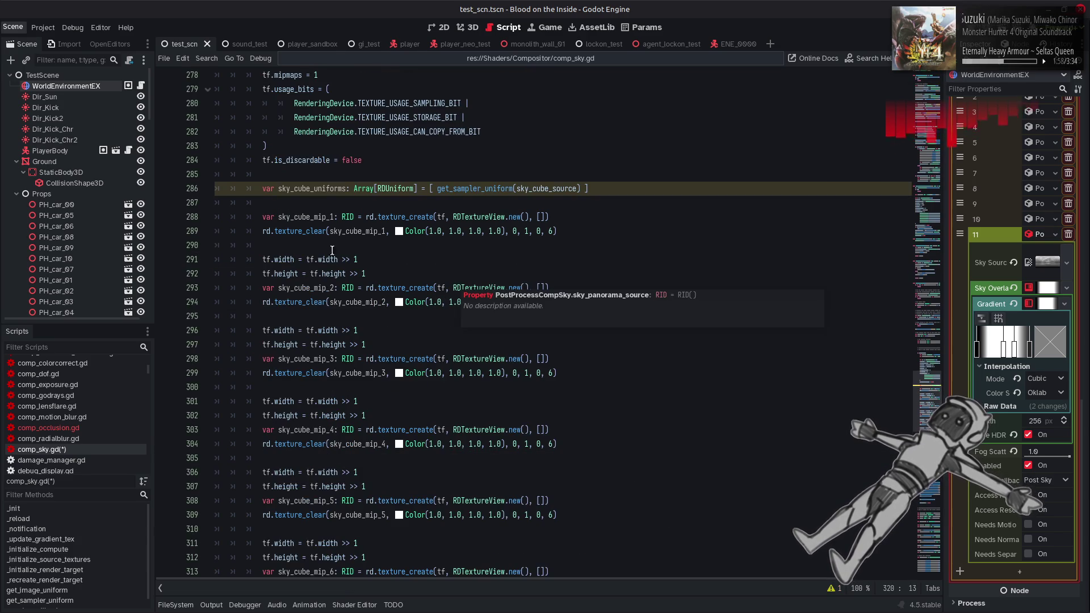
scroll(640, 483, "down", 7)
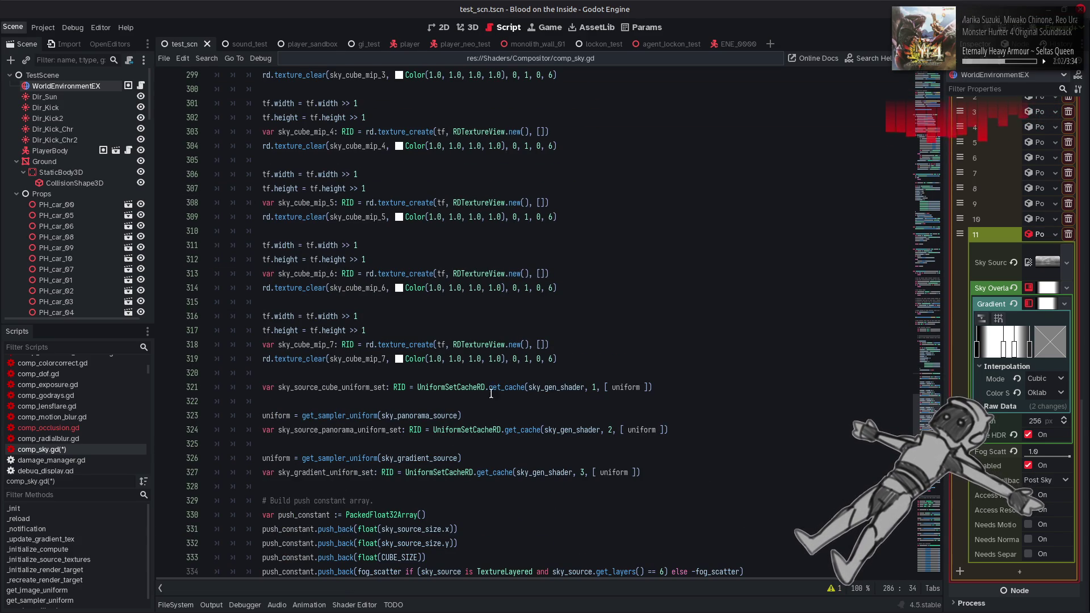
mouse_move(509, 389)
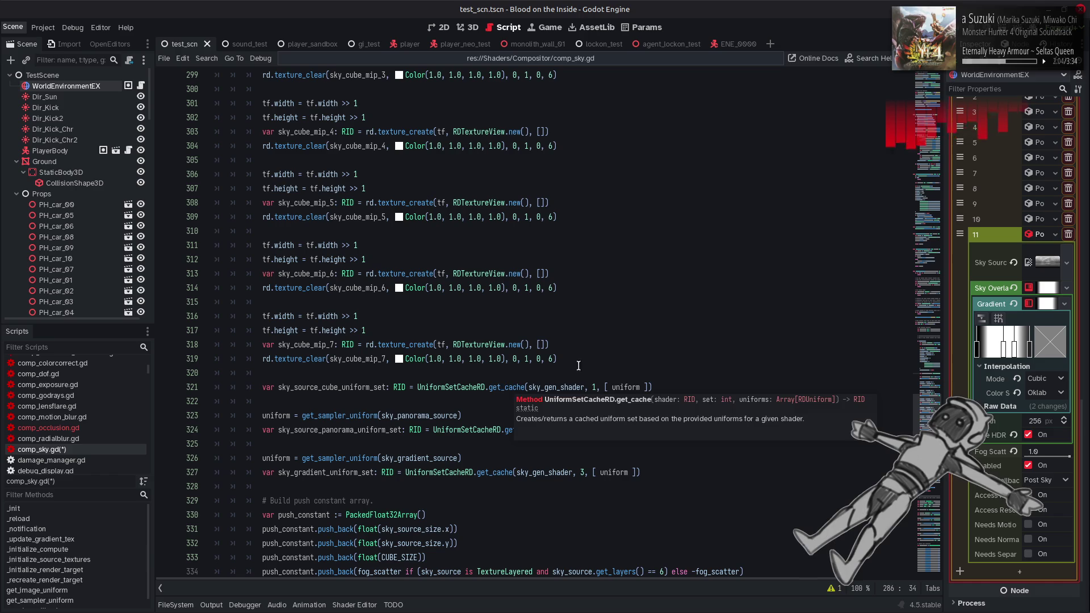
left_click(623, 388)
left_click_drag(623, 389, 604, 388)
type("sky_cube_uniforms")
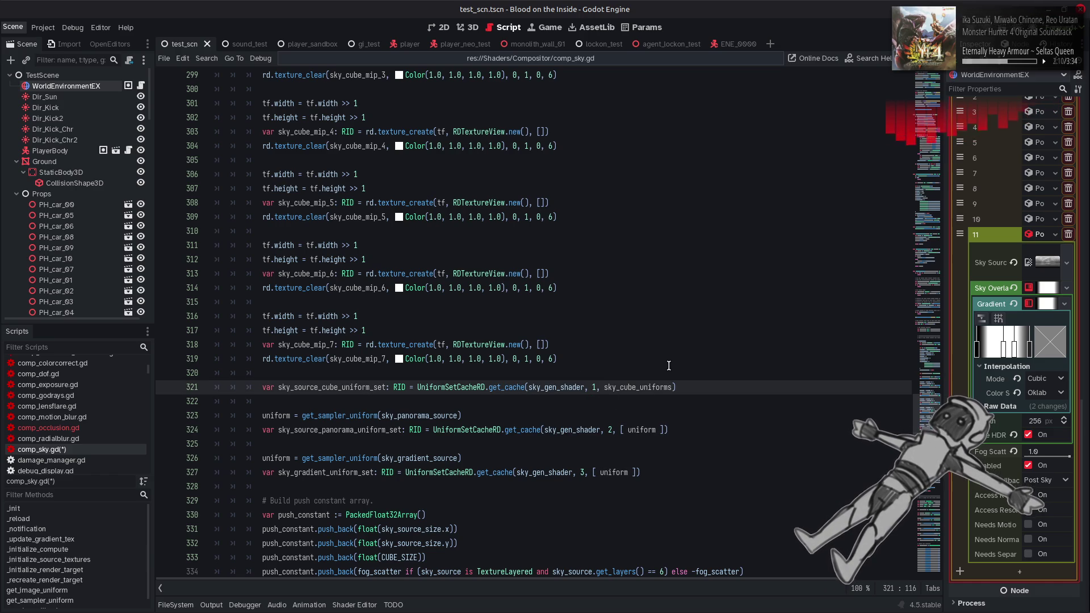
Add a 0 binding argument after sky_cube_source on line 286.
scroll(634, 359, "up", 10)
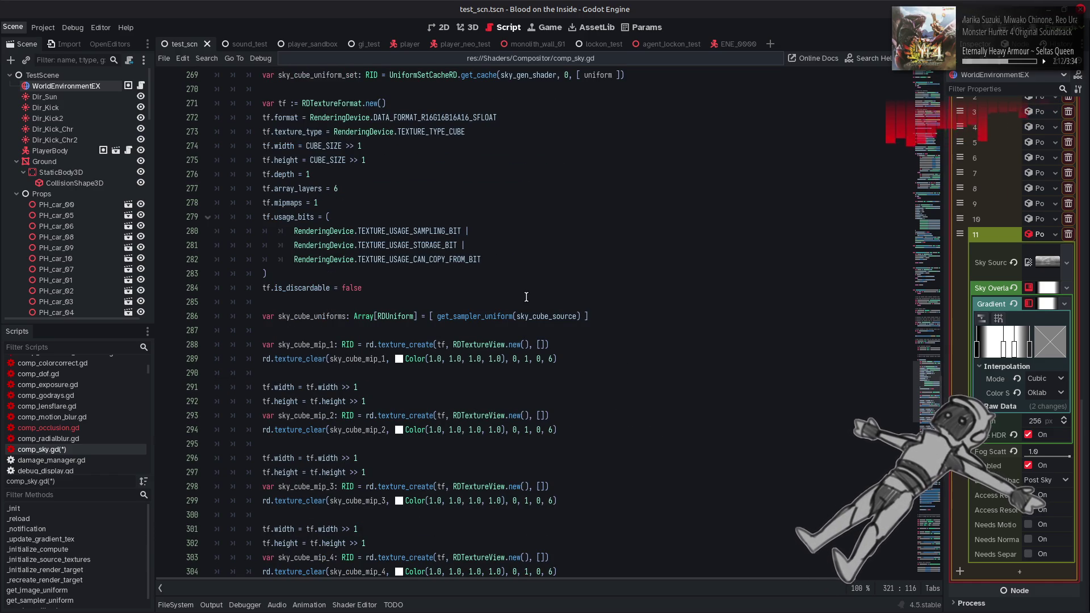
left_click(577, 316)
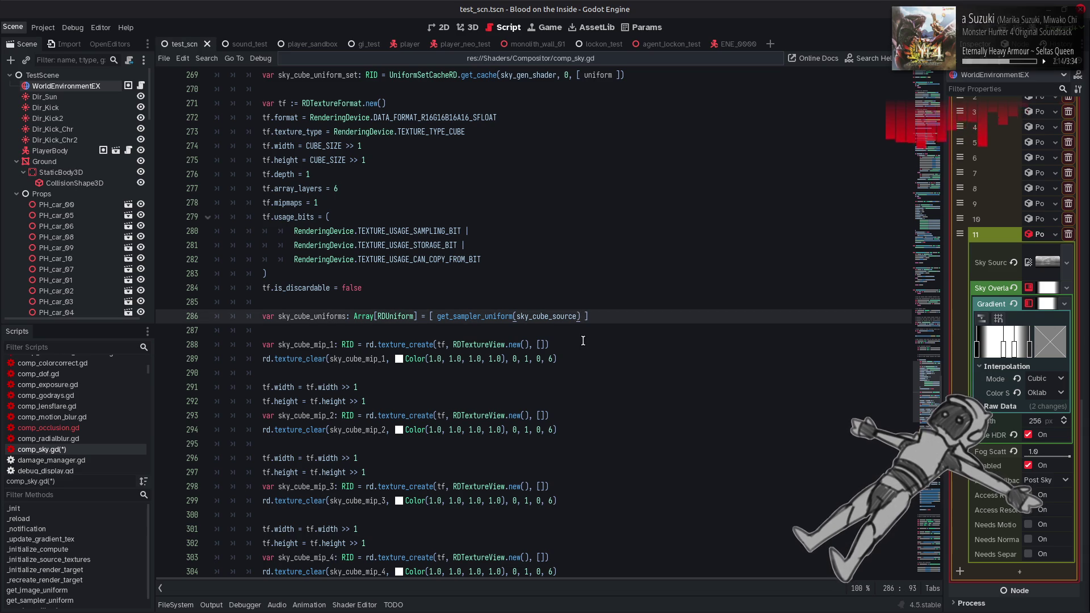
type(", 0")
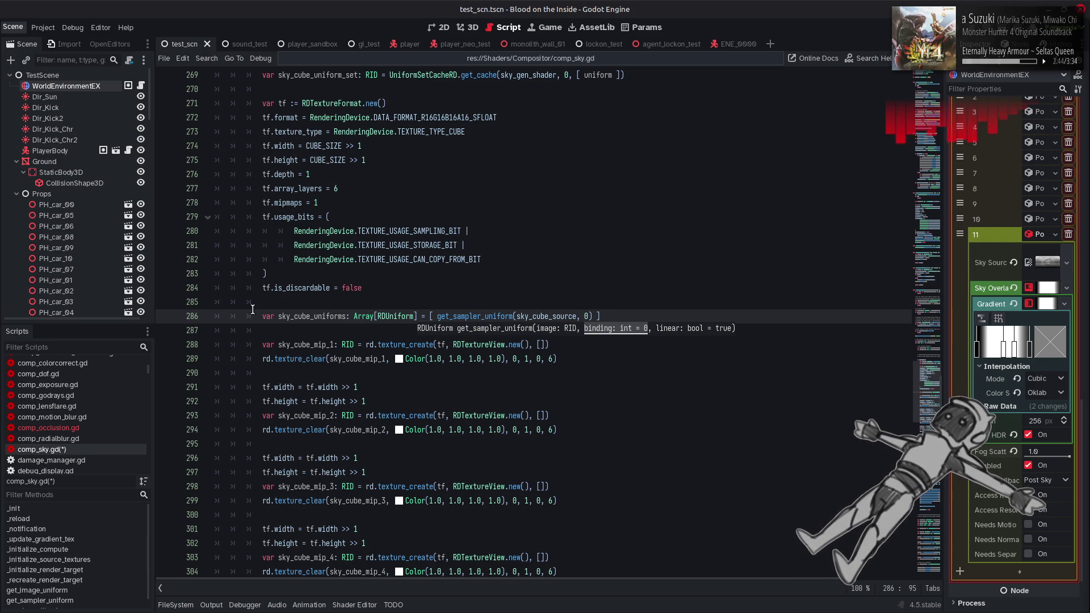
left_click(313, 307)
scroll(313, 308, "down", 7)
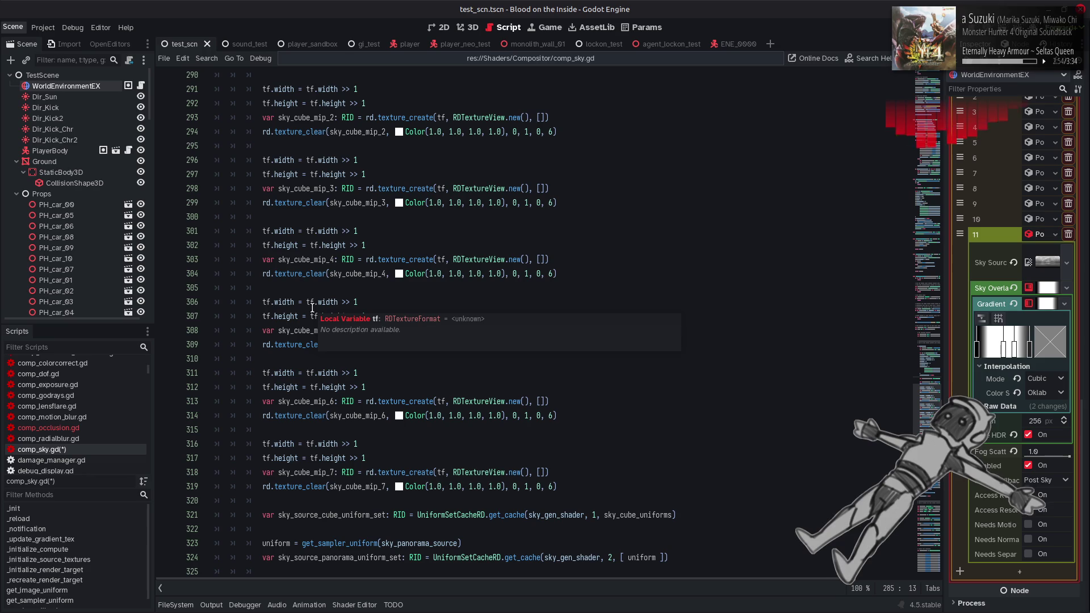
scroll(311, 307, "down", 7)
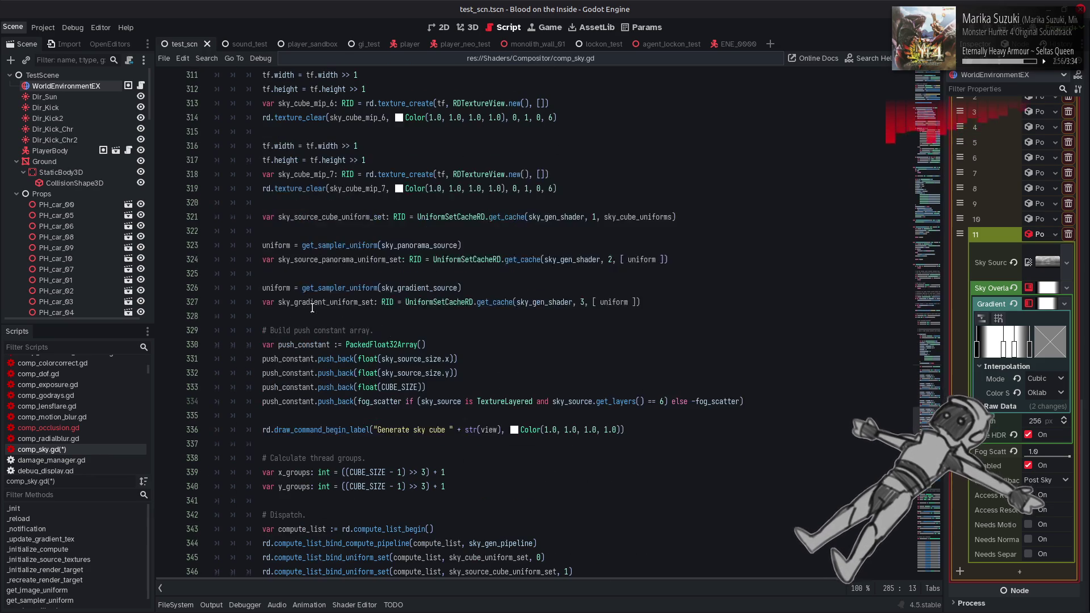
scroll(311, 307, "down", 3)
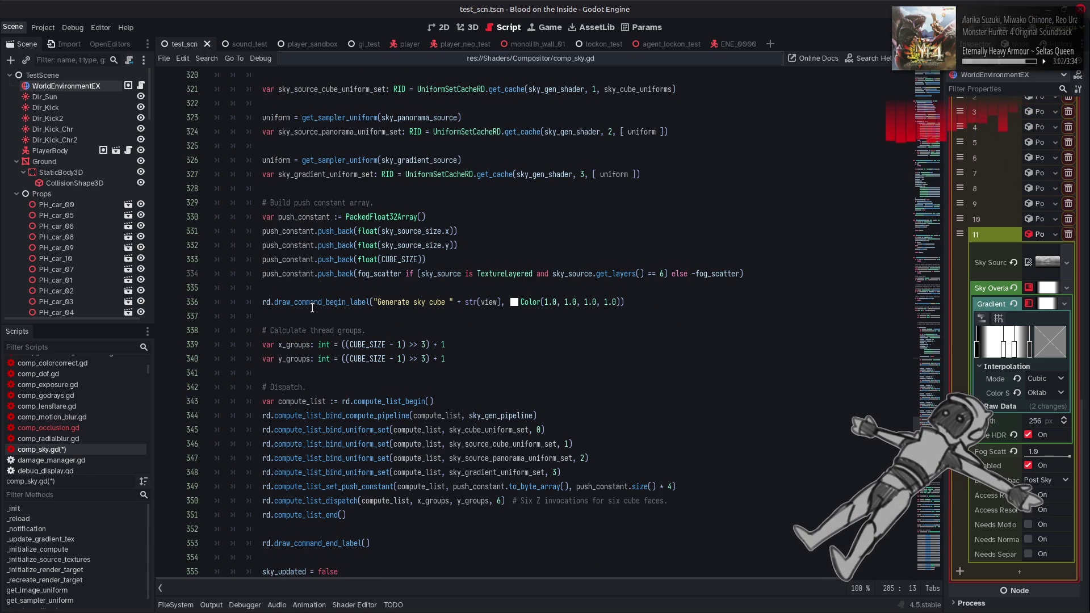
scroll(312, 307, "up", 1)
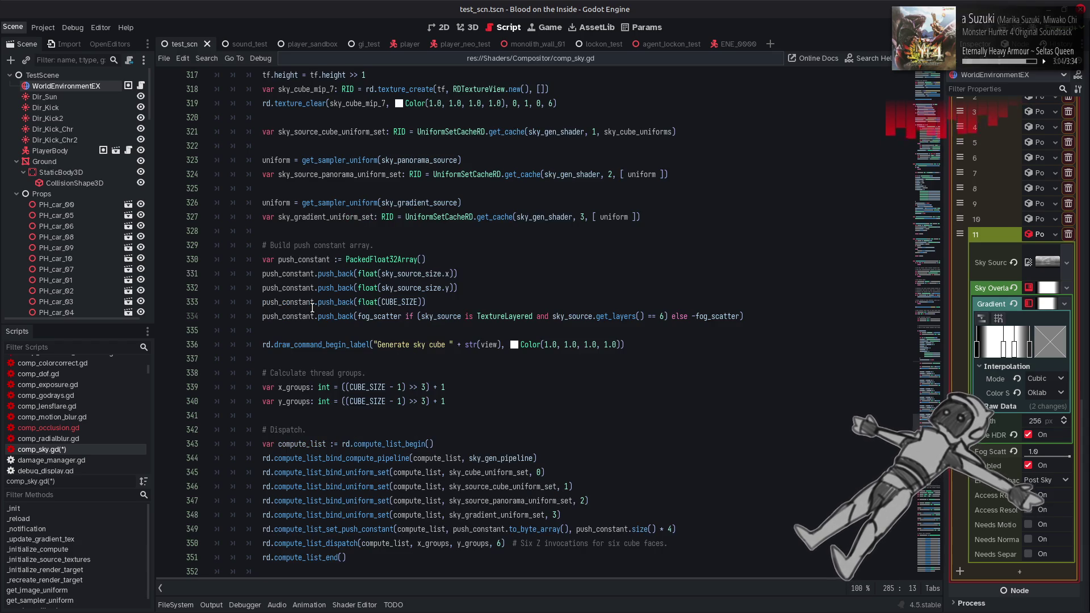
scroll(312, 307, "up", 4)
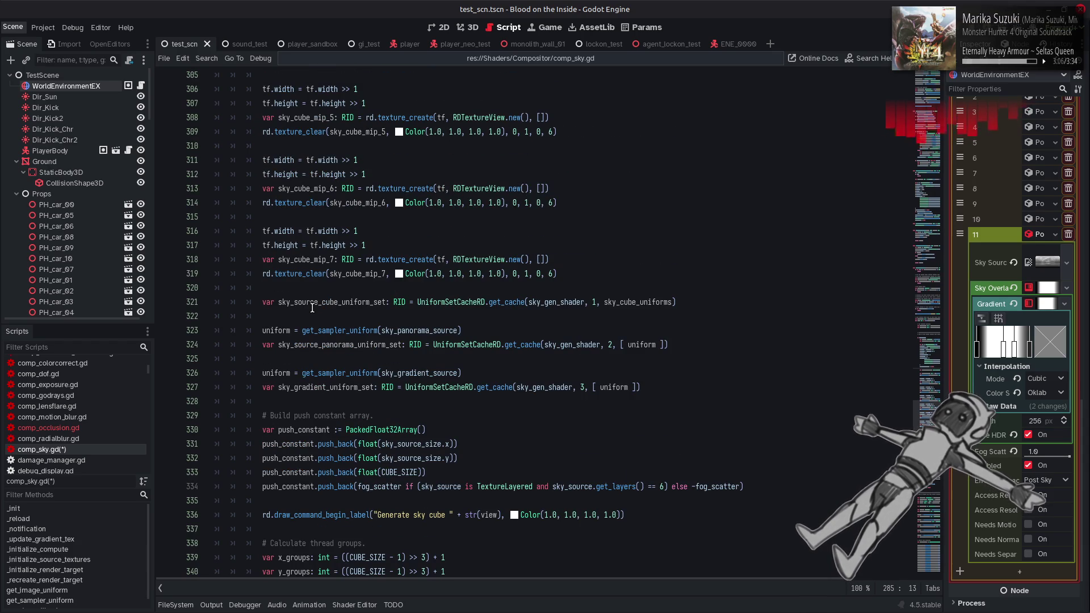
Undo back to an empty sky_cube_uniforms array with line 321 restored, and save.
left_click(620, 346)
key("ctrl+z")
key("ctrl+z")
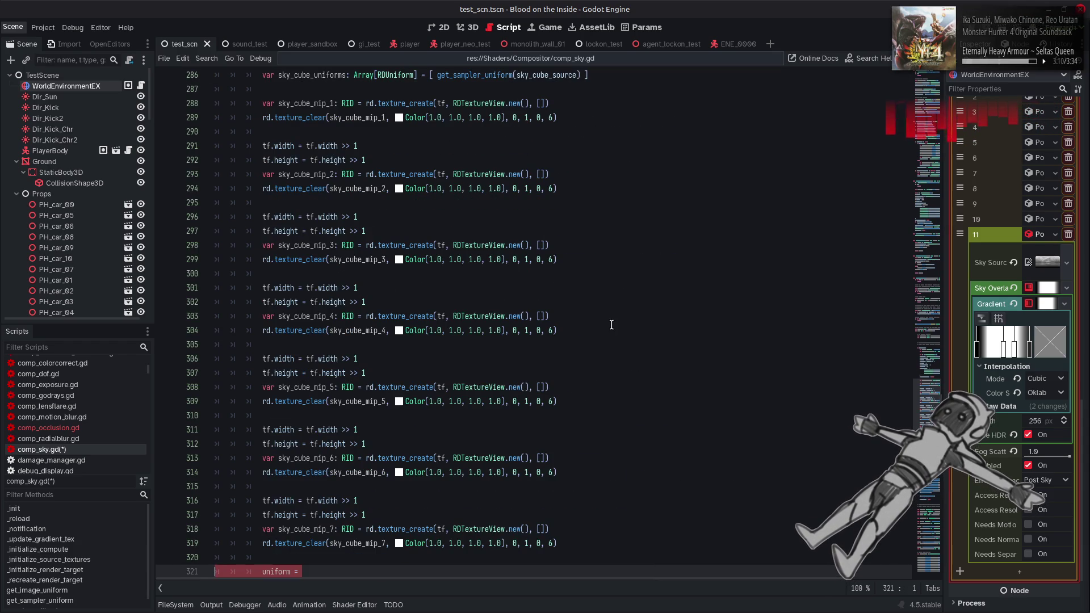
key("ctrl+z")
key("ctrl+z")
key("ctrl+z")
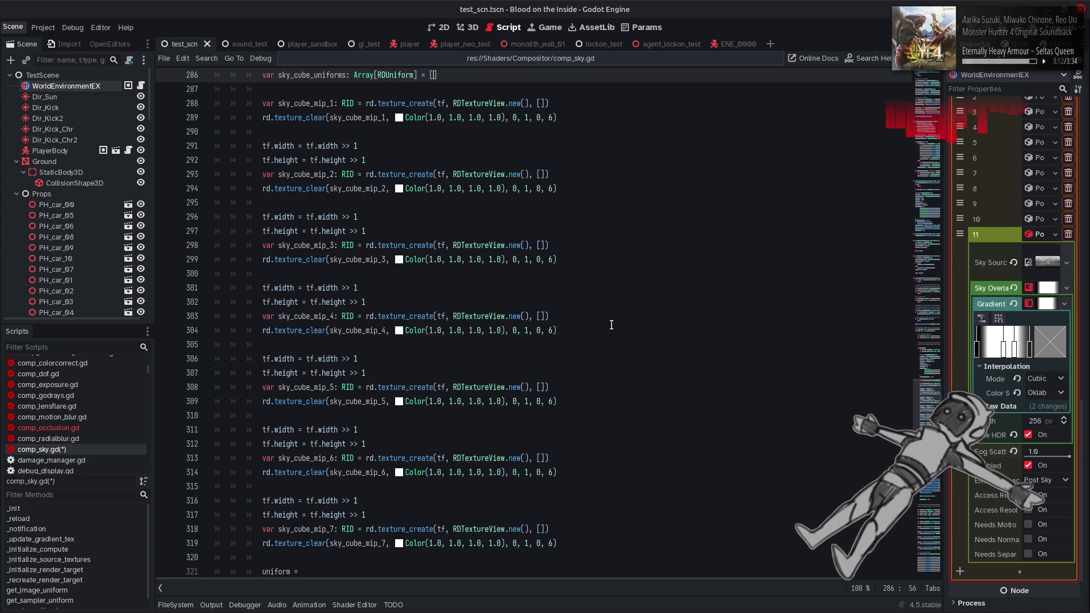
key("ctrl+shift+z")
key("ctrl+shift+z")
key("ctrl+z")
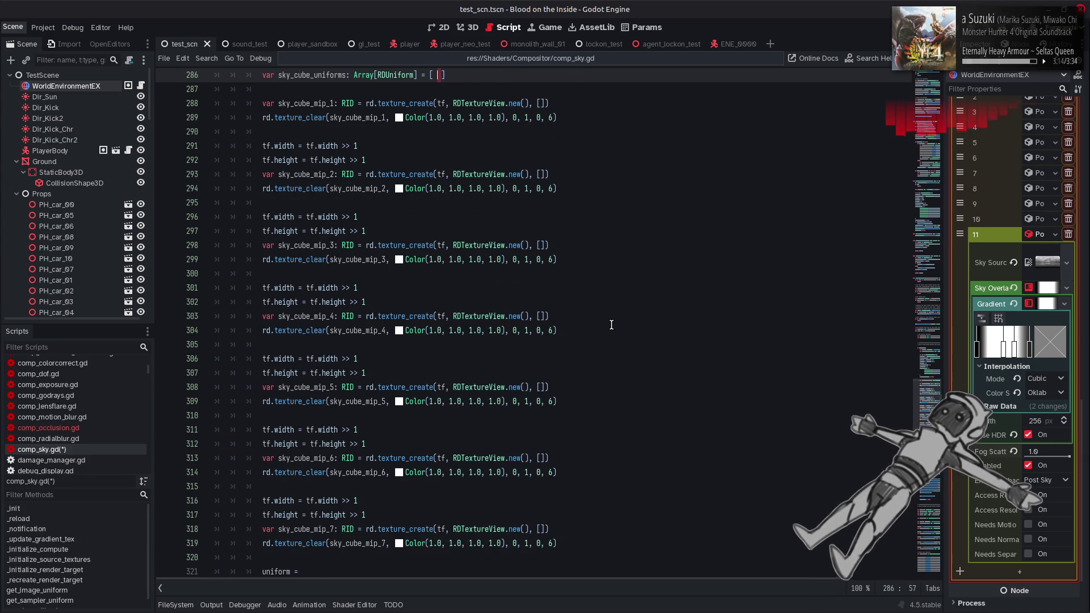
key("ctrl+z")
key("ctrl+z")
key("ctrl+z")
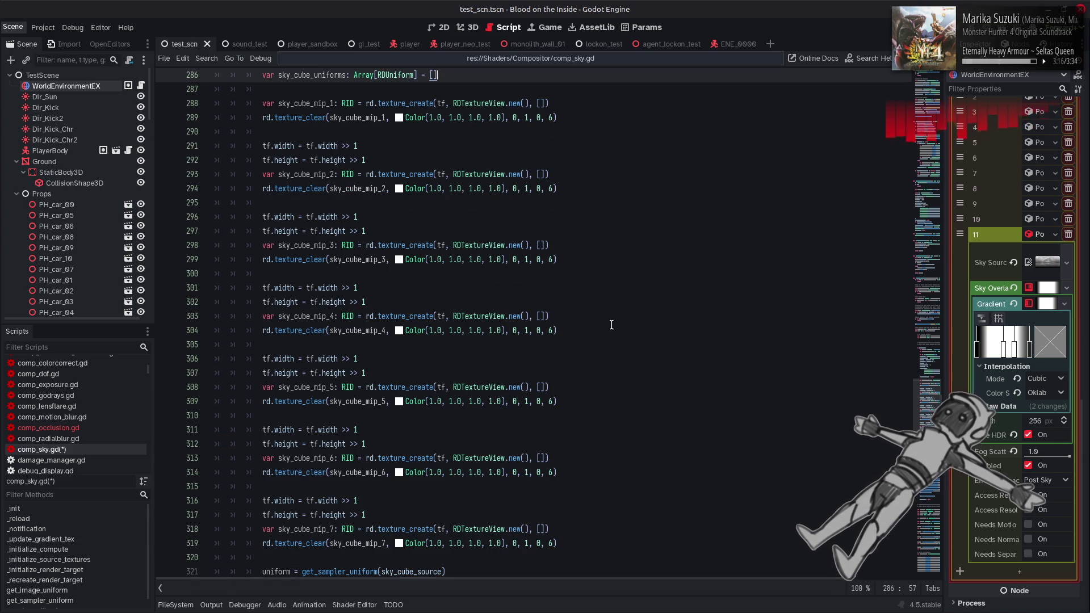
key("ctrl+shift+z")
scroll(503, 312, "up", 10)
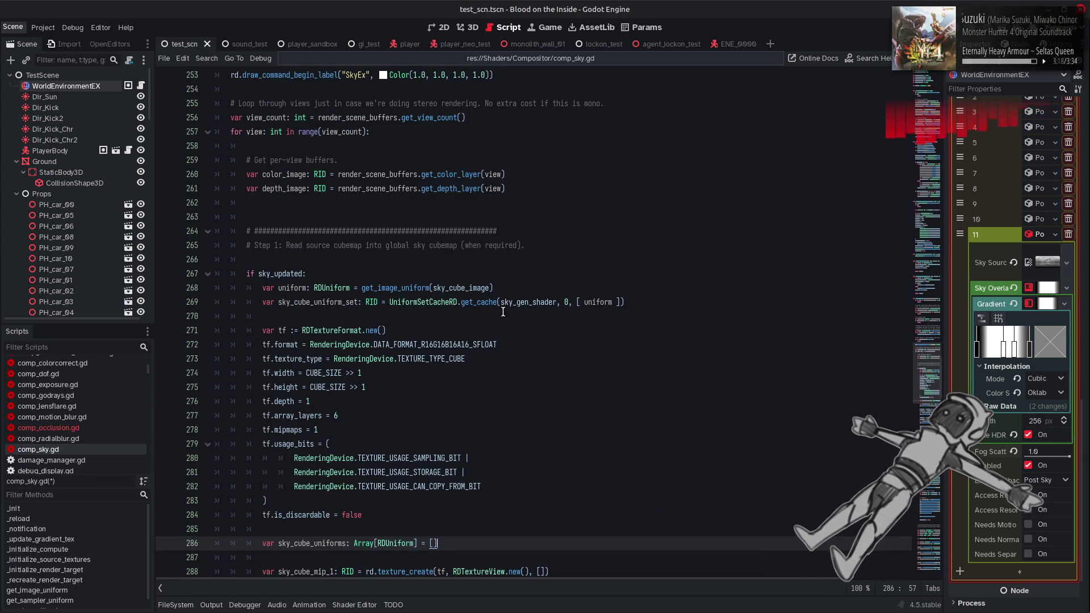
key("ctrl+s")
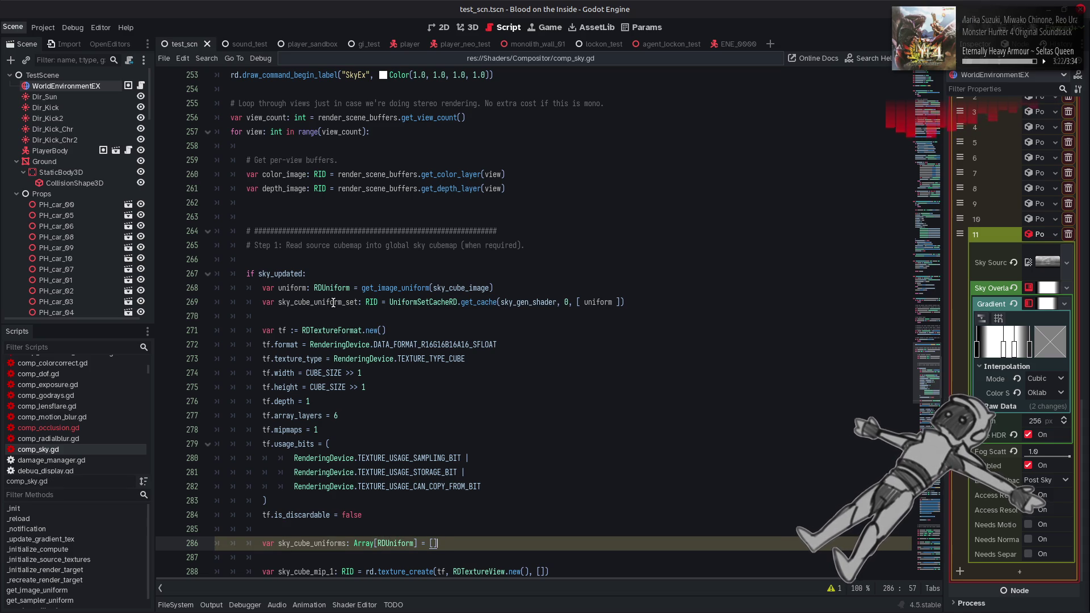
Select the whole set-0 get_cache line.
scroll(333, 302, "down", 1)
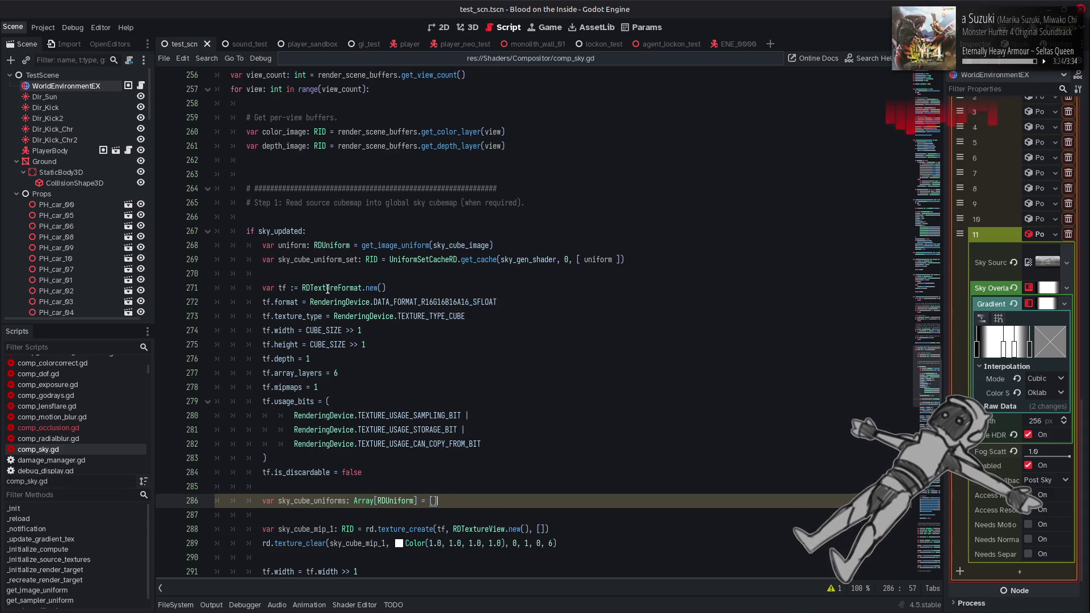
left_click_drag(639, 260, 362, 260)
key("shift+Home")
key("ctrl+c")
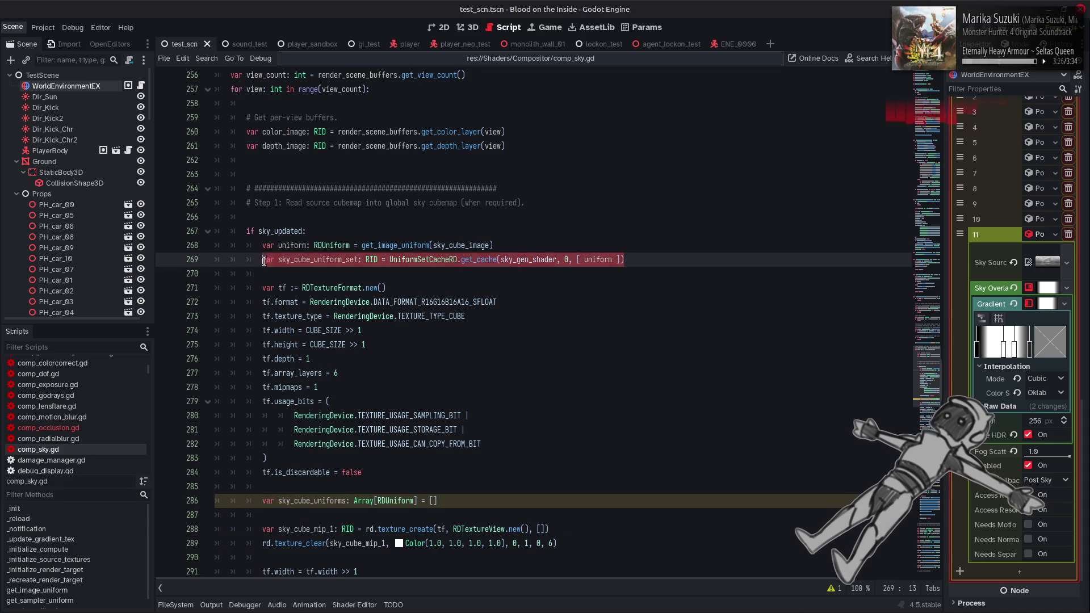
Move the set-0 get_cache line down to sit after the last mip block.
key("BackSpace")
key("BackSpace")
scroll(395, 326, "down", 15)
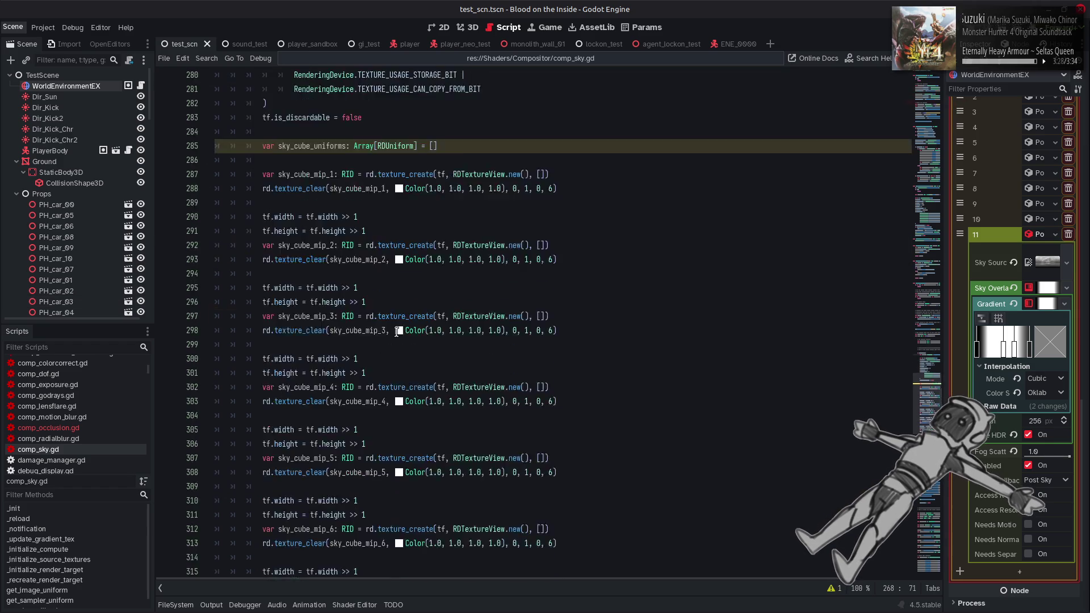
left_click(574, 318)
key("Return")
key("Return")
key("ctrl+v")
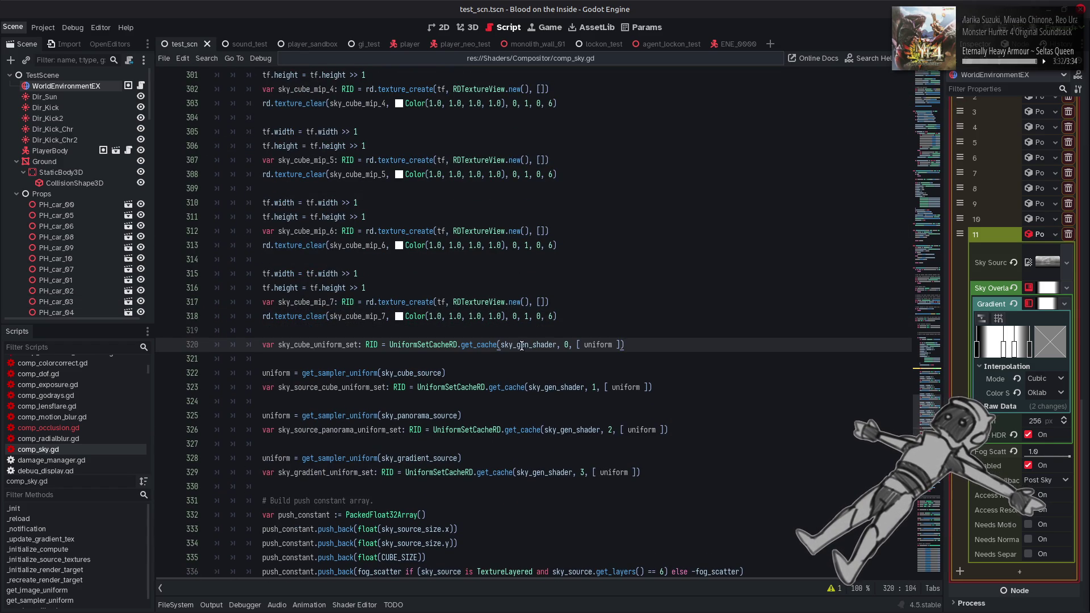
Fill the sky_cube_uniforms brackets with uniform and move that declaration to line 269.
left_click(600, 344)
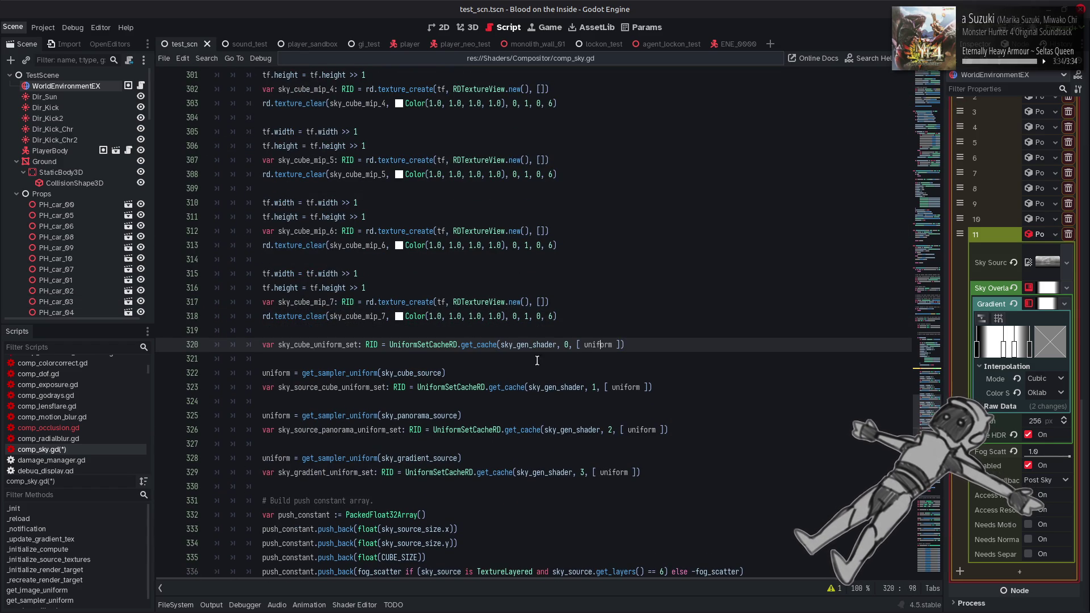
double_click(591, 352)
key("Right")
key("Right")
key("Right")
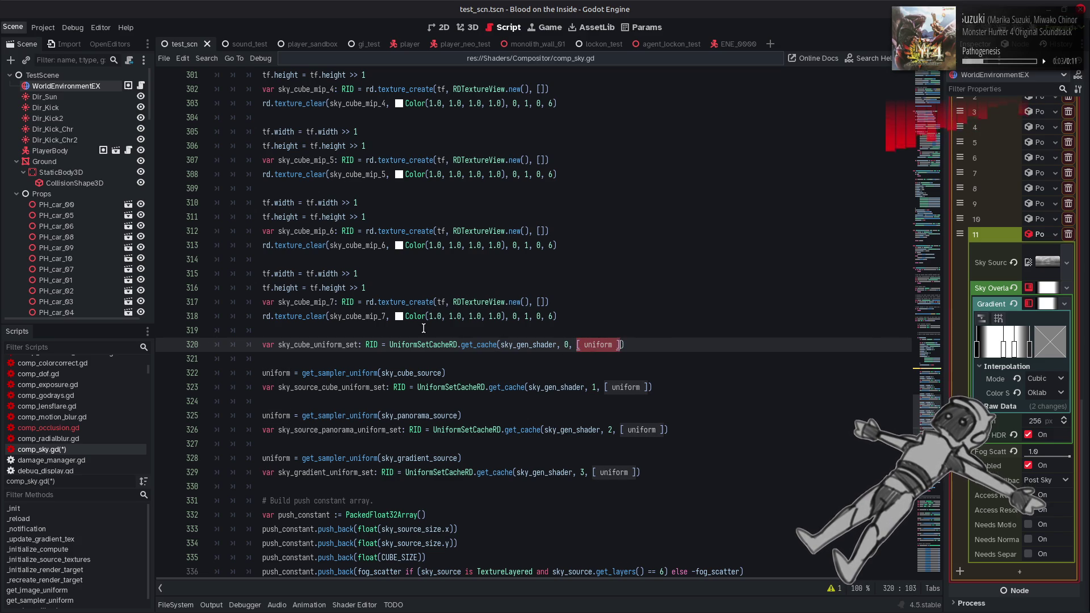
scroll(428, 328, "up", 12)
left_click(432, 402)
type("uniform")
key("End")
key("ctrl+shift+Left")
key("ctrl+shift+Left")
key("ctrl+shift+Left")
key("ctrl+x")
left_click(507, 161)
key("Return")
key("ctrl+v")
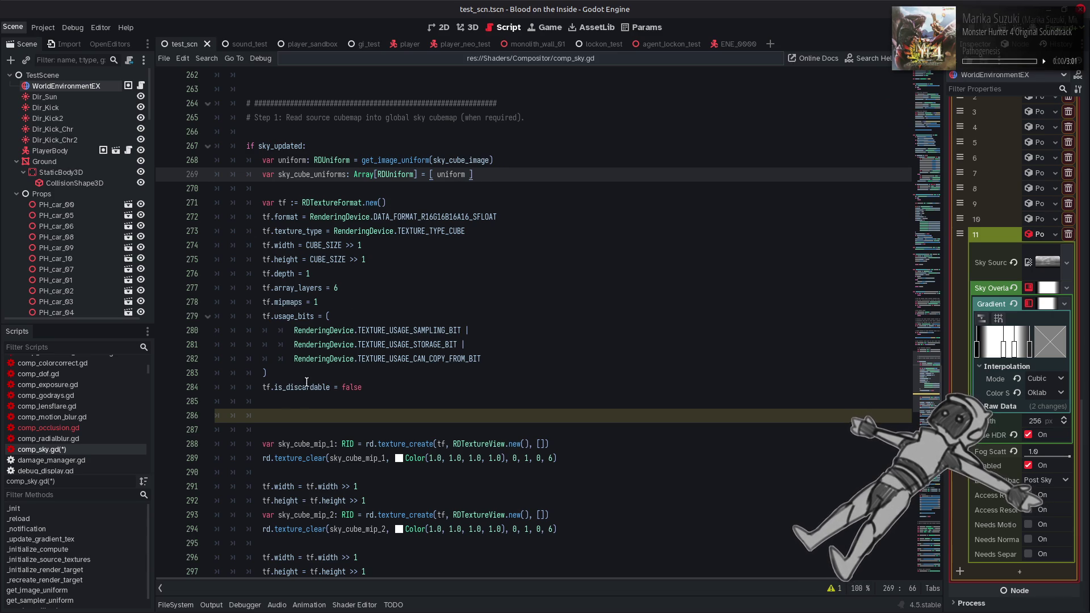
Remove the extra blank lines and start a sky_cube_uniforms.append( line after the mip 1 clear.
left_click(291, 410)
key("BackSpace")
key("BackSpace")
key("BackSpace")
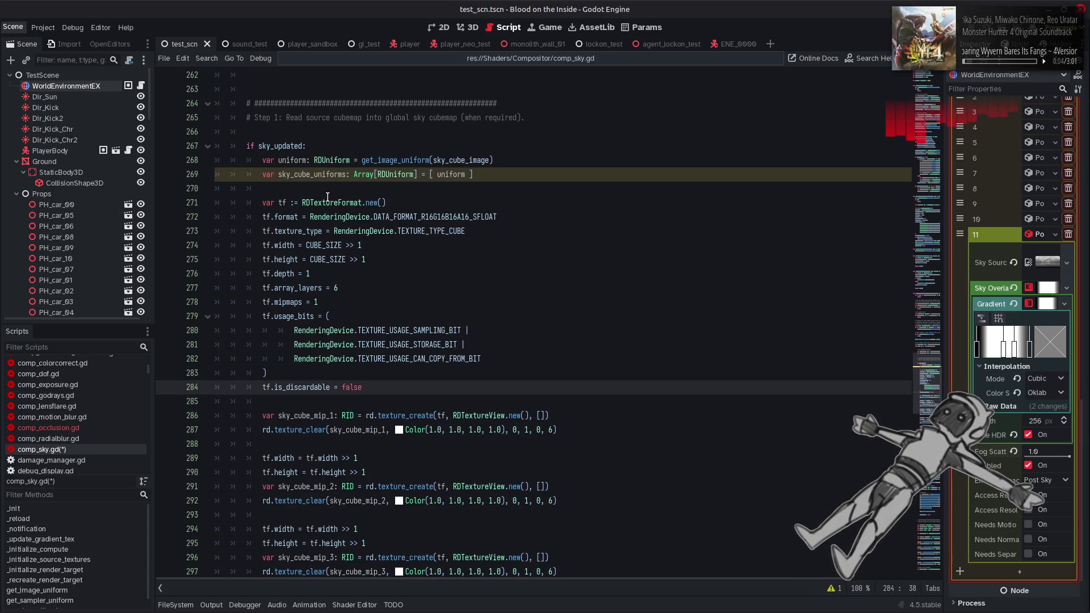
mouse_move(328, 197)
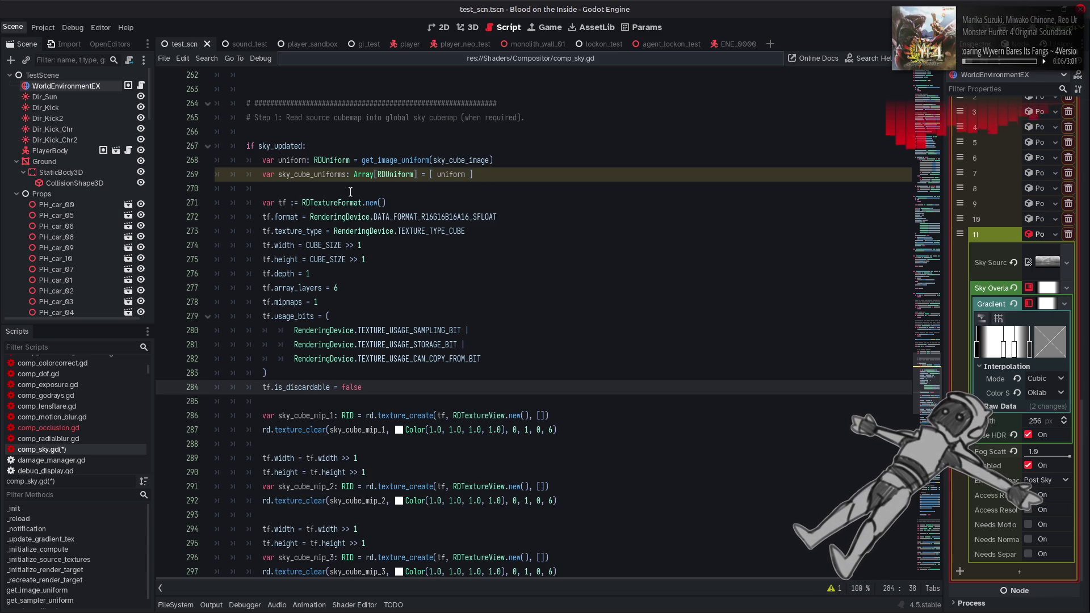
double_click(312, 174)
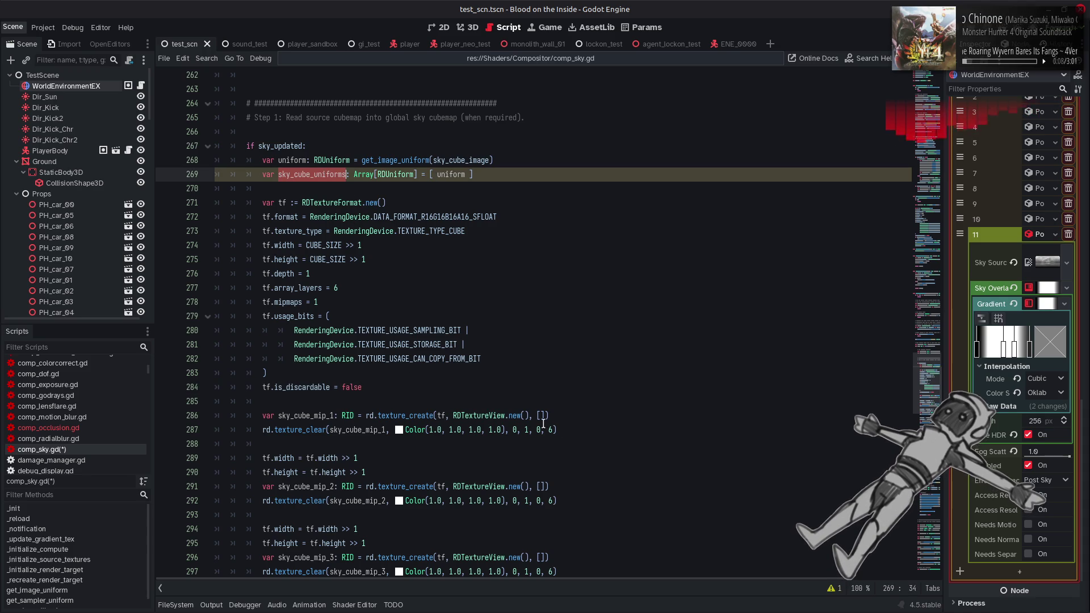
left_click(569, 432)
key("Return")
key("ctrl+v")
type("appe")
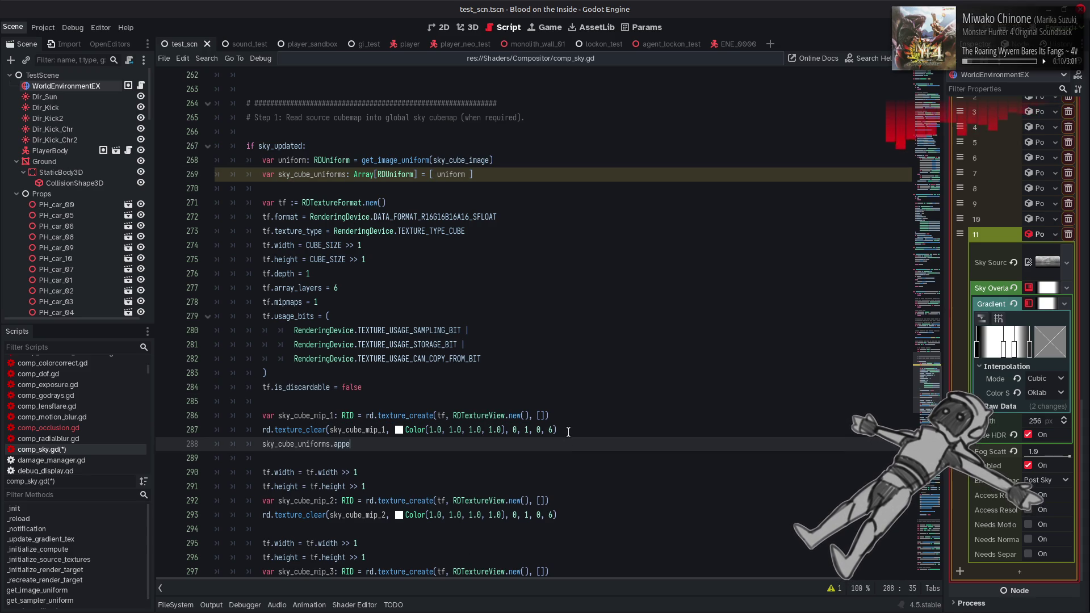
type("nd(")
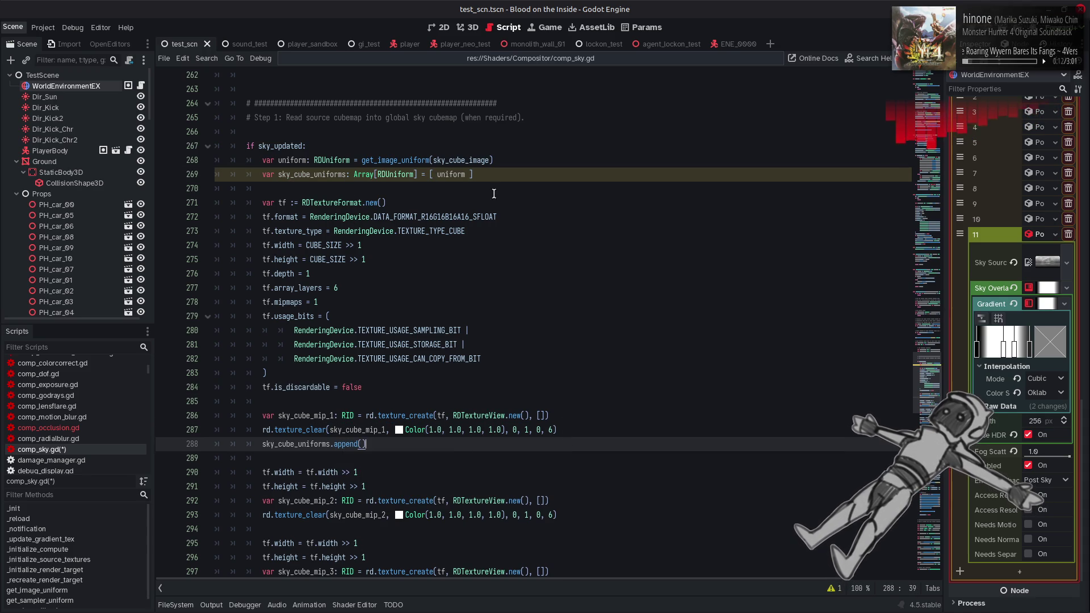
Bind the source image uniform to 0, and append get_image_uniform(sky_cube_image, 1).
left_click(492, 160)
type(", 0")
mouse_move(519, 161)
left_mouse_down()
mouse_move(346, 161)
mouse_move(362, 161)
left_mouse_up()
key("ctrl+c")
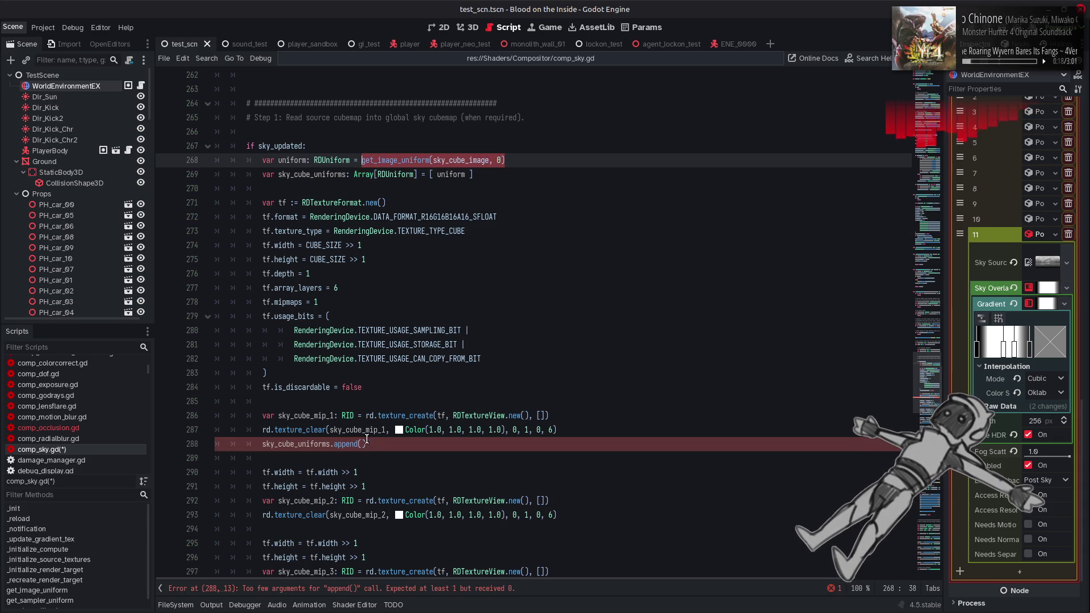
left_click(363, 444)
key("ctrl+v")
double_click(499, 444)
type("1")
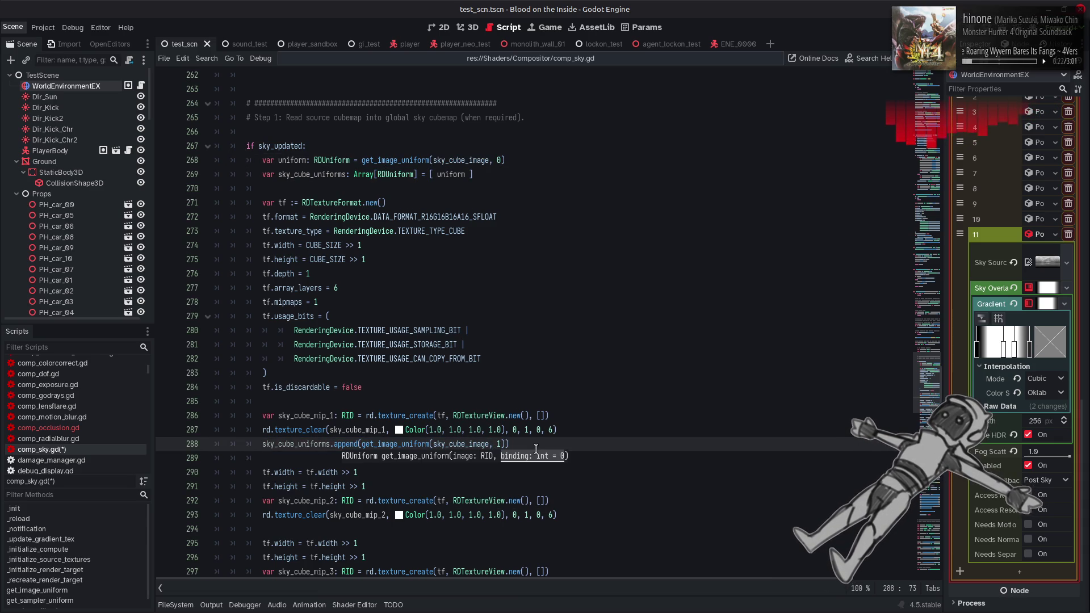
Change the appended image to sky_cube_mip_1 and copy the append statement.
double_click(325, 417)
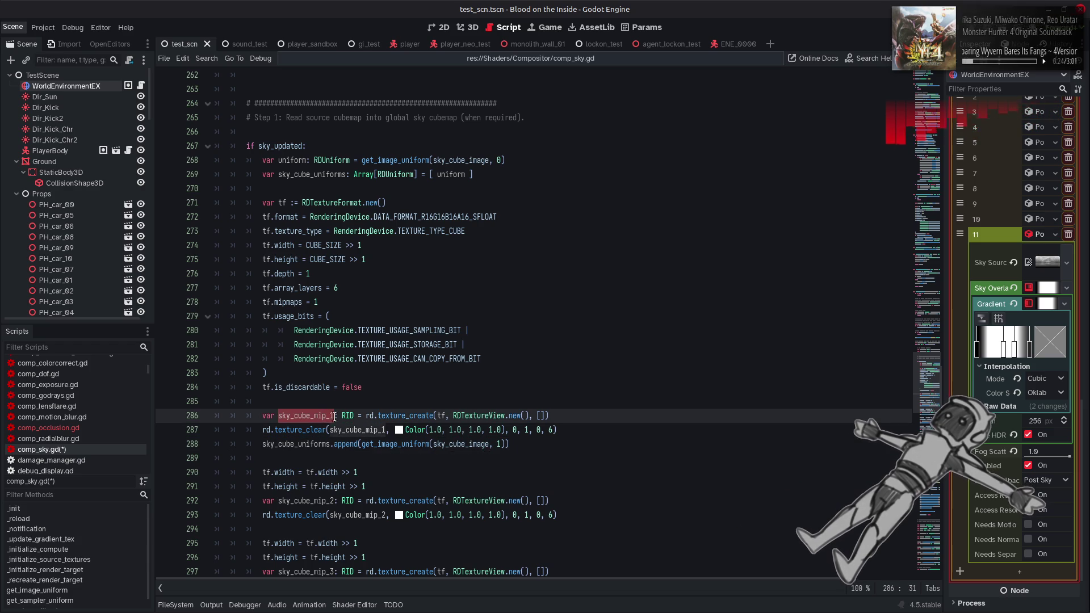
key("ctrl+c")
double_click(446, 444)
key("ctrl+v")
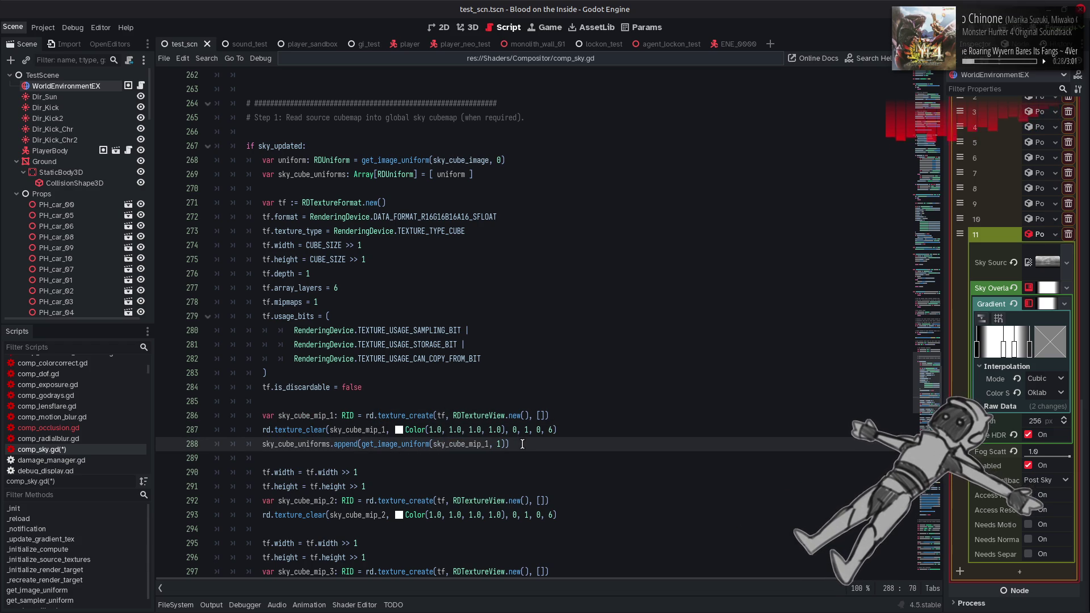
left_click_drag(518, 444, 263, 446)
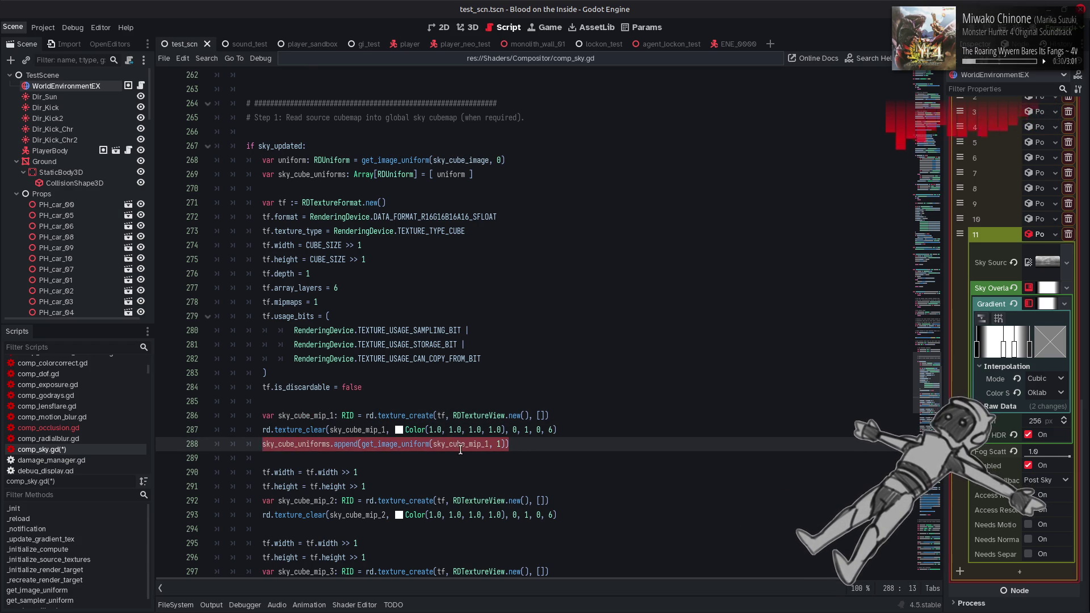
After the mip 2 clear, append sky_cube_mip_2 as an image uniform at binding 2.
scroll(459, 448, "down", 4)
left_click(570, 344)
key("Return")
key("ctrl+v")
double_click(498, 359)
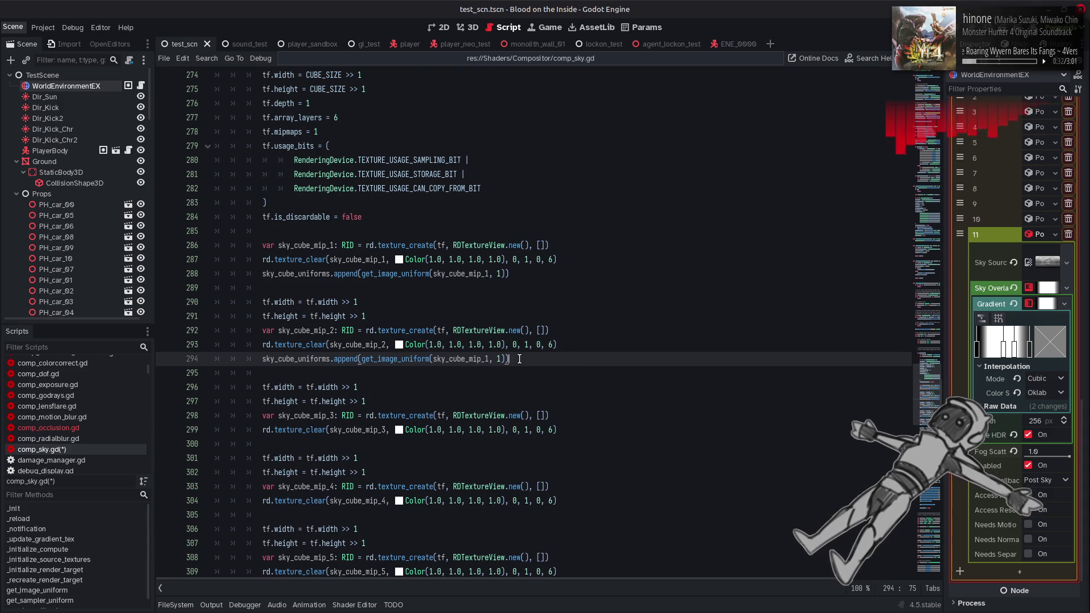
type("2")
left_click(486, 359)
key("BackSpace")
type("2")
key("Escape")
After the mip 3 clear, append sky_cube_mip_3 as an image uniform at binding 3.
scroll(564, 407, "down", 1)
left_click(564, 387)
key("Return")
key("ctrl+v")
double_click(499, 401)
type("3")
left_click(489, 402)
key("BackSpace")
type("3")
left_click(553, 401)
After the mip 4 clear, append sky_cube_mip_4 as an image uniform at binding 4.
scroll(554, 396, "down", 3)
left_click(563, 345)
key("Return")
key("ctrl+v")
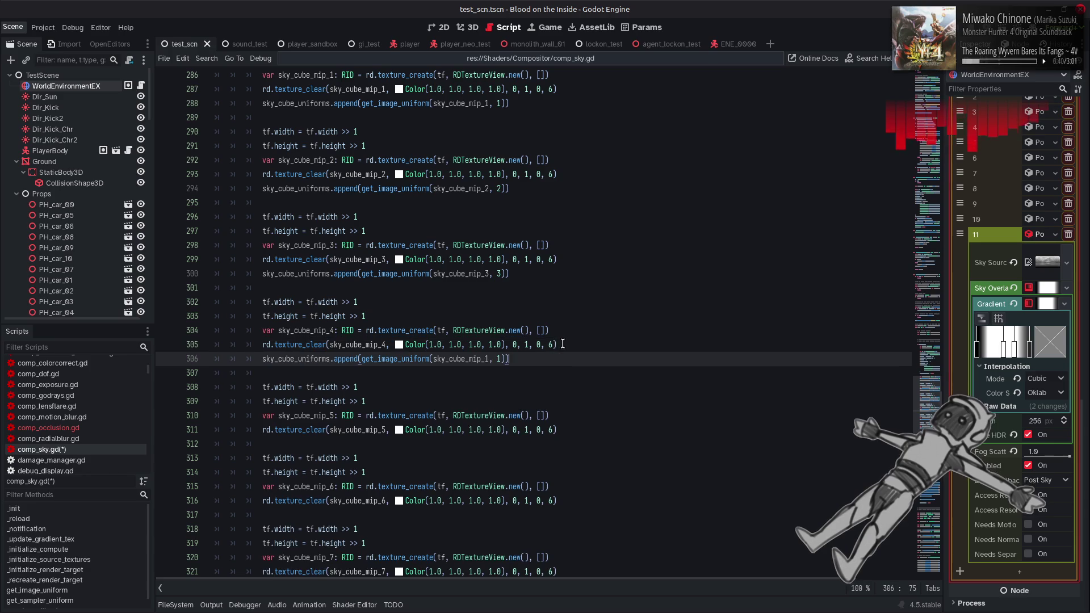
double_click(498, 359)
type("4")
left_click(491, 359)
key("BackSpace")
type("4")
After the mip 5 clear, append sky_cube_mip_5 as an image uniform at binding 5.
scroll(525, 369, "down", 2)
left_click(575, 345)
key("Return")
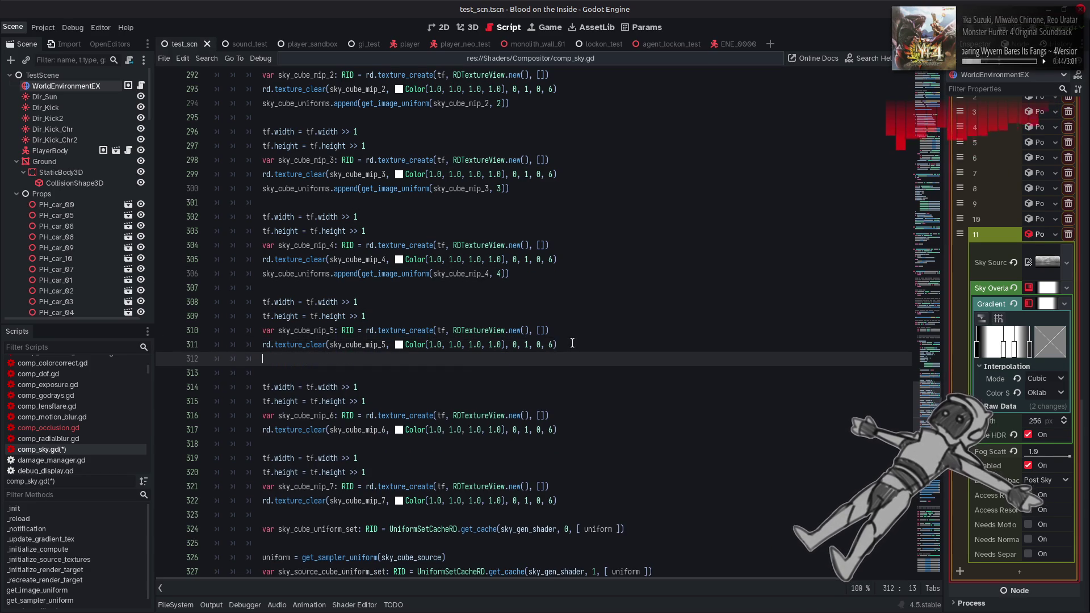
key("ctrl+v")
double_click(498, 359)
type("5")
left_click(491, 359)
key("BackSpace")
type("5")
After the mip 6 clear, append sky_cube_mip_6 as an image uniform at binding 6.
scroll(518, 375, "down", 2)
left_click(571, 344)
key("Return")
key("ctrl+v")
double_click(499, 359)
type("6")
left_click(487, 359)
key("BackSpace")
type("6")
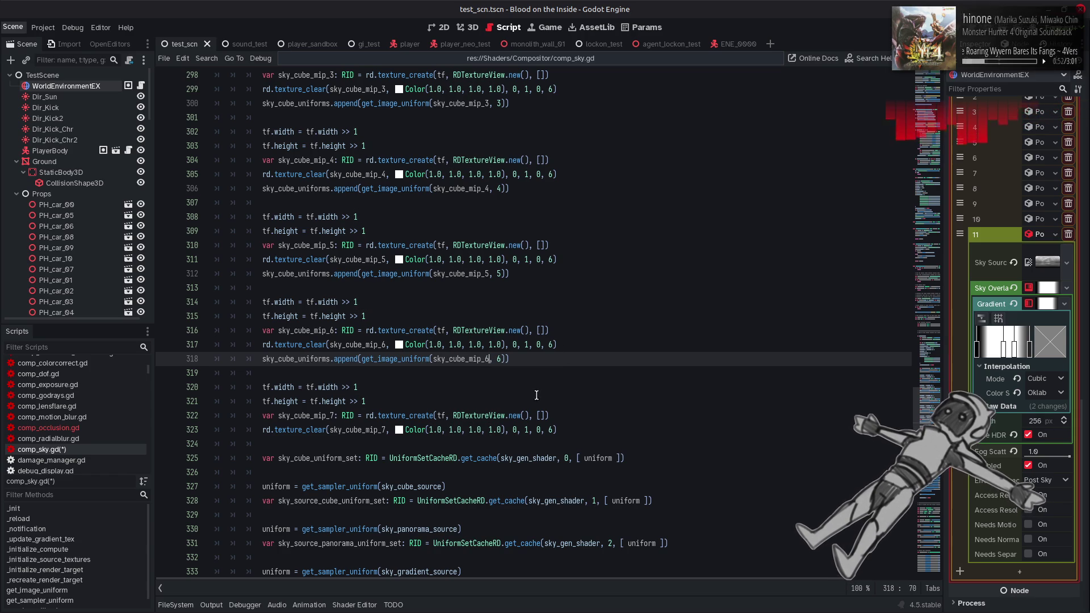
After the mip 7 clear, append sky_cube_mip_7 as an image uniform at binding 7.
left_click(570, 430)
scroll(570, 430, "down", 1)
key("Return")
key("ctrl+v")
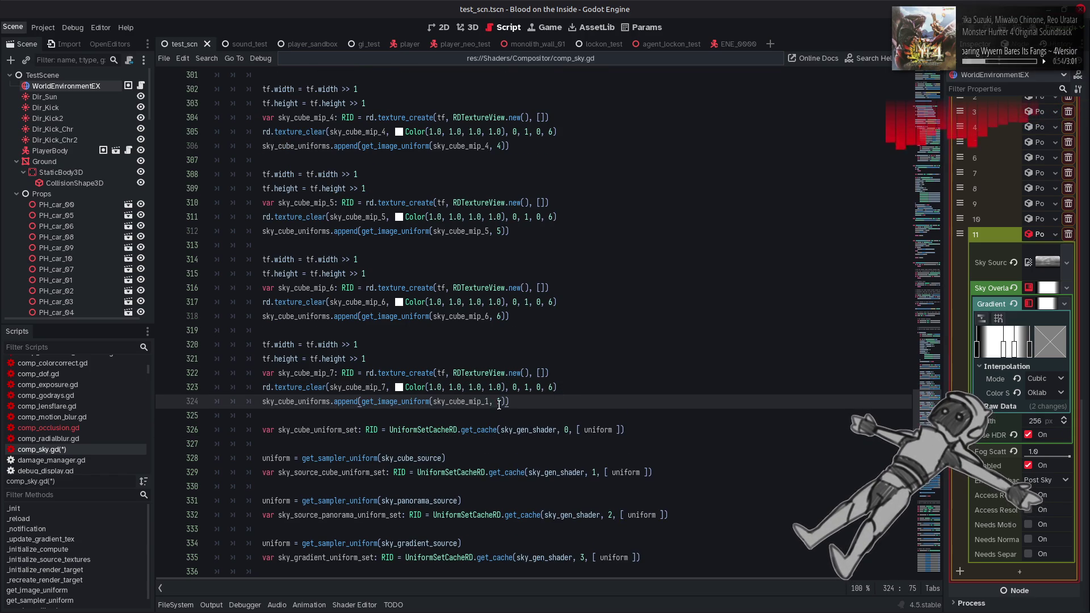
key("BackSpace")
left_click(498, 402)
type("7")
left_click(489, 402)
key("BackSpace")
type("7")
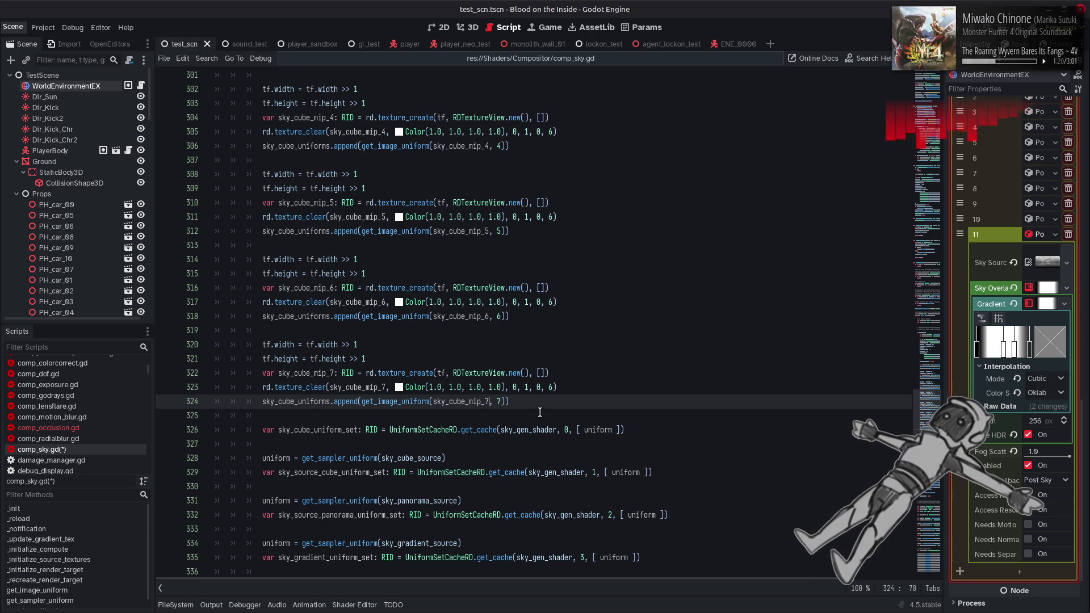
double_click(316, 401)
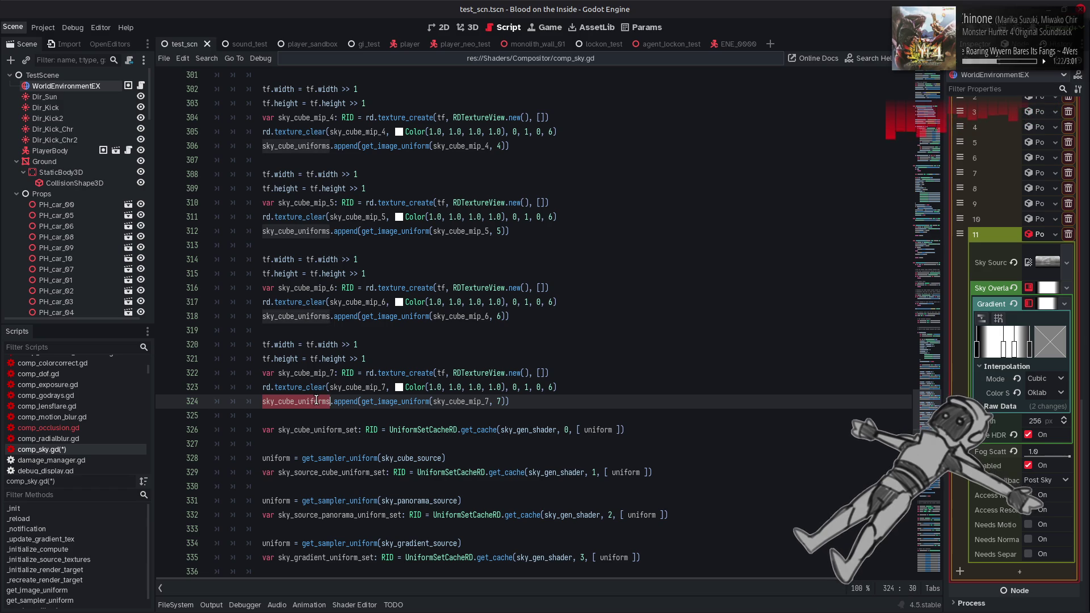
Replace '[ uniform ]' in the set 0 get_cache call on line 326 with sky_cube_uniforms.
key("ctrl+c")
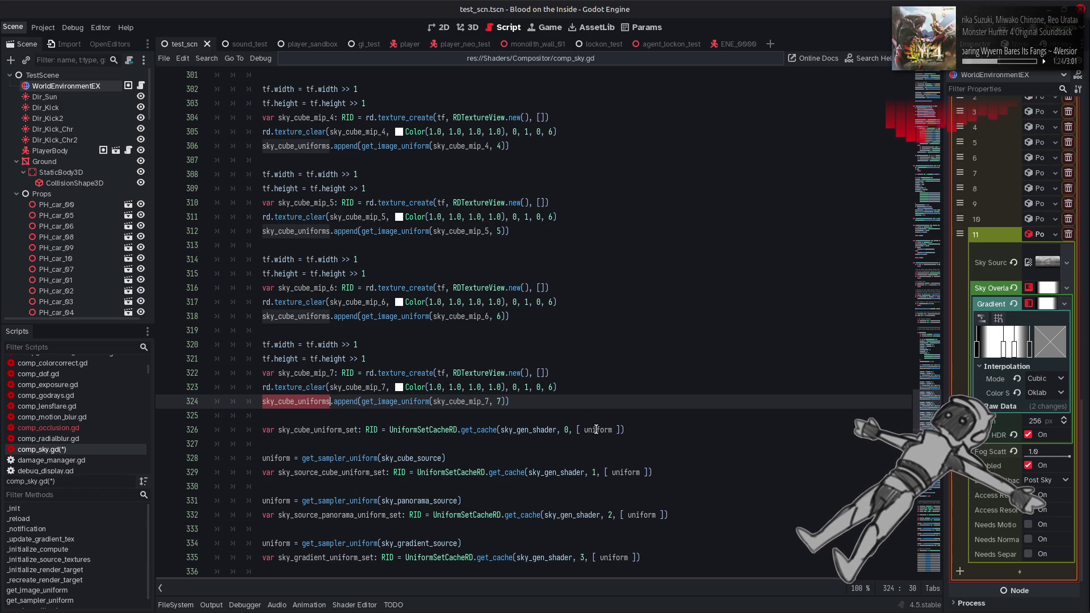
double_click(597, 429)
key("ctrl+v")
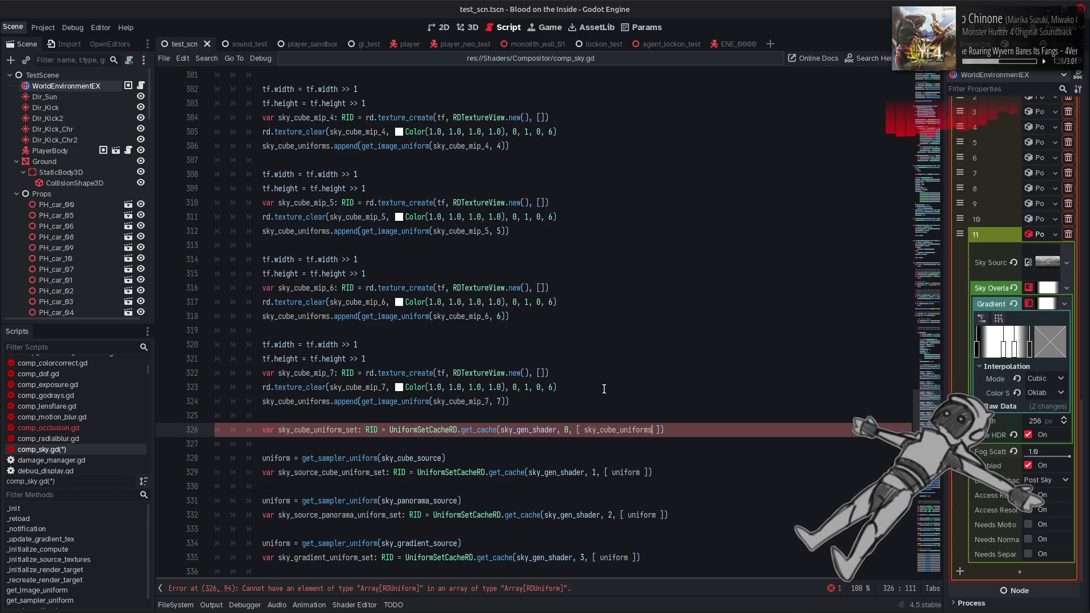
key("ctrl+z")
left_click_drag(578, 430, 624, 430)
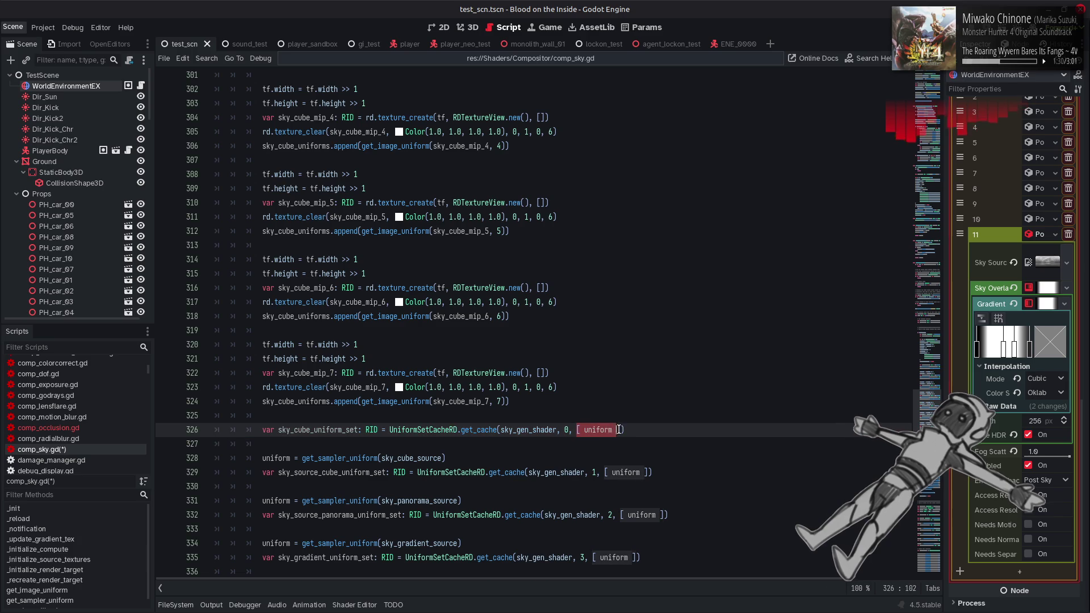
key("ctrl+v")
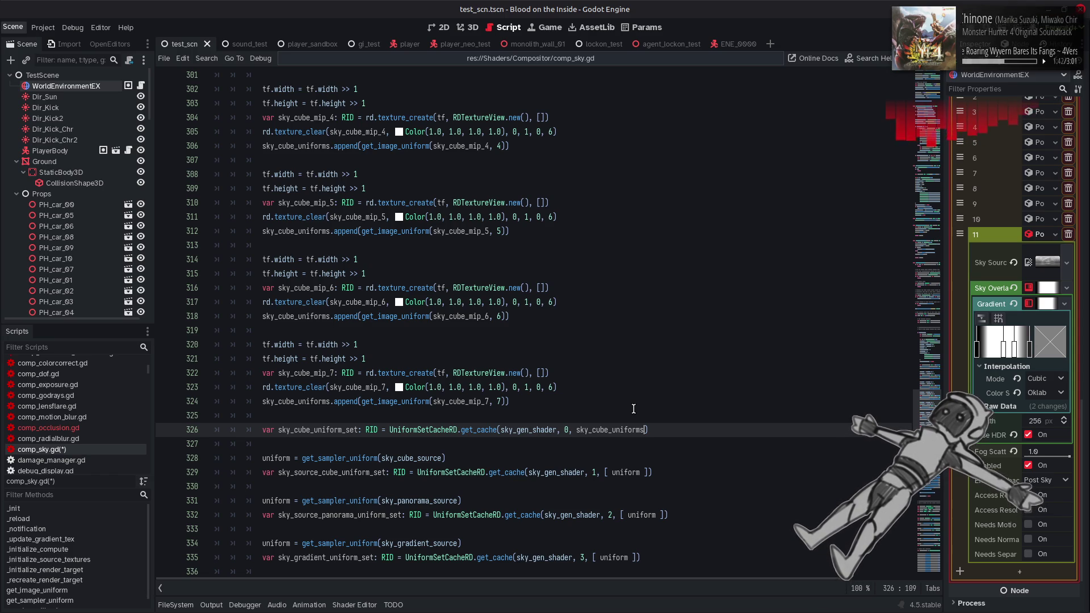
scroll(633, 409, "up", 14)
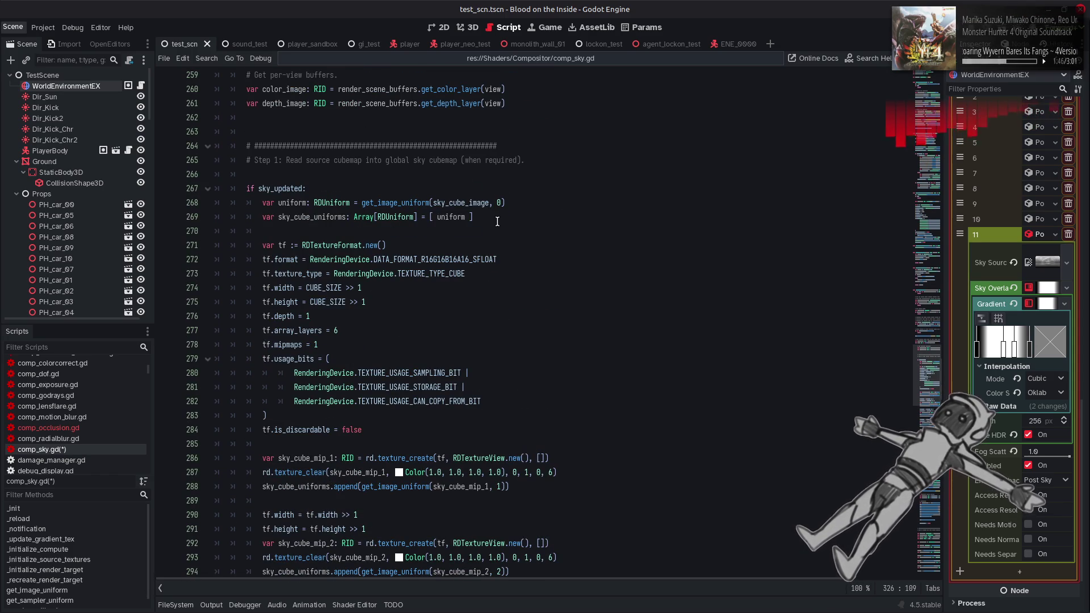
Duplicate the sky_cube_uniforms declaration below itself, renaming the copy sky_cube_sample_uniforms.
left_click_drag(487, 217, 262, 219)
key("ctrl+c")
left_click(494, 217)
key("Return")
key("Return")
key("ctrl+v")
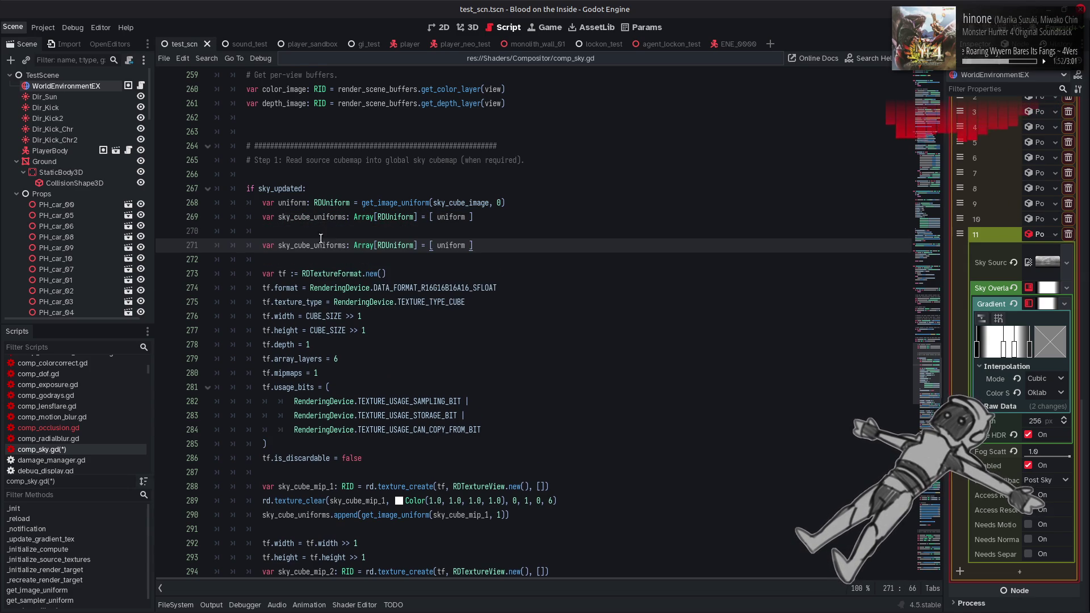
type("samp")
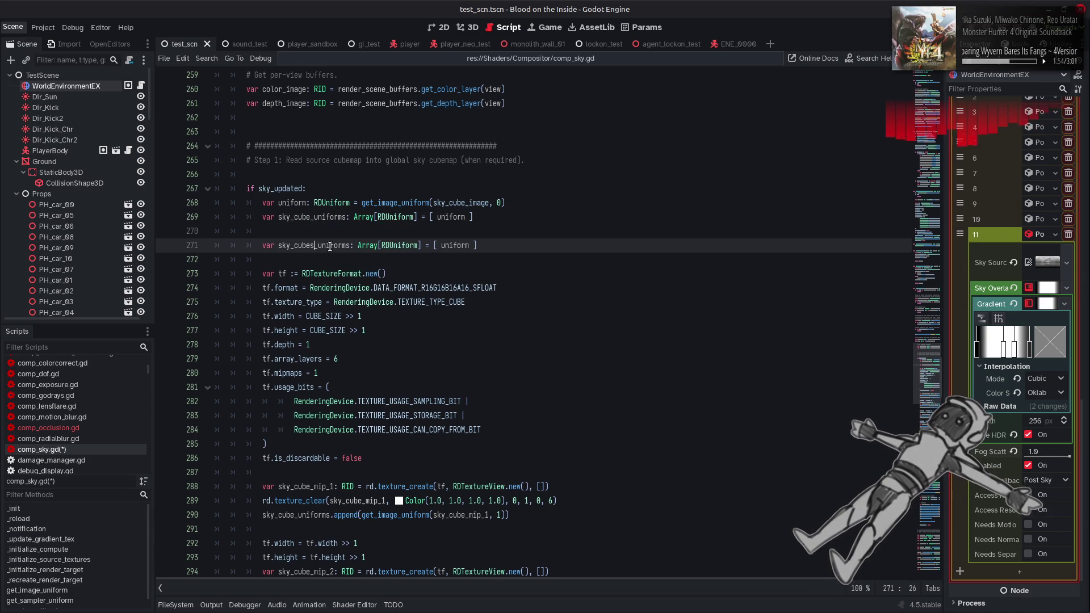
type("le_")
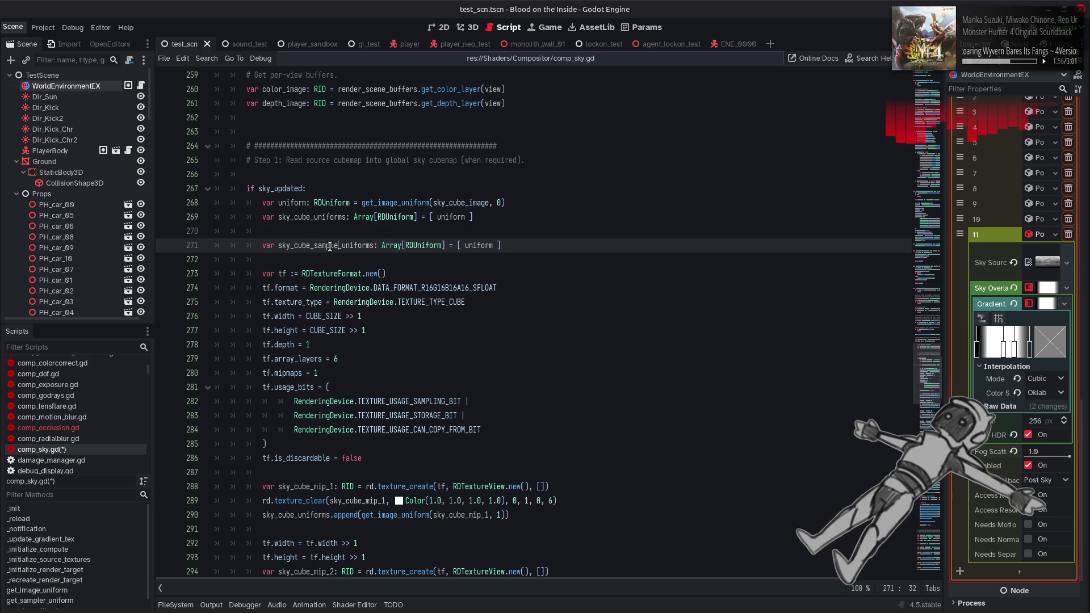
Set the new array's element to get_sampler_uniform(sky_cube_image, 0).
left_click(362, 204)
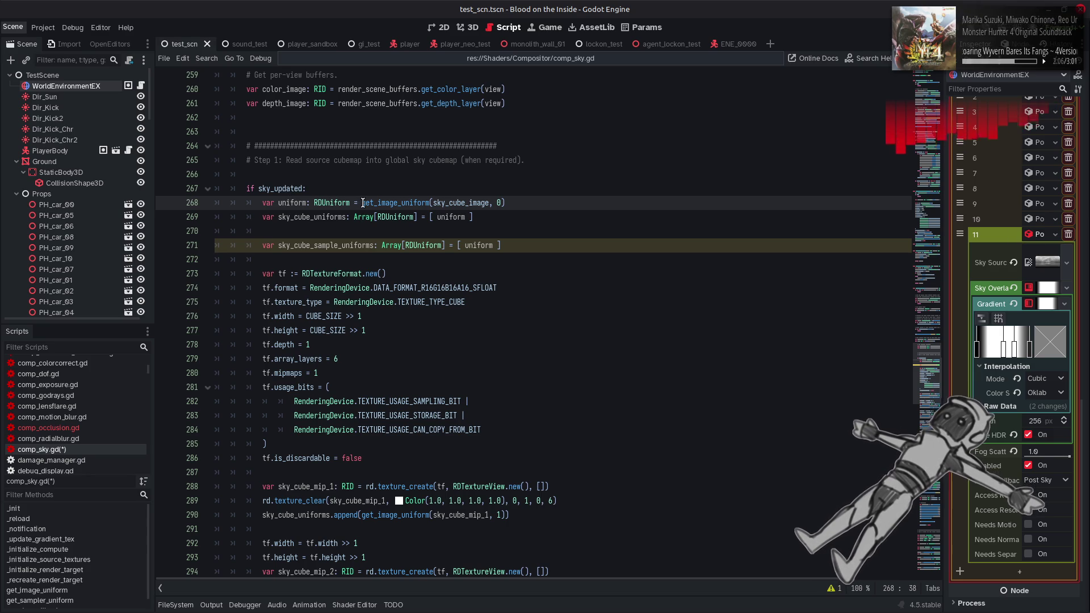
left_click(481, 245)
double_click(481, 245)
key("ctrl+v")
scroll(524, 283, "down", 15)
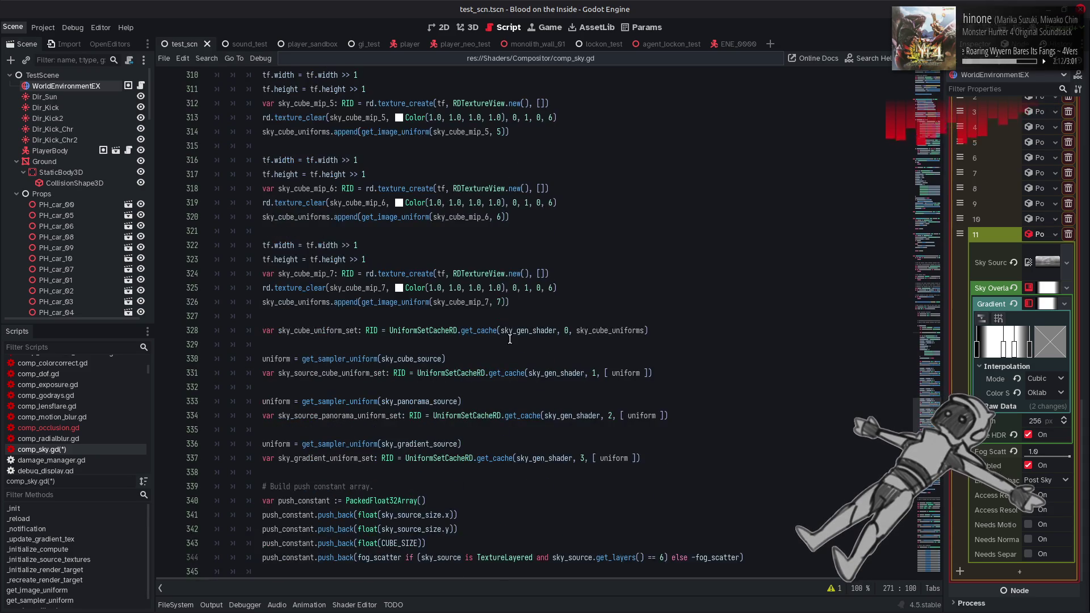
double_click(355, 360)
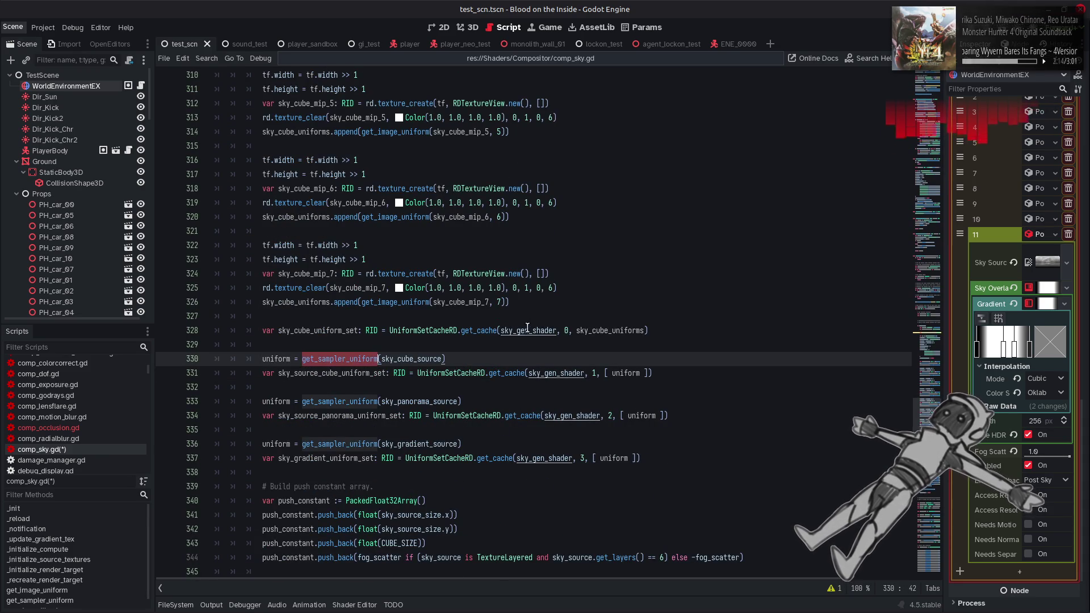
scroll(523, 330, "up", 6)
scroll(522, 330, "up", 13)
left_click(522, 330)
double_click(529, 329)
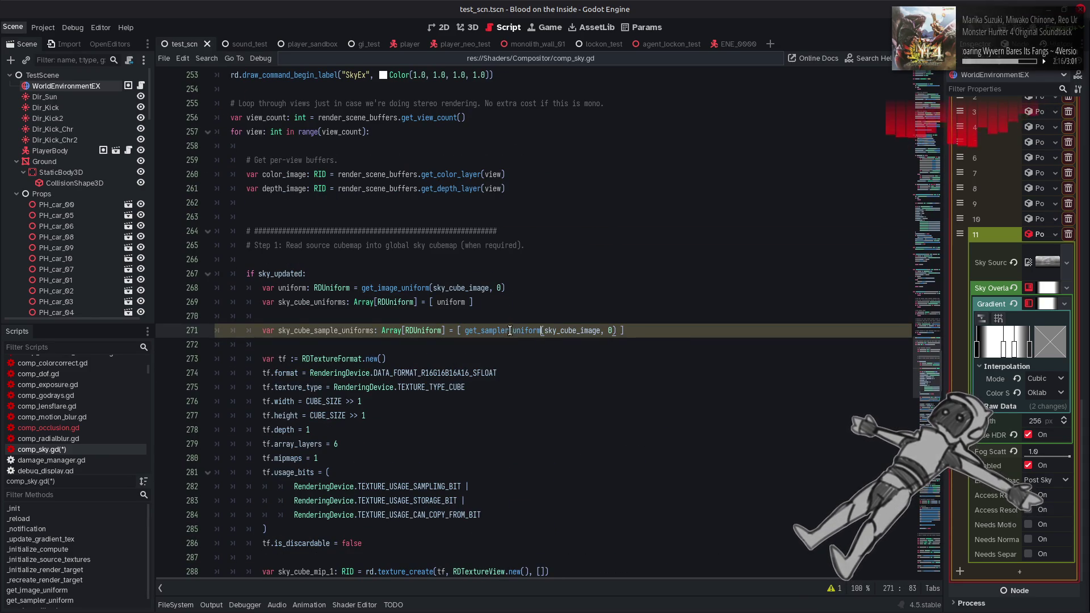
key("ctrl+v")
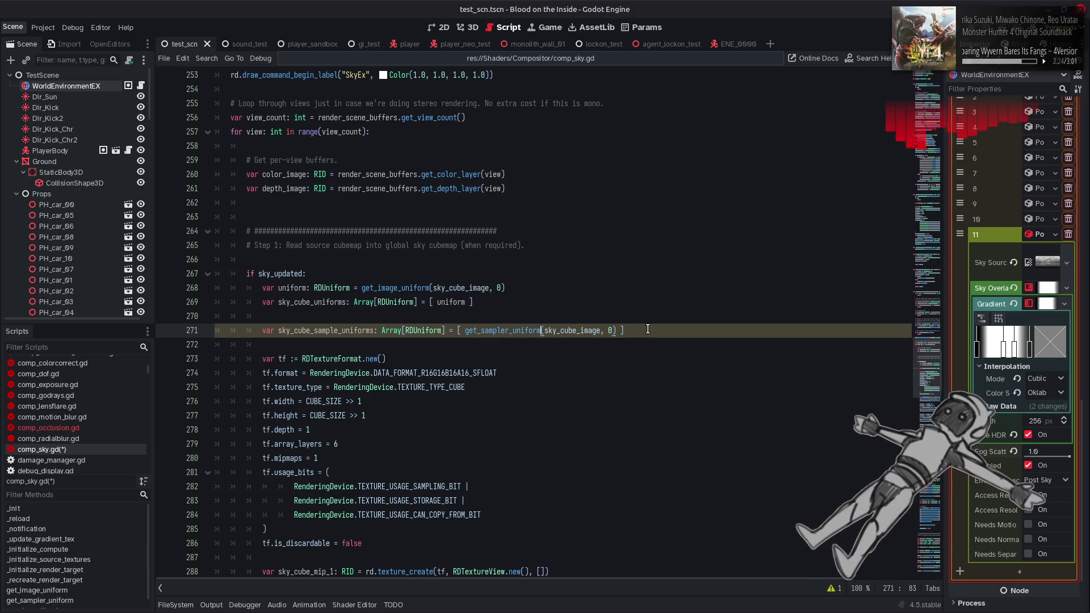
scroll(648, 329, "down", 4)
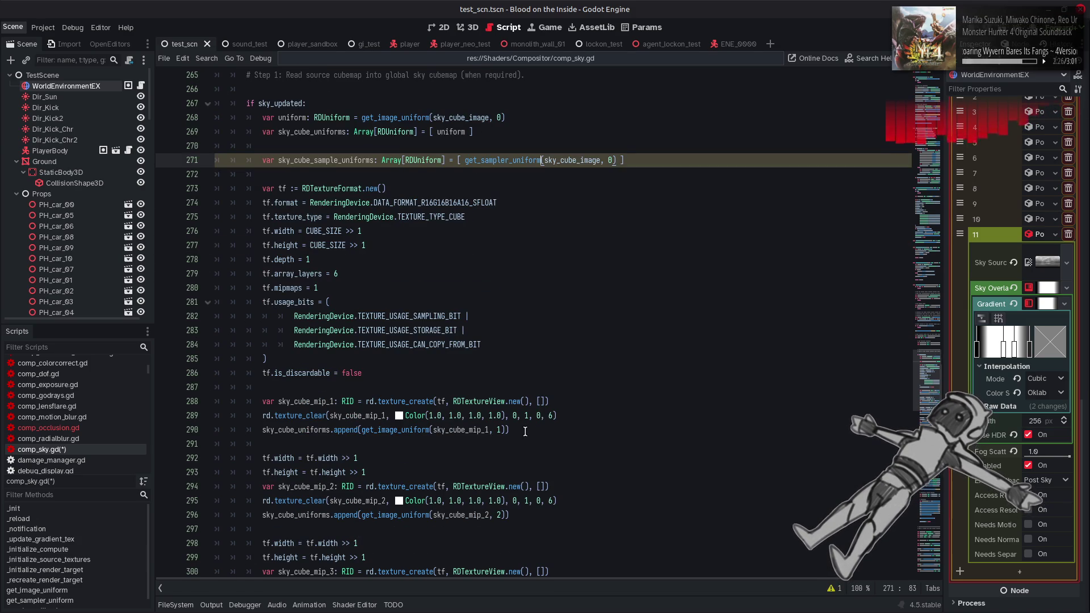
Add sky_cube_sample_uniforms.append(get_sampler_uniform(sky_cube_mip_1, 1)) below the mip 1 image append.
left_click(339, 443)
key("Up")
key("shift+End")
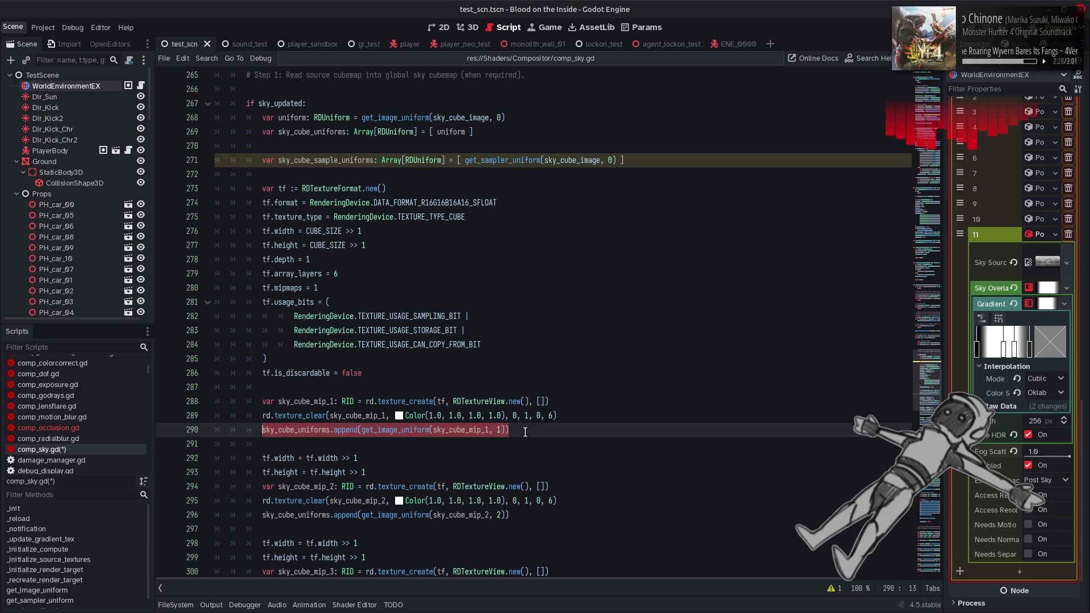
left_click(519, 433)
key("Return")
key("ctrl+v")
left_click(307, 443)
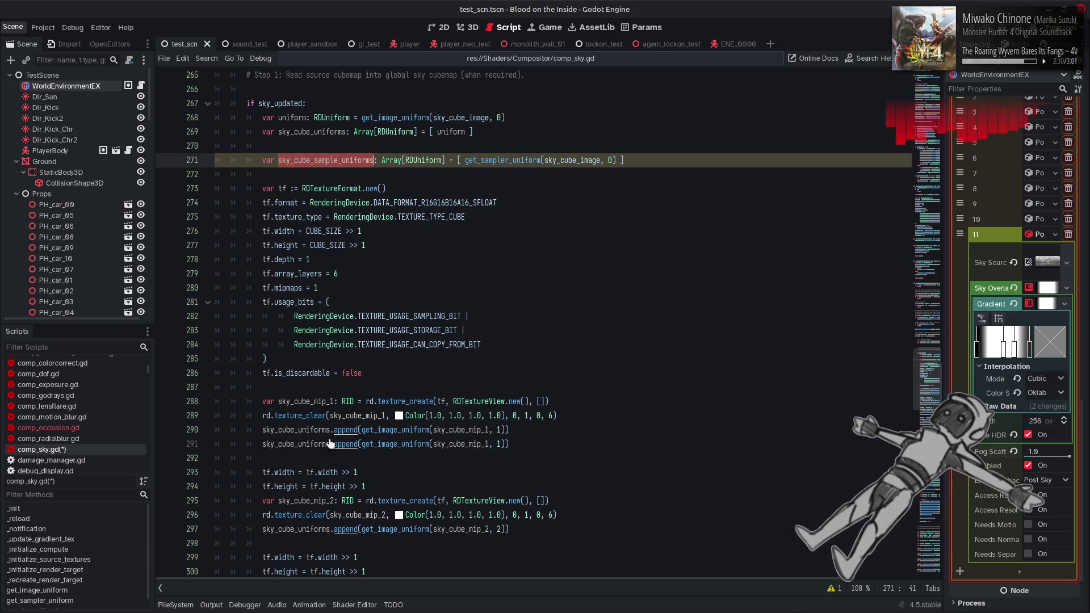
double_click(307, 444)
key("ctrl+v")
double_click(484, 163)
key("ctrl+c")
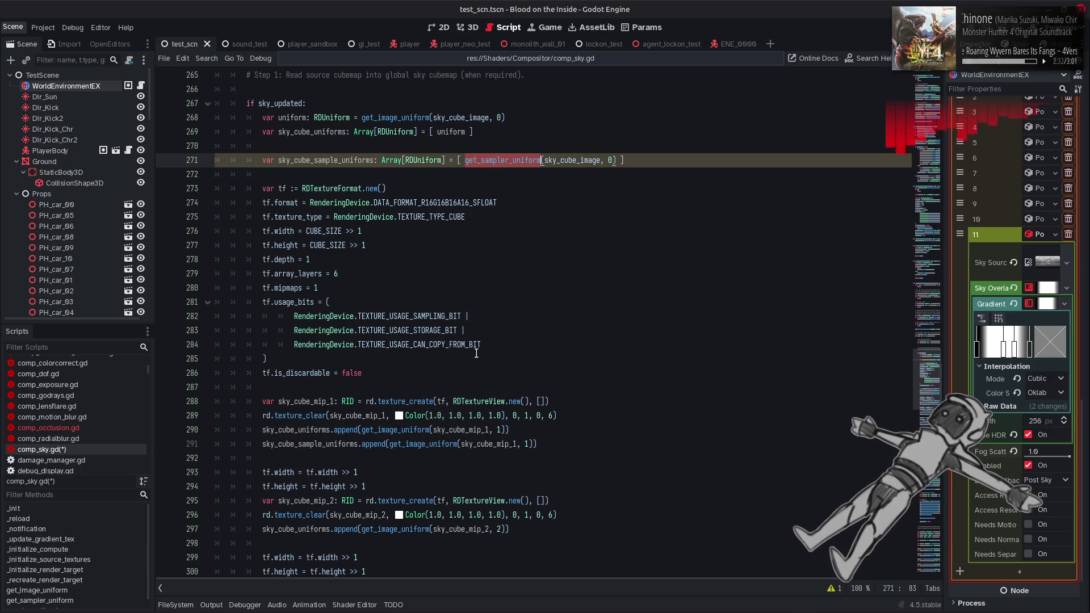
double_click(409, 443)
key("ctrl+v")
Add the matching sampler append for sky_cube_mip_2 with index 2.
scroll(588, 440, "down", 3)
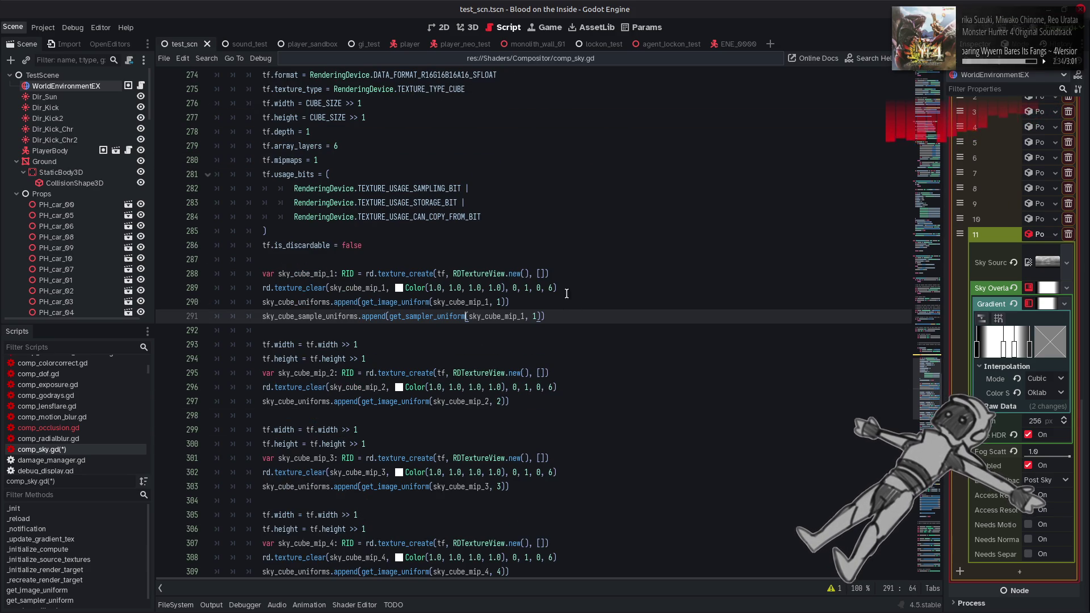
left_click_drag(545, 316, 263, 318)
key("ctrl+c")
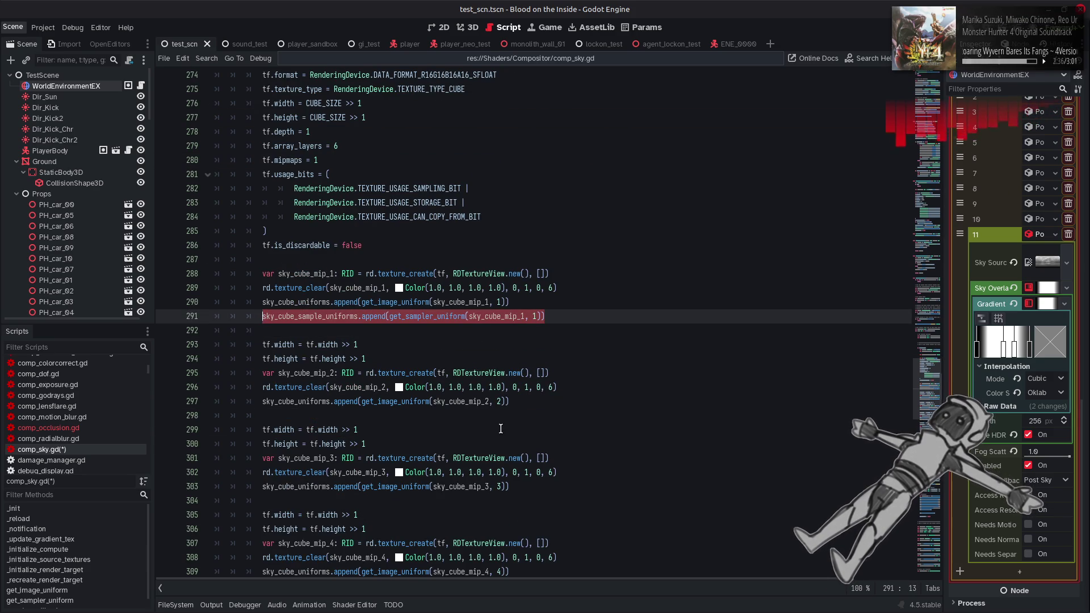
left_click(513, 401)
key("Return")
key("ctrl+v")
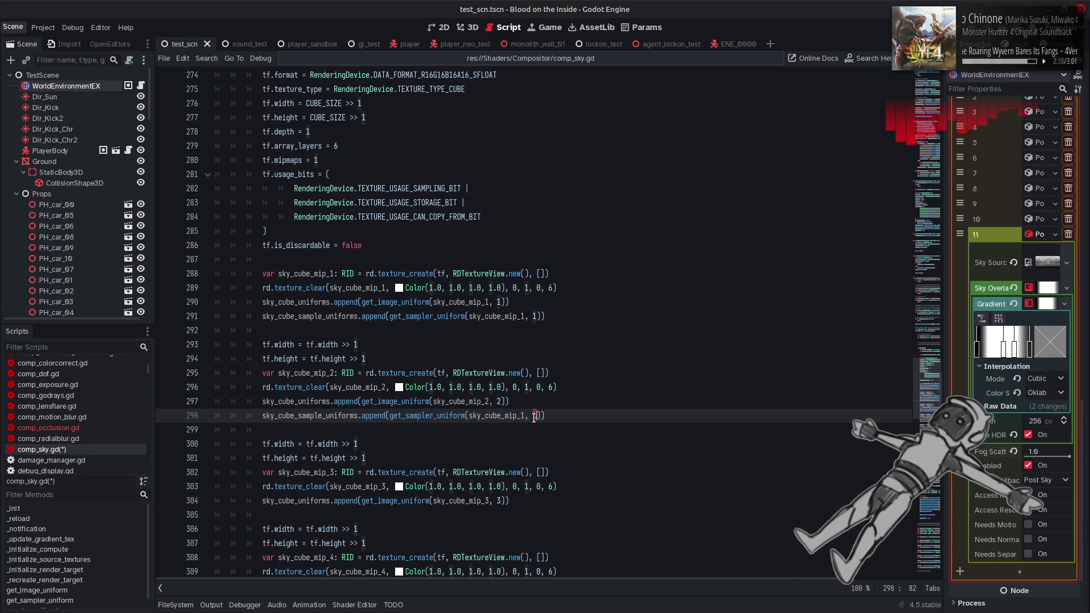
key("Delete")
type("2")
key("Left")
key("Left")
key("Left")
key("BackSpace")
type("2")
Add the matching sampler append for sky_cube_mip_3 with index 3.
scroll(593, 382, "down", 3)
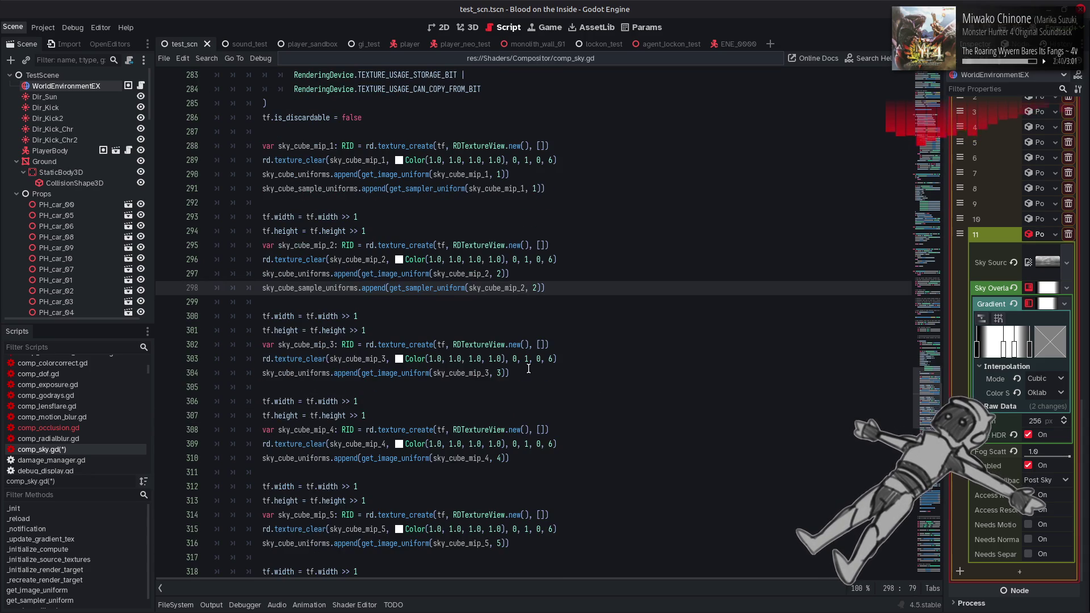
left_click(528, 372)
key("Return")
key("ctrl+v")
left_click(534, 388)
key("Delete")
type("3")
key("Left")
key("Left")
key("Left")
key("BackSpace")
type("3")
Add the sampler append for sky_cube_mip_4 with index 4, fixing a stray digit.
scroll(531, 392, "down", 2)
left_click(528, 390)
key("Return")
key("ctrl+v")
left_click(522, 402)
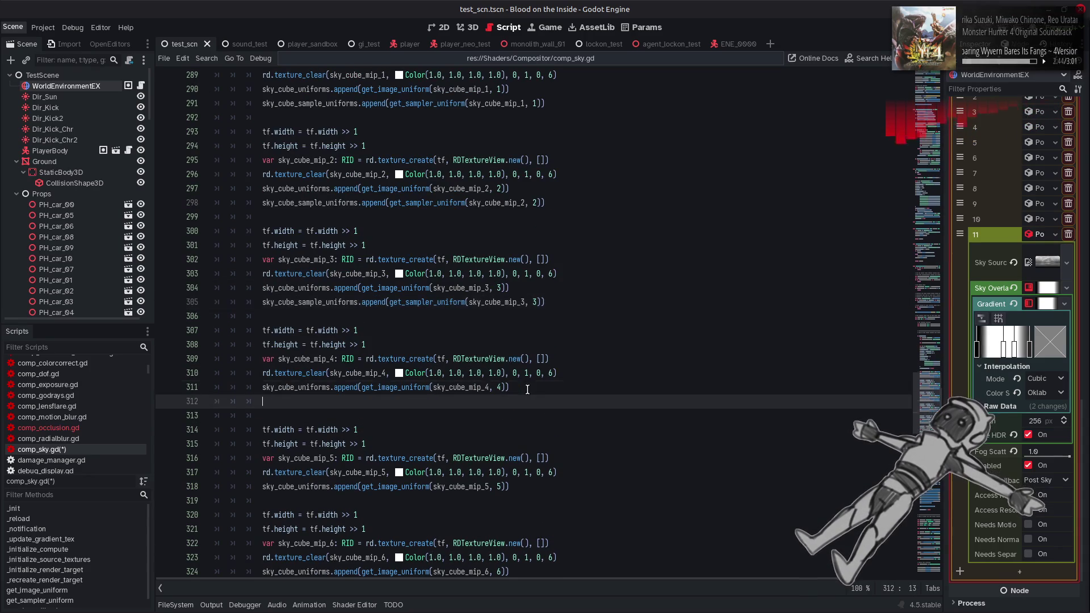
key("Delete")
type("4")
key("Right")
key("Right")
key("Delete")
type("4, 4")
key("Left")
key("BackSpace")
Add the matching sampler append for sky_cube_mip_5 with index 5.
scroll(534, 417, "down", 2)
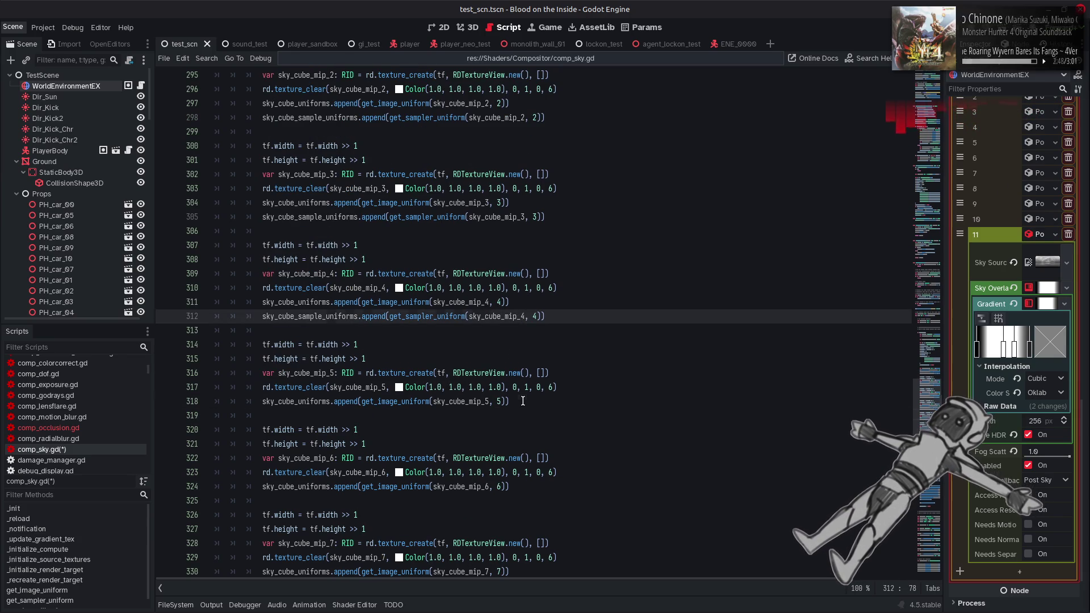
left_click(523, 401)
key("Return")
key("ctrl+v")
left_click(522, 416)
key("Right")
key("Right")
key("Delete")
type("5")
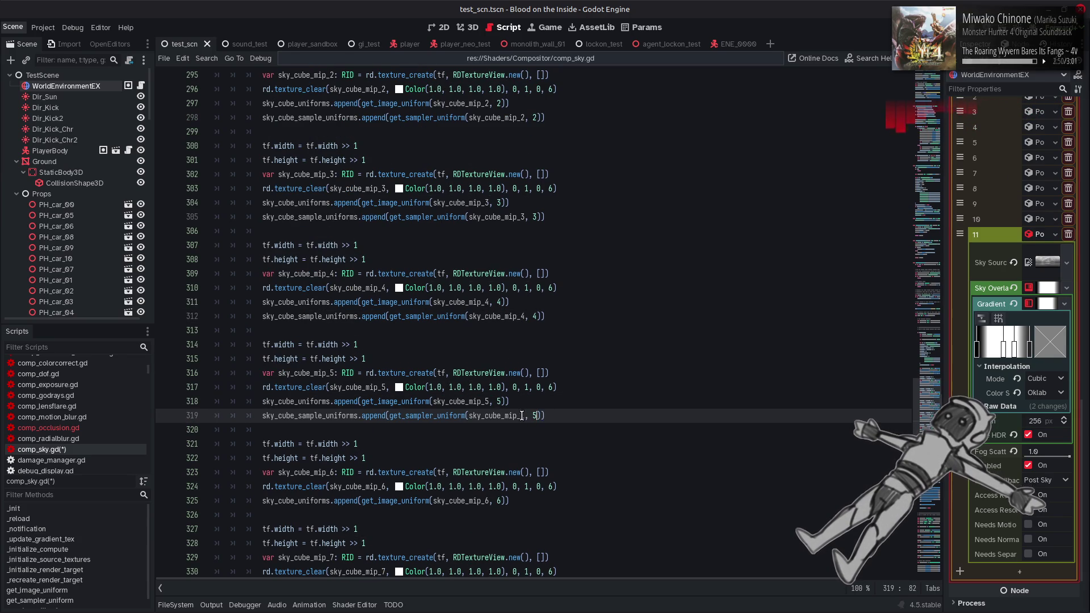
Add the matching sampler append for sky_cube_mip_6 with index 6.
scroll(522, 415, "down", 4)
left_click(512, 328)
key("Return")
key("ctrl+v")
key("Left")
key("Left")
key("Left")
key("BackSpace")
type("6")
left_click(525, 346)
key("BackSpace")
type("6")
Add the sampler append for sky_cube_mip_7 with index 7 and save comp_sky.gd.
left_click(525, 430)
key("Return")
key("ctrl+v")
left_click(525, 444)
key("BackSpace")
type("7")
key("Right")
key("Right")
key("Right")
key("BackSpace")
type("7")
left_click(584, 438)
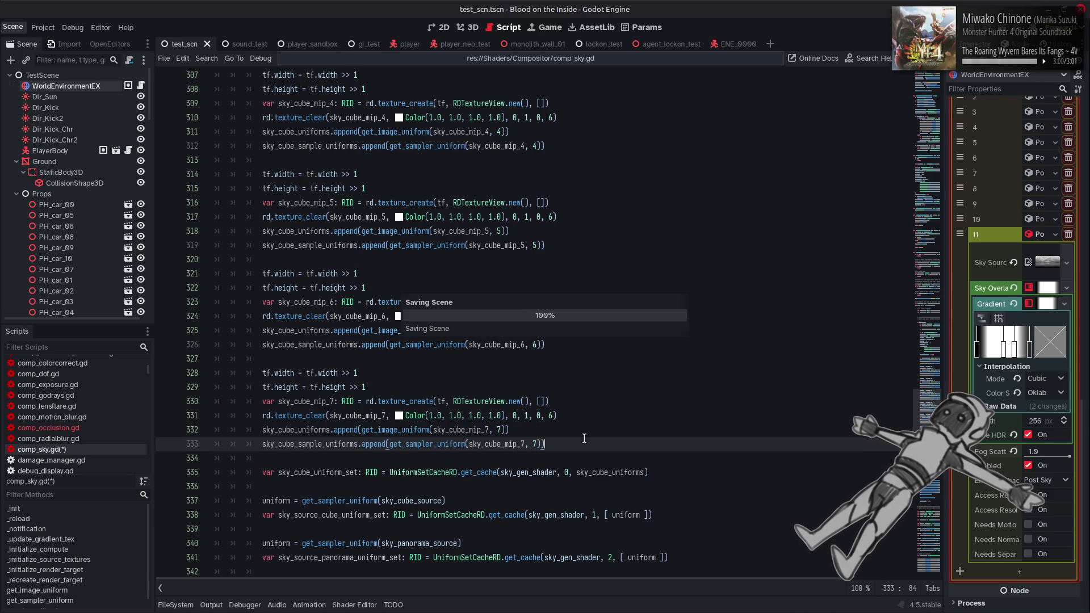
key("ctrl+s")
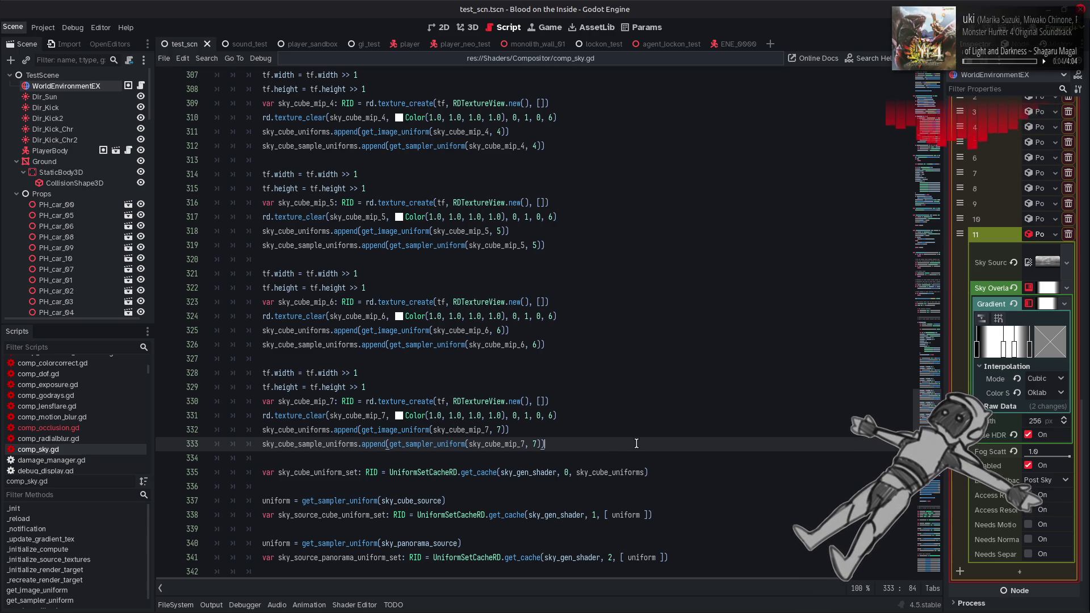
Add a get_cache line creating sky_cube_sample_uniform_set from sky_cube_sample_uniforms at set 4.
scroll(636, 444, "down", 3)
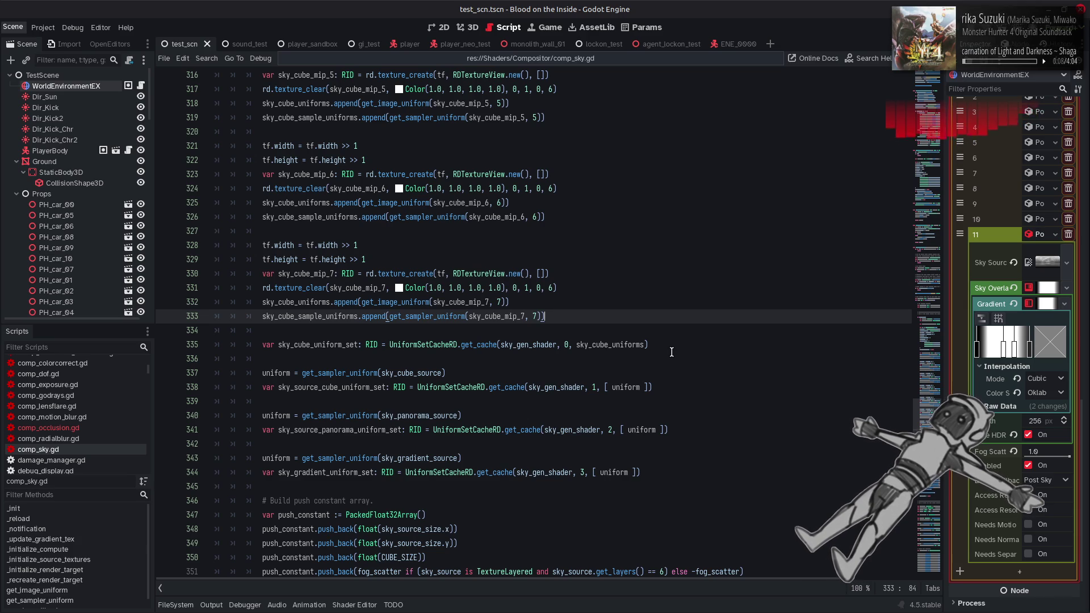
left_click_drag(672, 350, 263, 345)
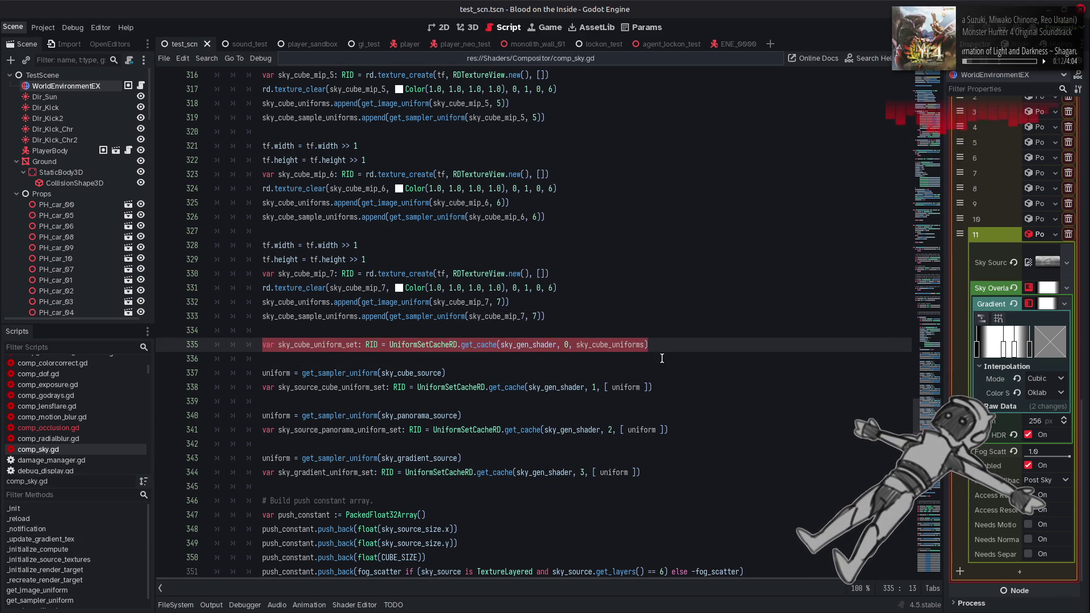
left_click(644, 474)
scroll(644, 474, "down", 3)
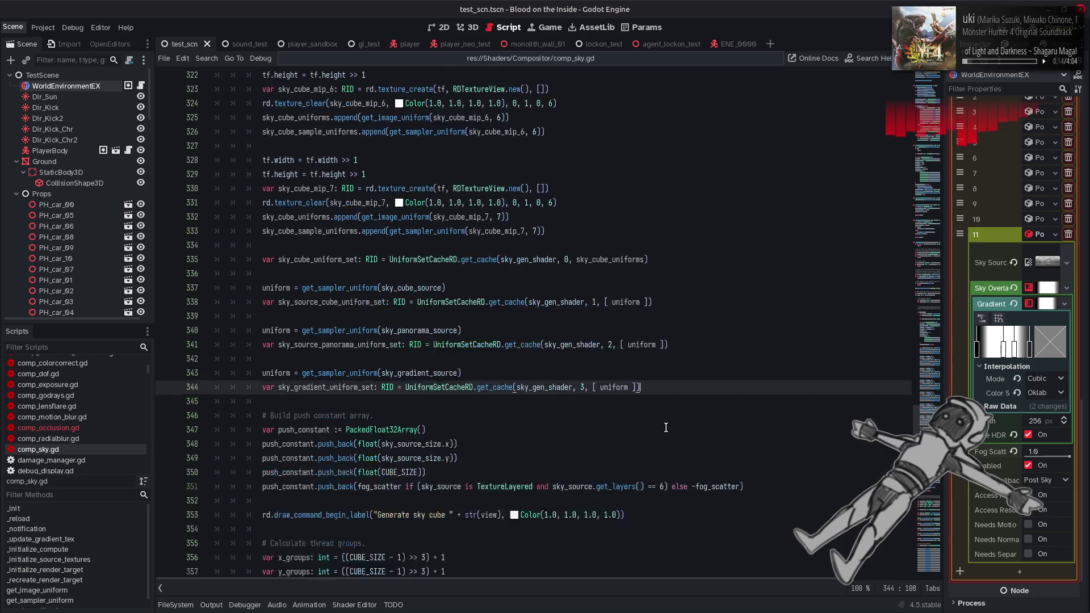
key("Return")
key("Return")
key("ctrl+v")
left_click(314, 373)
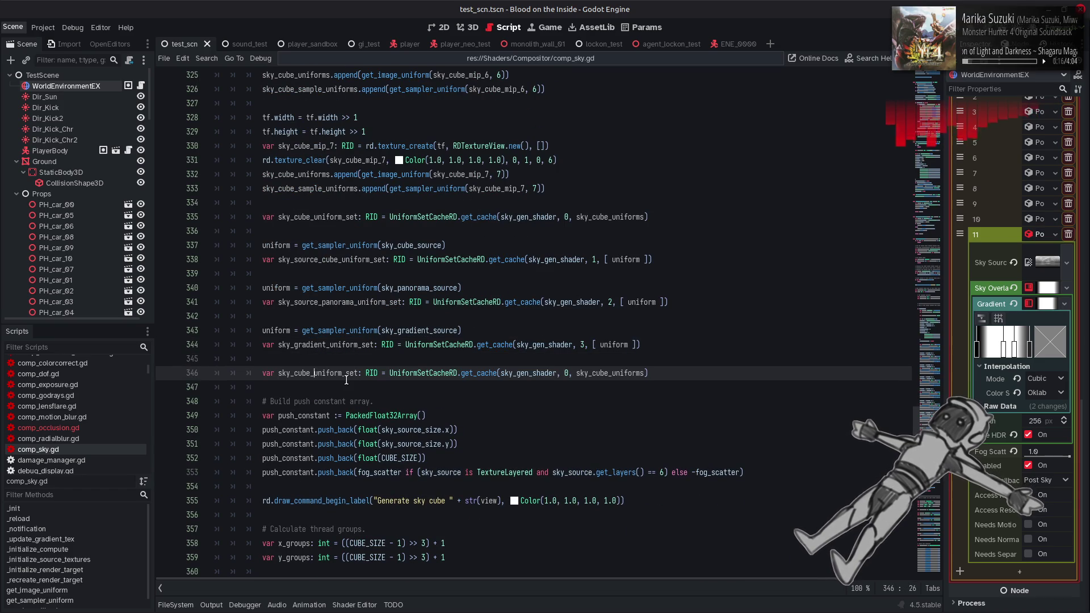
type("_sample")
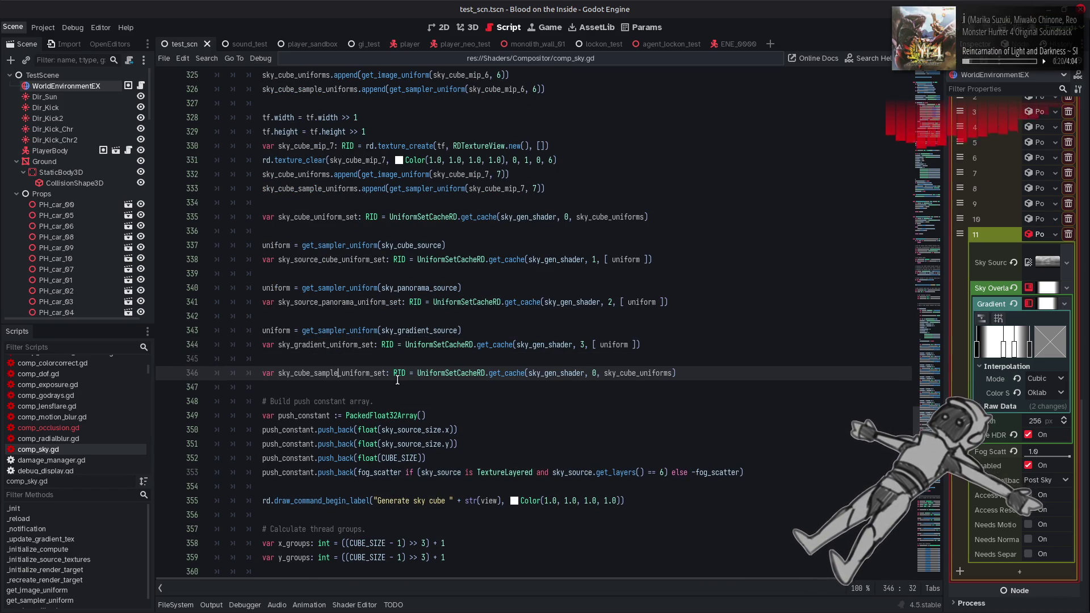
double_click(595, 373)
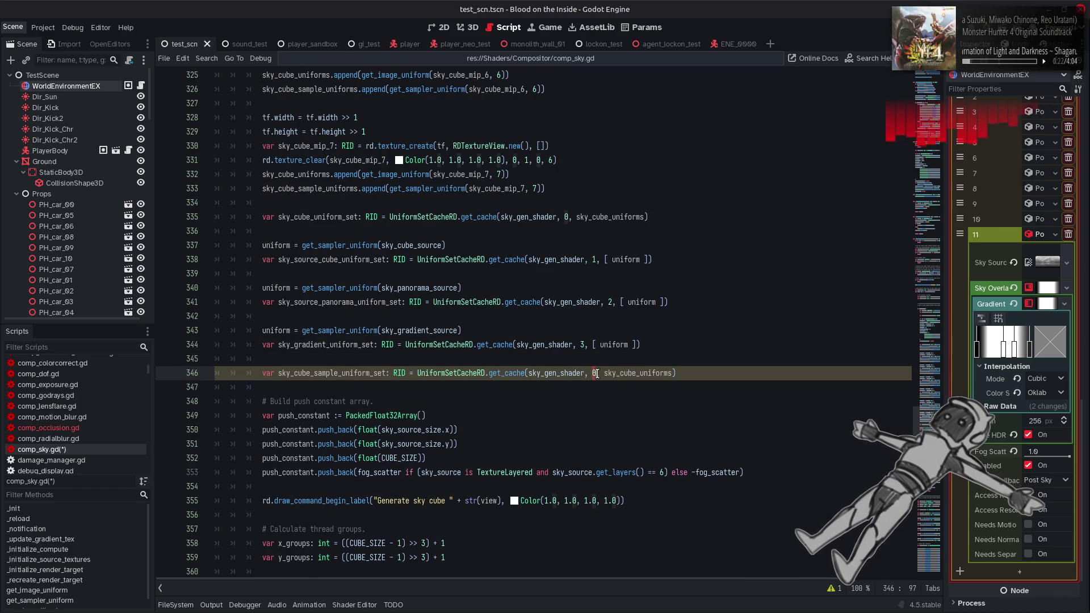
type("4")
key("alt+Left")
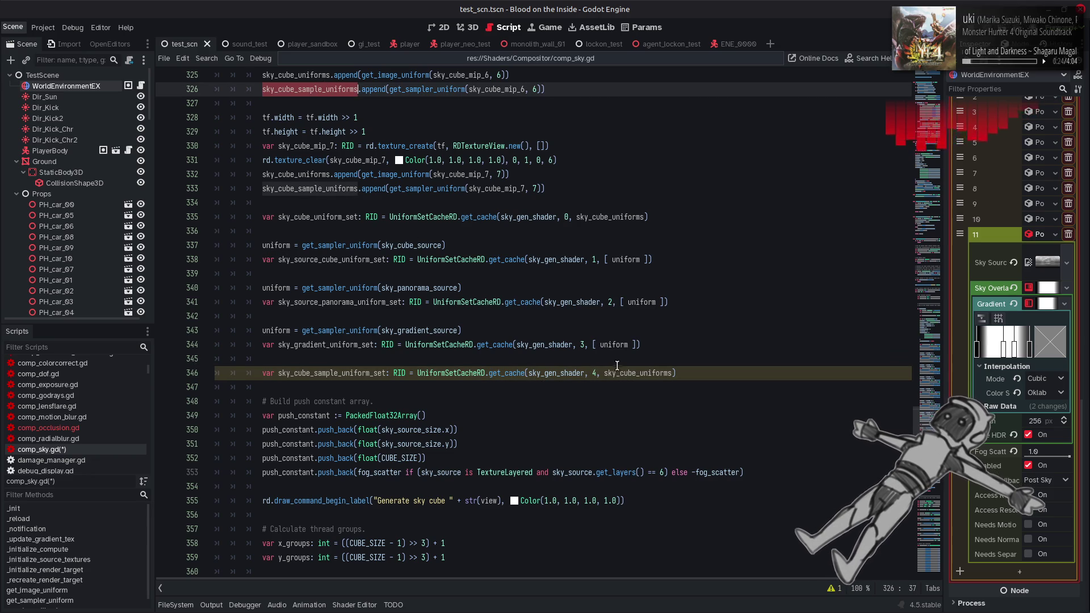
key("ctrl+c")
double_click(618, 373)
key("ctrl+v")
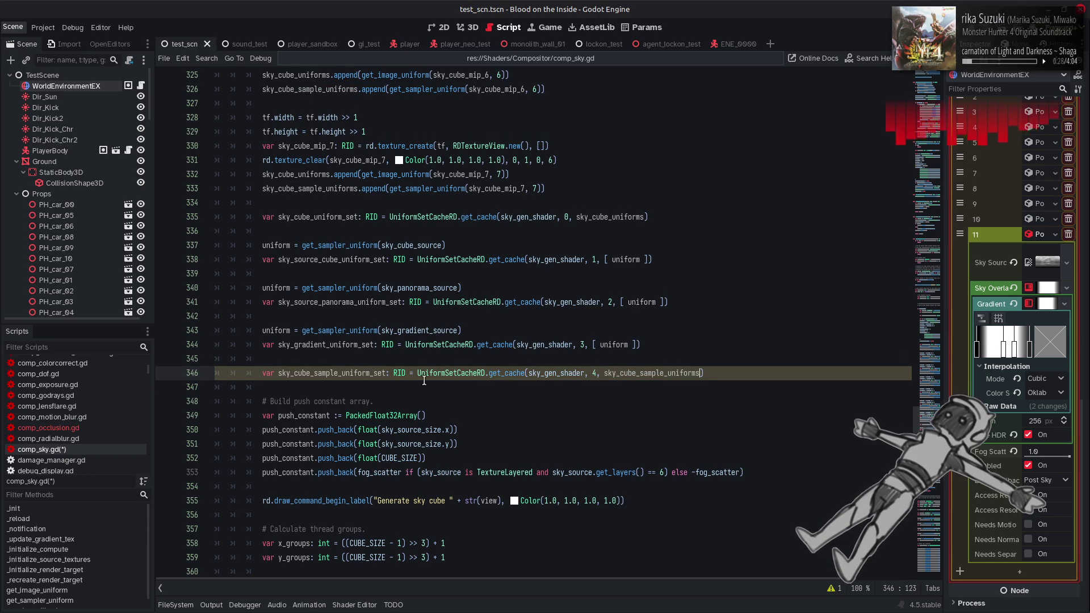
Bind sky_cube_sample_uniform_set at index 4 in the compute list and save comp_sky.gd.
scroll(429, 379, "down", 5)
left_click(580, 459)
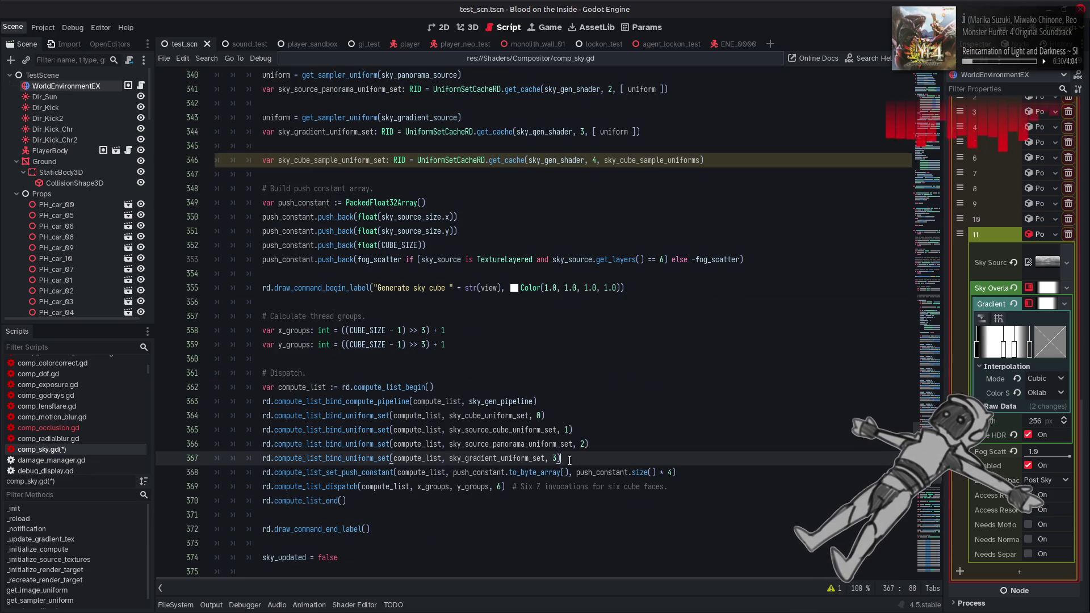
key("shift+Home")
key("ctrl+c")
key("End")
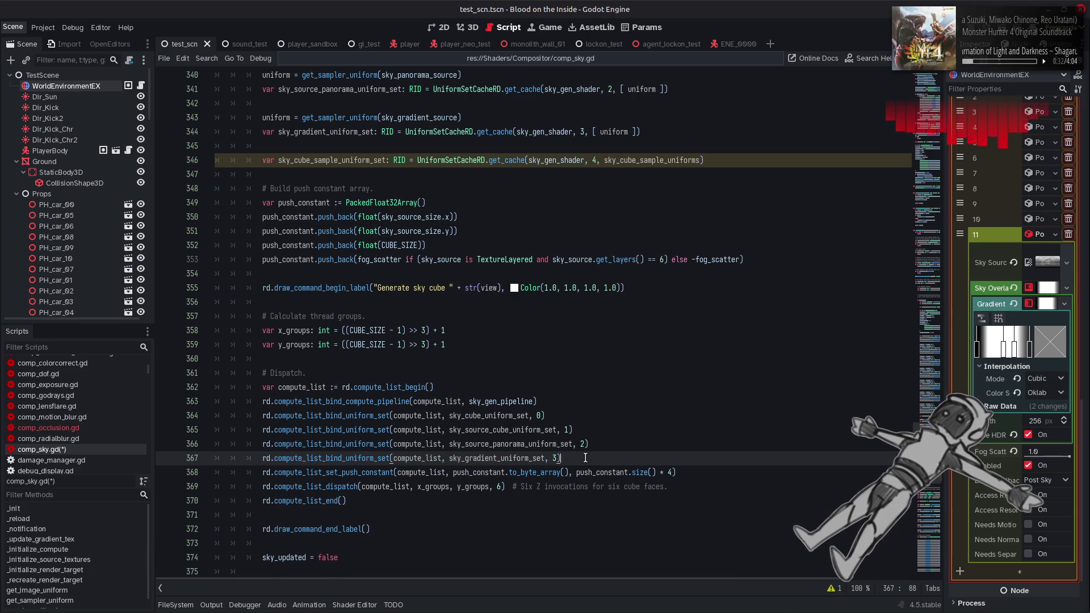
key("Return")
key("ctrl+v")
double_click(351, 160)
key("ctrl+c")
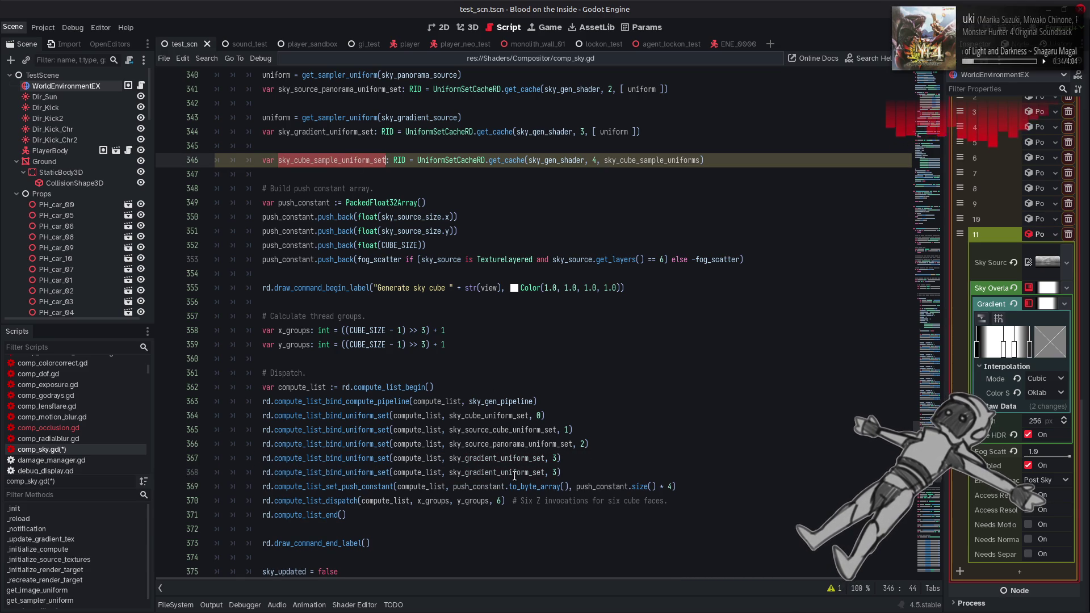
double_click(494, 473)
key("ctrl+v")
left_click(568, 473)
key("BackSpace")
type("4")
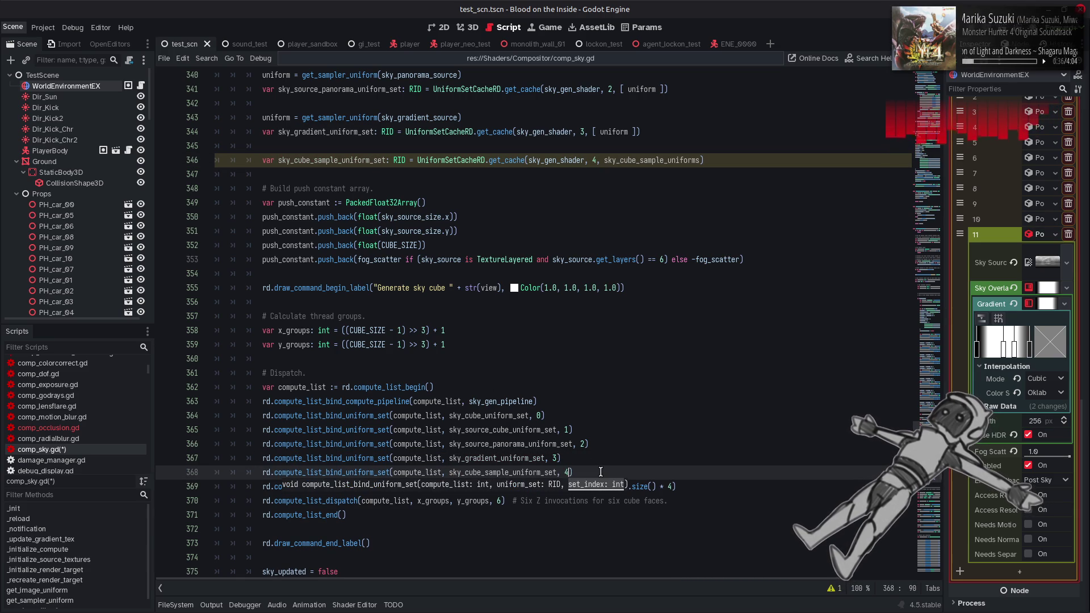
left_click(620, 454)
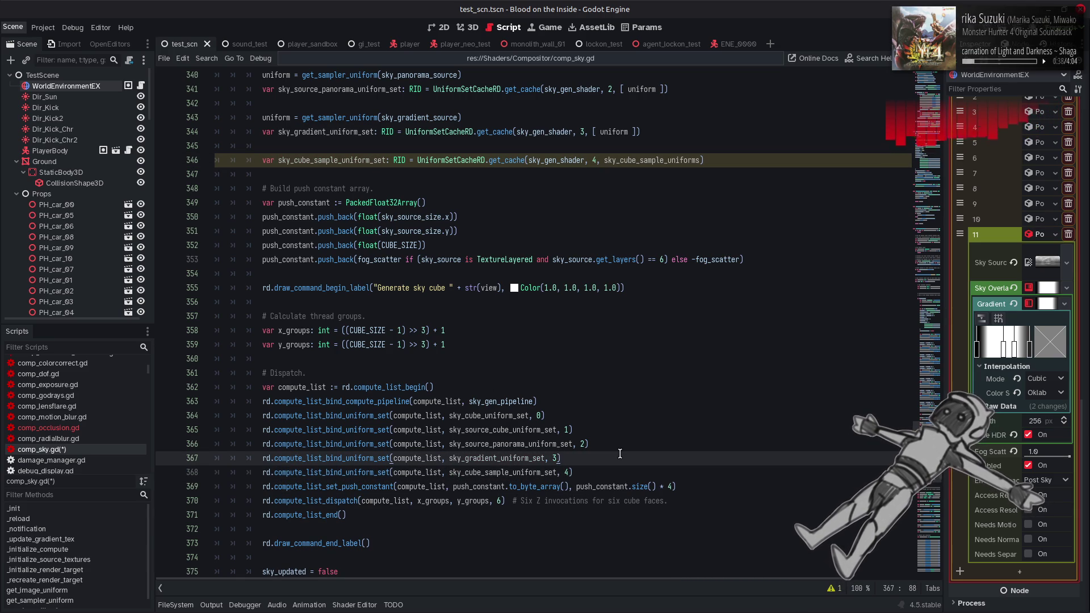
key("ctrl+s")
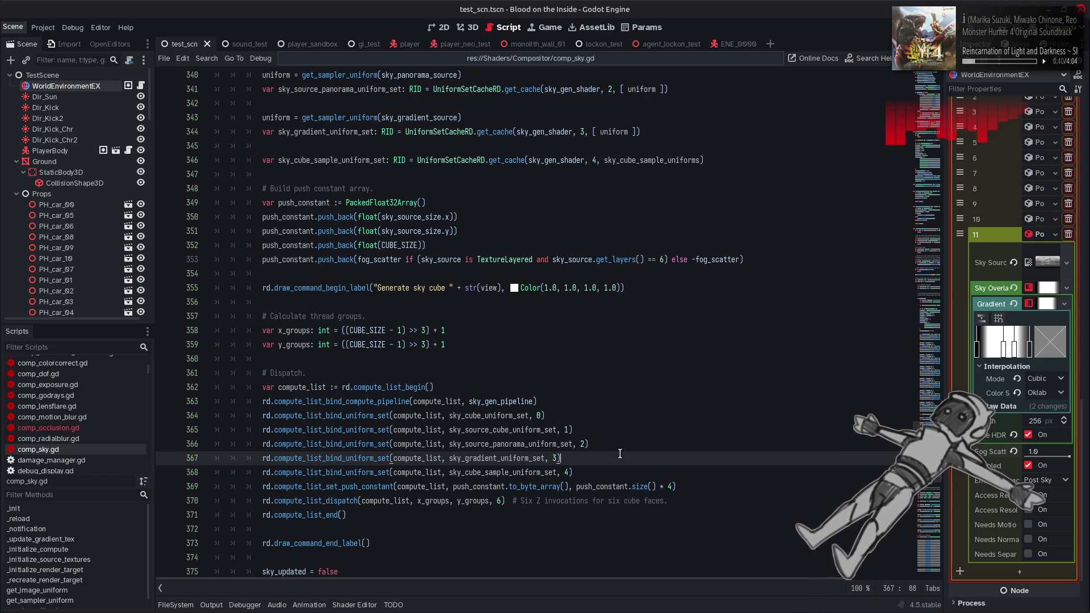
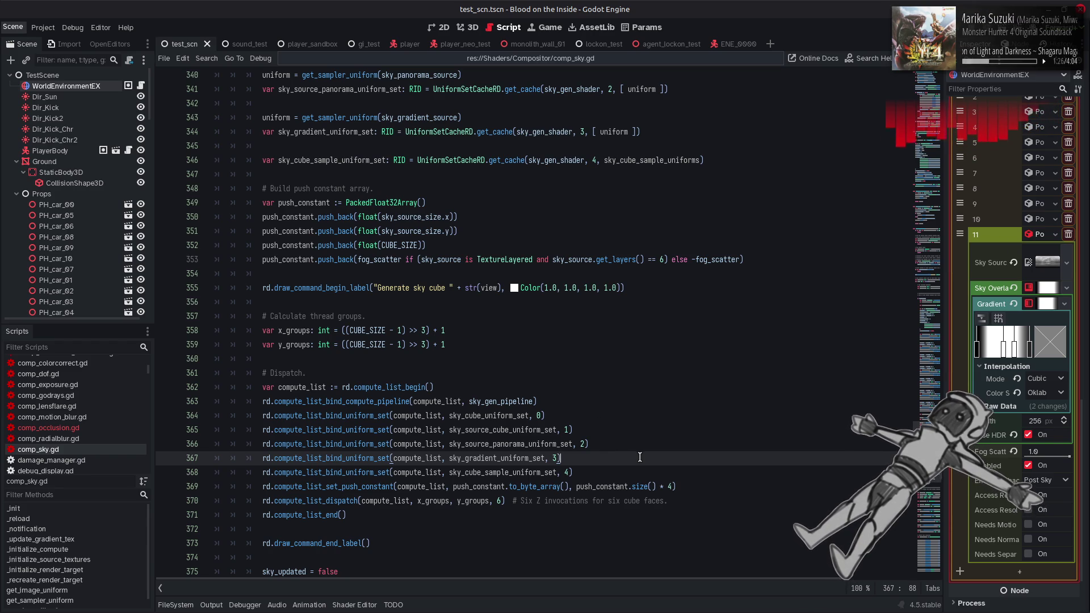
Save the test scene and bring sky_gen.glsl in Notepad++ to the front.
key("ctrl+s")
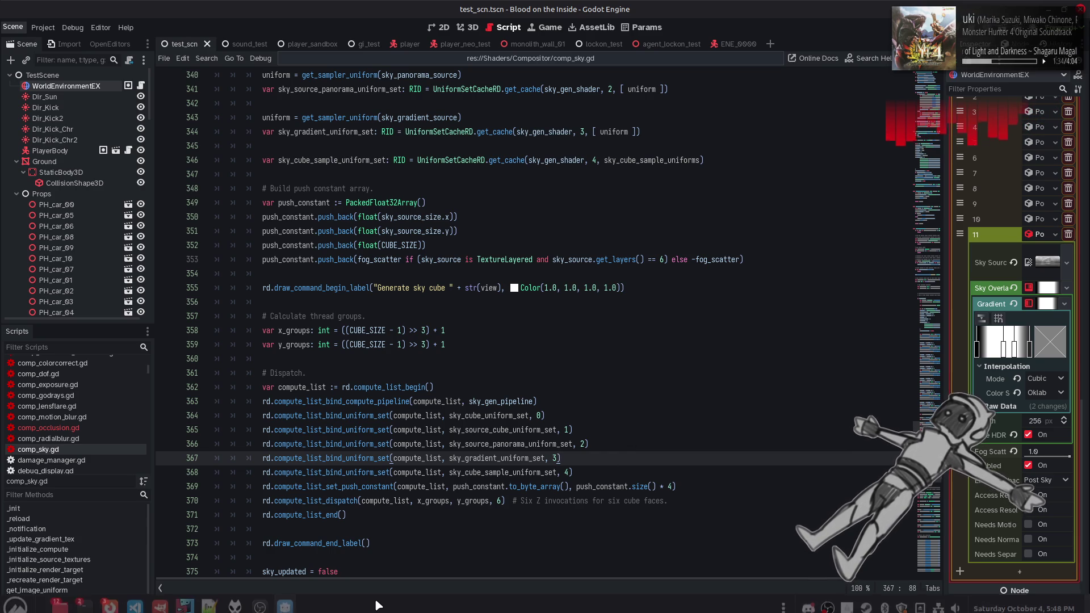
left_click(209, 598)
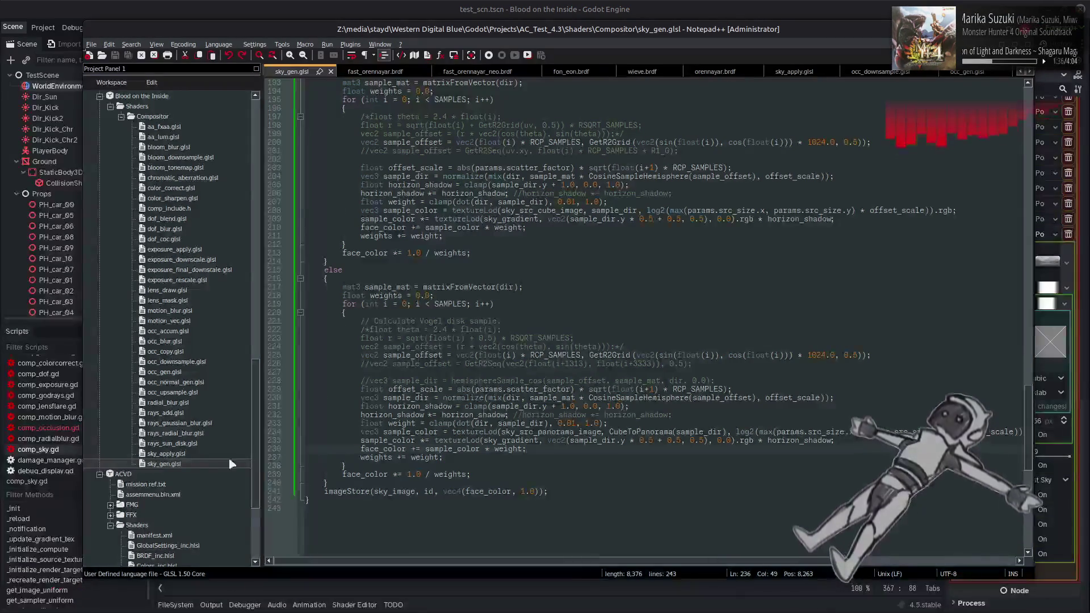
Check occ_downsample.glsl for reference, then remove 'restrict writeonly' from sky_gen.glsl's sky_image declaration.
scroll(429, 357, "up", 10)
scroll(429, 356, "up", 10)
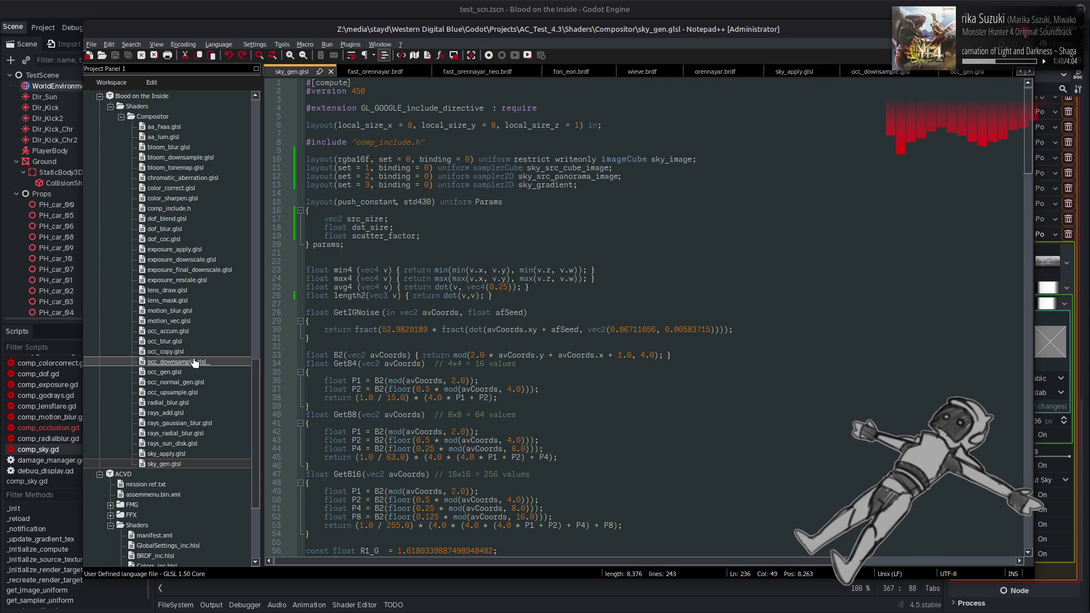
double_click(221, 358)
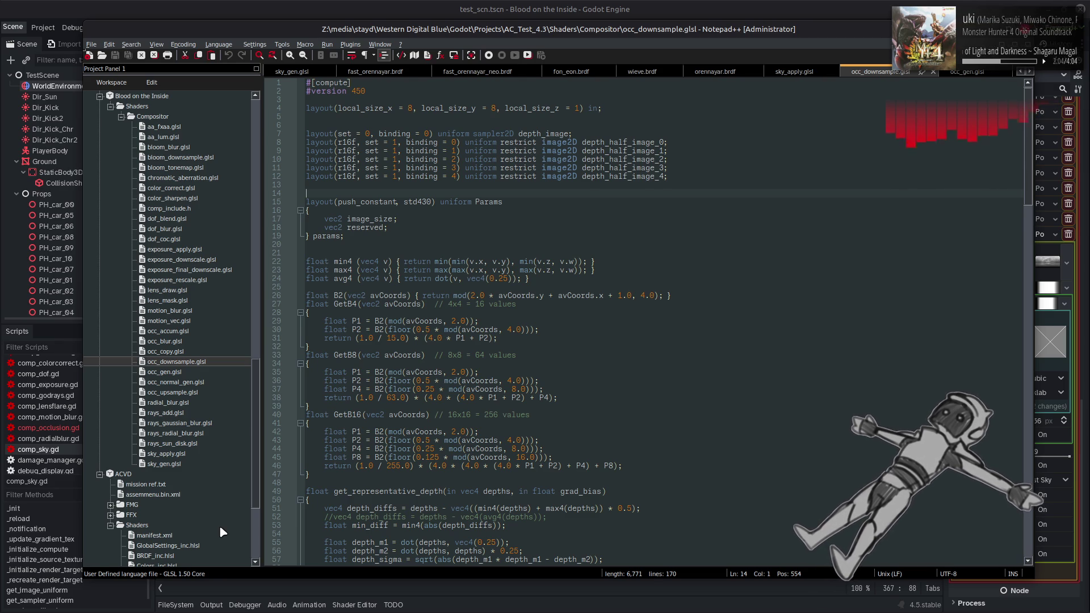
double_click(165, 464)
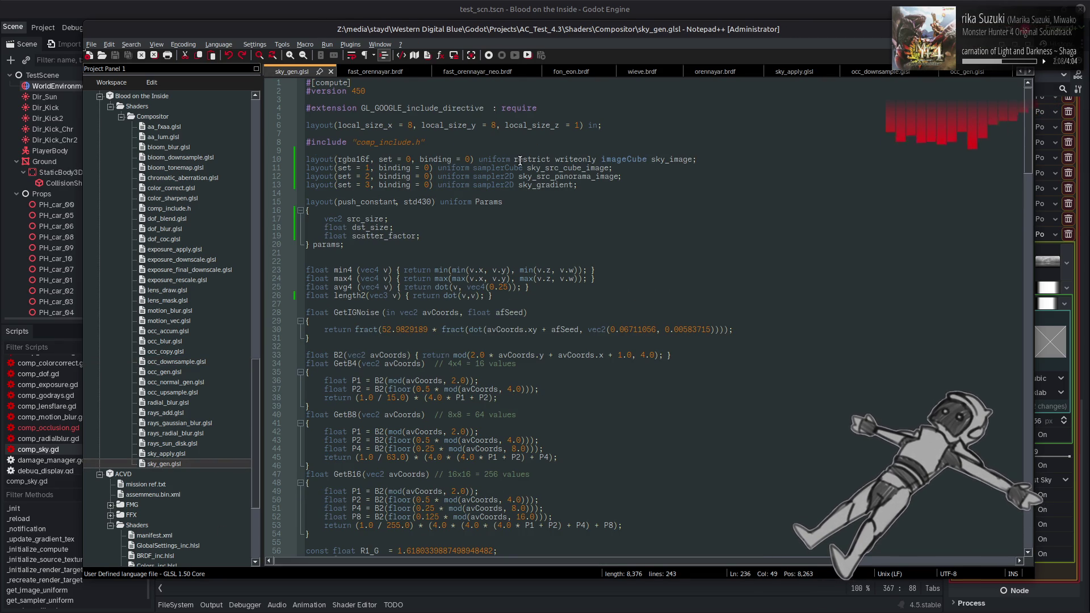
left_click_drag(514, 159, 601, 160)
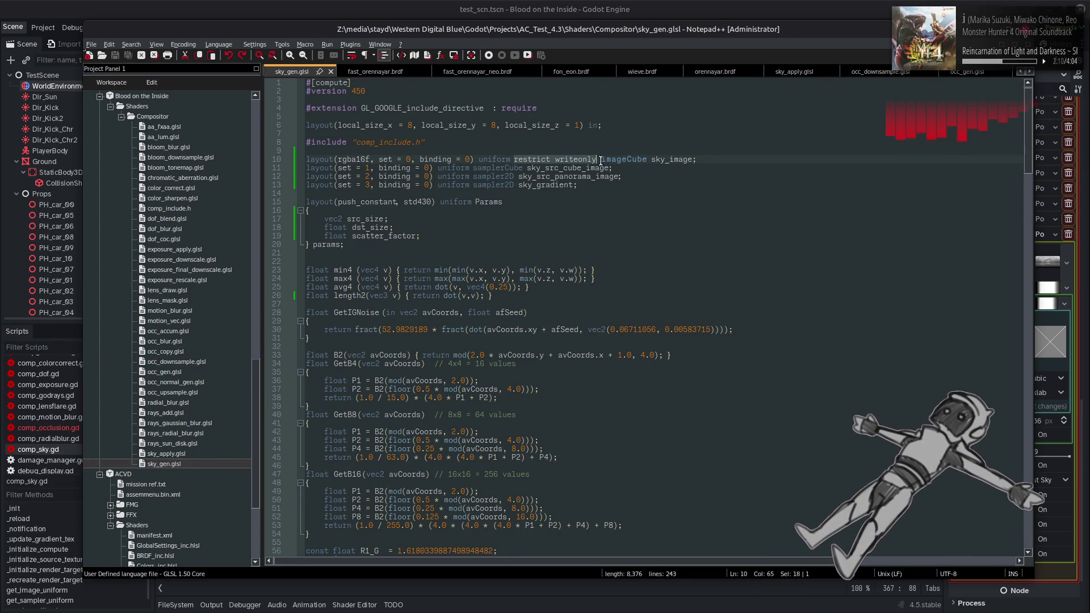
key("Delete")
left_click(618, 159)
Duplicate the sky_image declaration line seven times.
key("shift+Home")
left_click(627, 159)
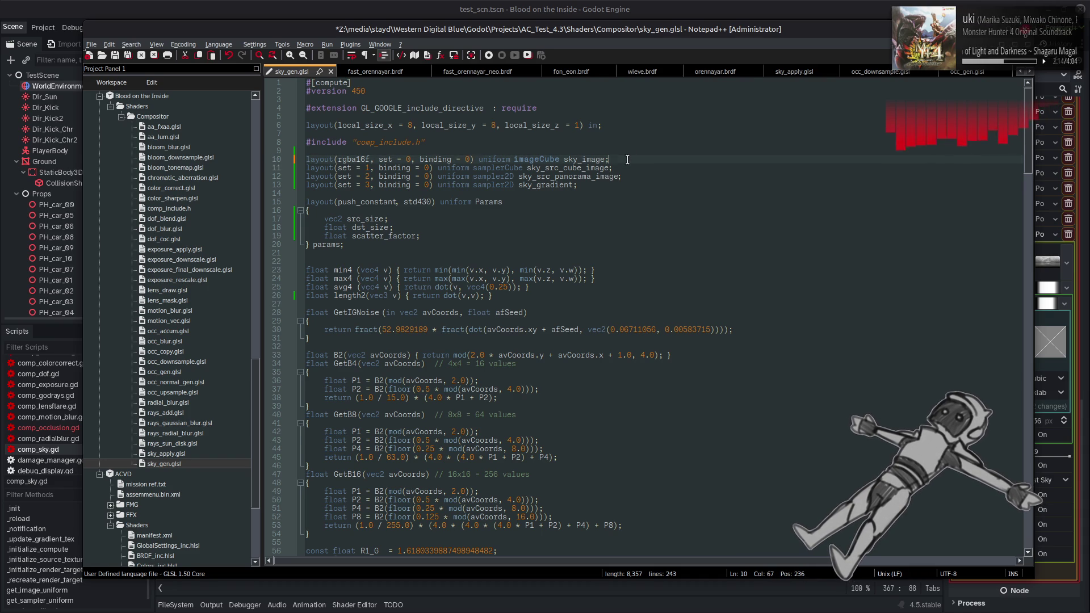
key("ctrl+d")
key("Down")
key("ctrl+d")
key("Down")
key("ctrl+d")
key("Down")
key("ctrl+d")
key("Down")
key("ctrl+d")
key("Down")
key("ctrl+d")
key("Down")
key("ctrl+d")
key("Down")
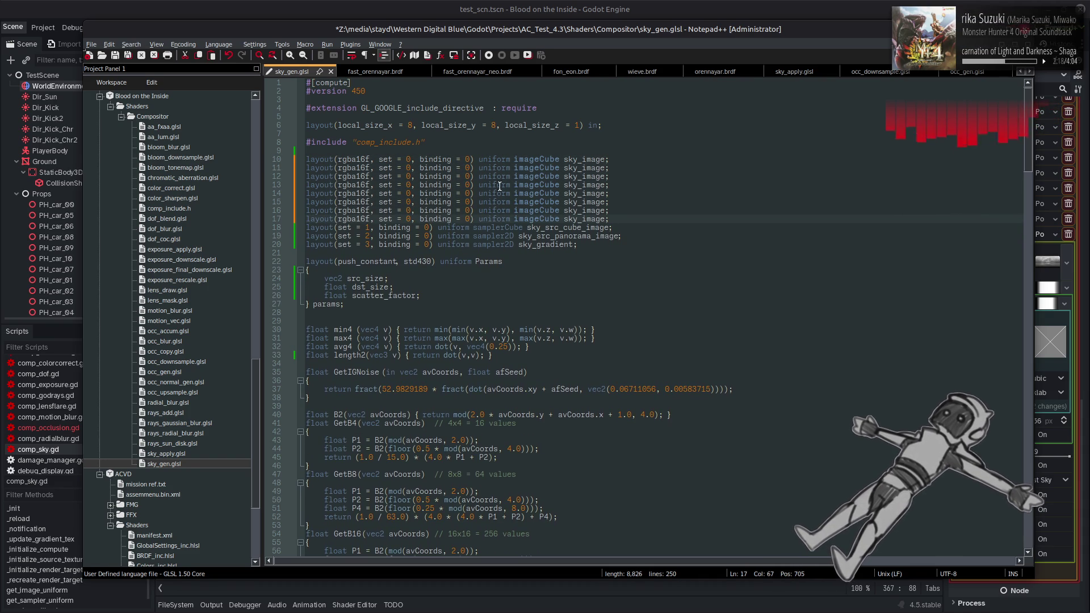
Renumber the copied declarations to bindings 1 through 7.
double_click(467, 219)
type("7")
double_click(468, 210)
type("6")
left_click(470, 202)
double_click(467, 202)
type("5")
double_click(468, 194)
type("4")
double_click(467, 185)
type("3")
double_click(468, 177)
type("2")
double_click(468, 168)
type("1")
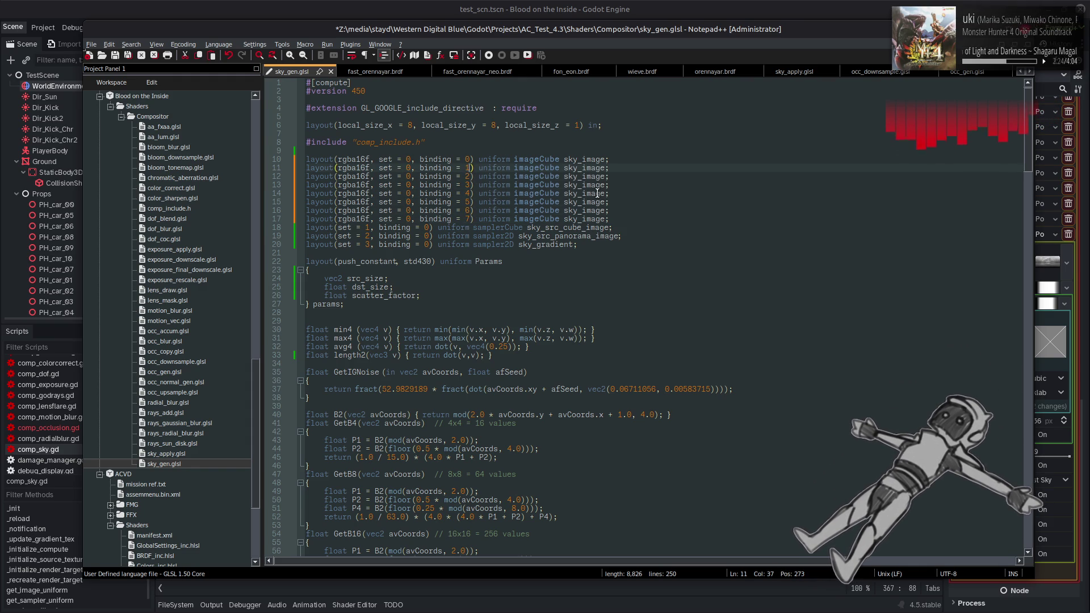
Rename the copies with _mip suffixes, e.g. sky_image_mip4 and sky_image_mip5.
left_click(606, 162)
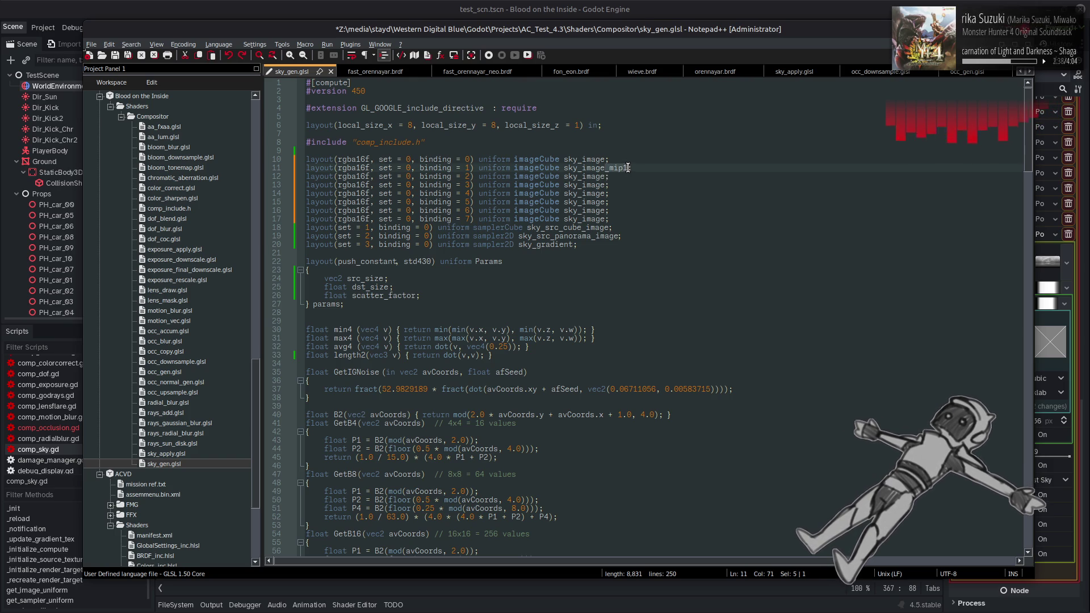
type("_mip1")
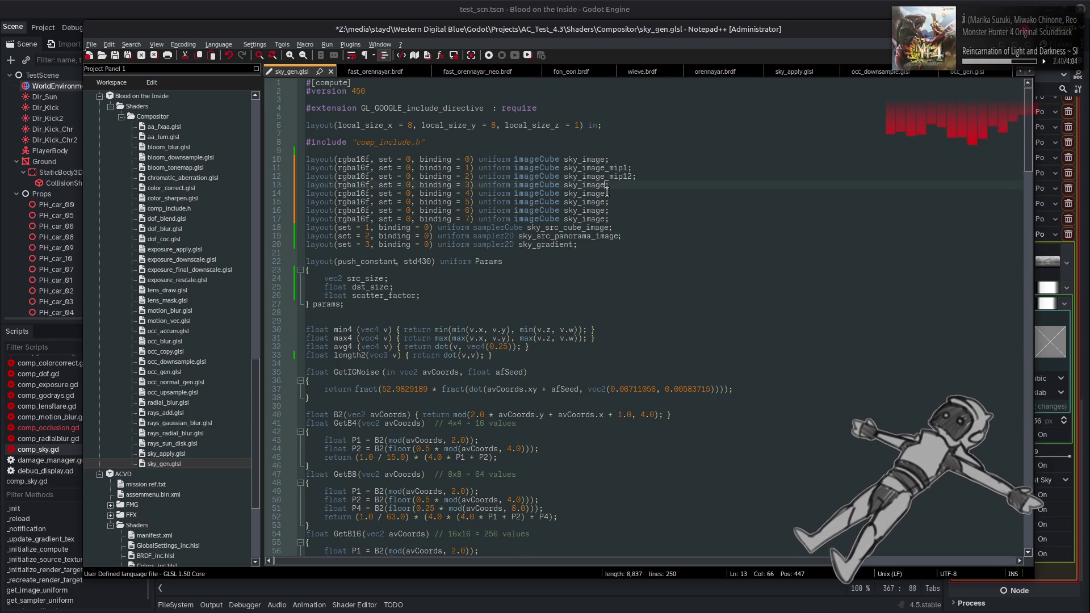
left_click(629, 176)
key("BackSpace")
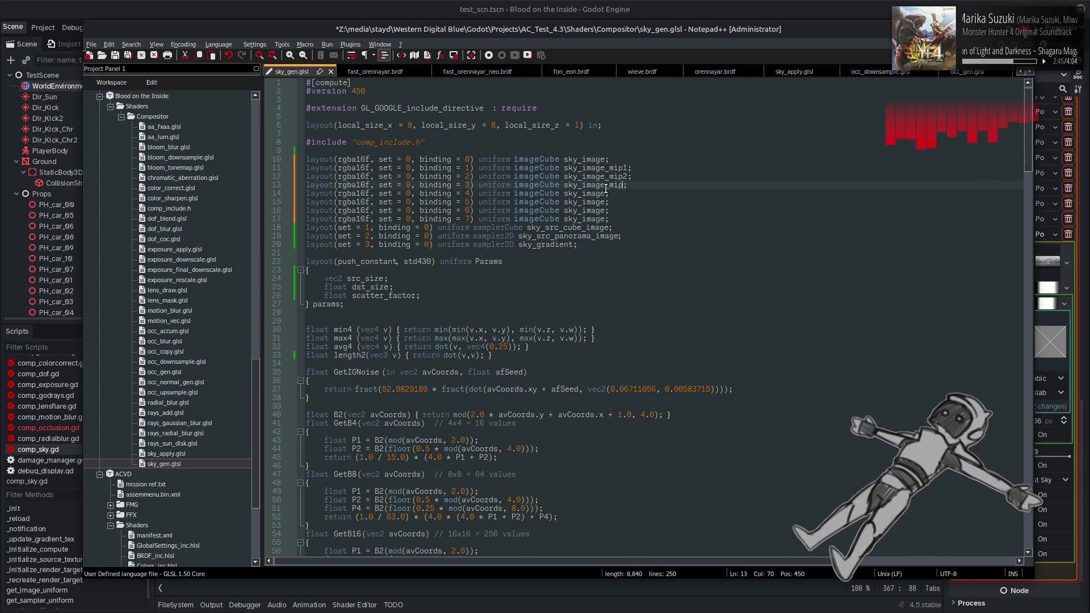
type("_mip4")
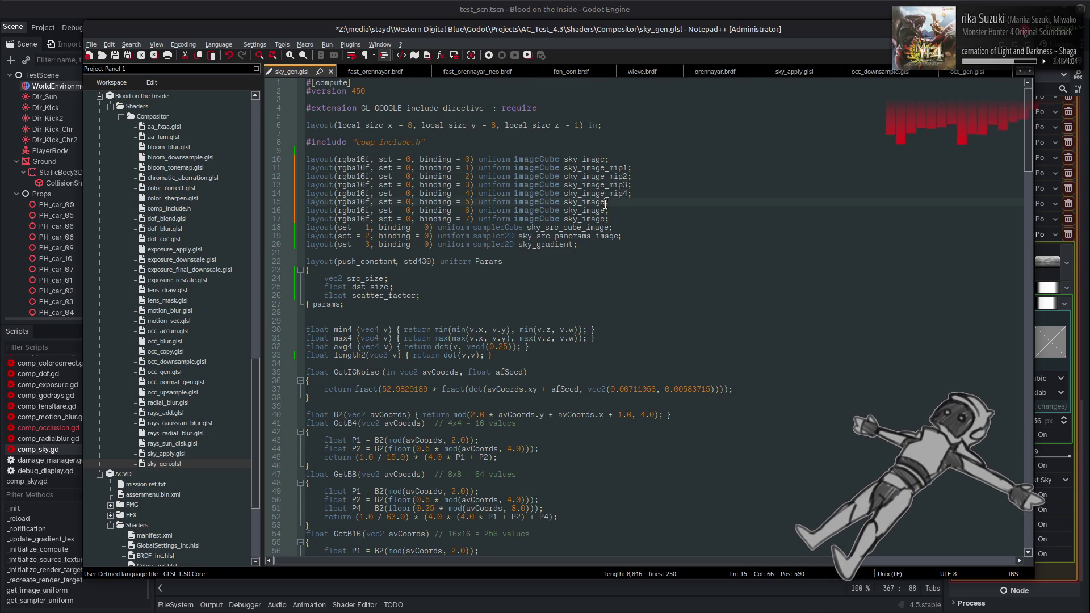
left_click(606, 202)
type("_mip5")
left_click(606, 210)
type("_mip")
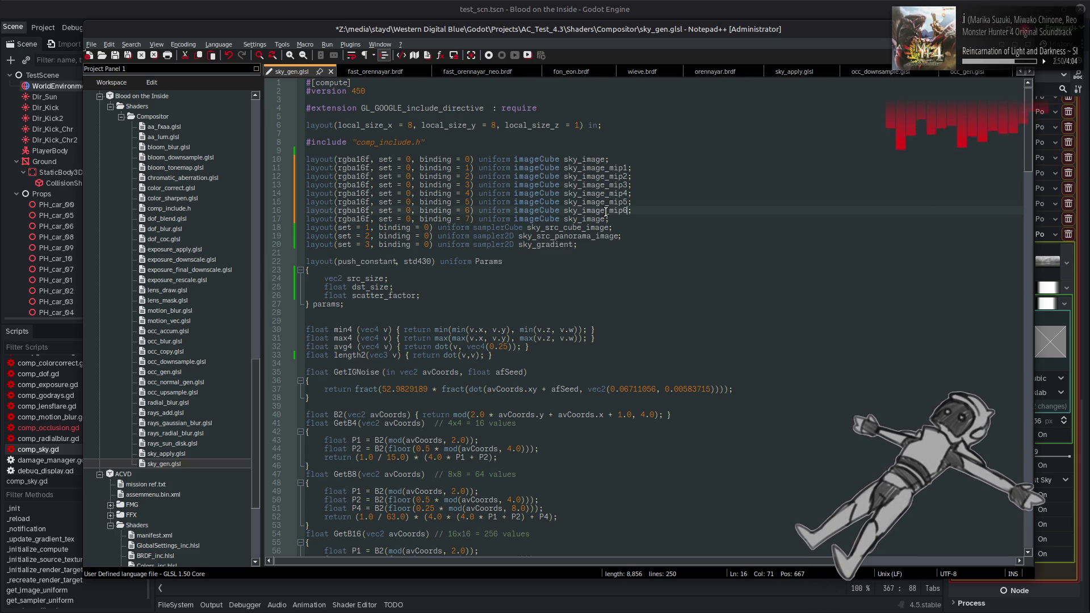
type("_mip7")
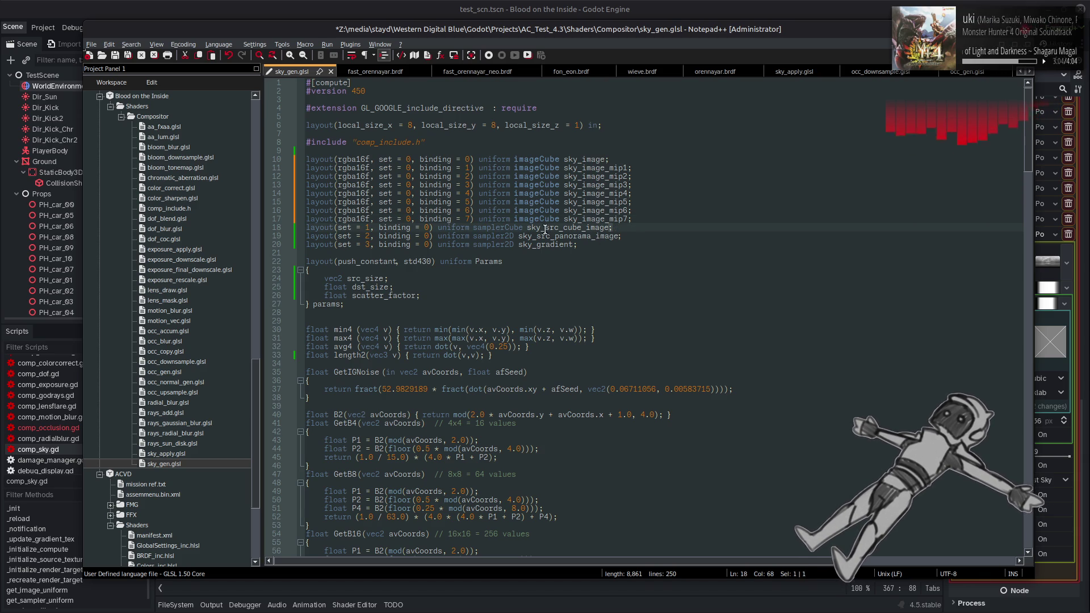
Add a set 4 samplerCube declaration named sky_sampler_0 below sky_gradient.
left_click(582, 244)
key("Return")
key("ctrl+v")
type("4")
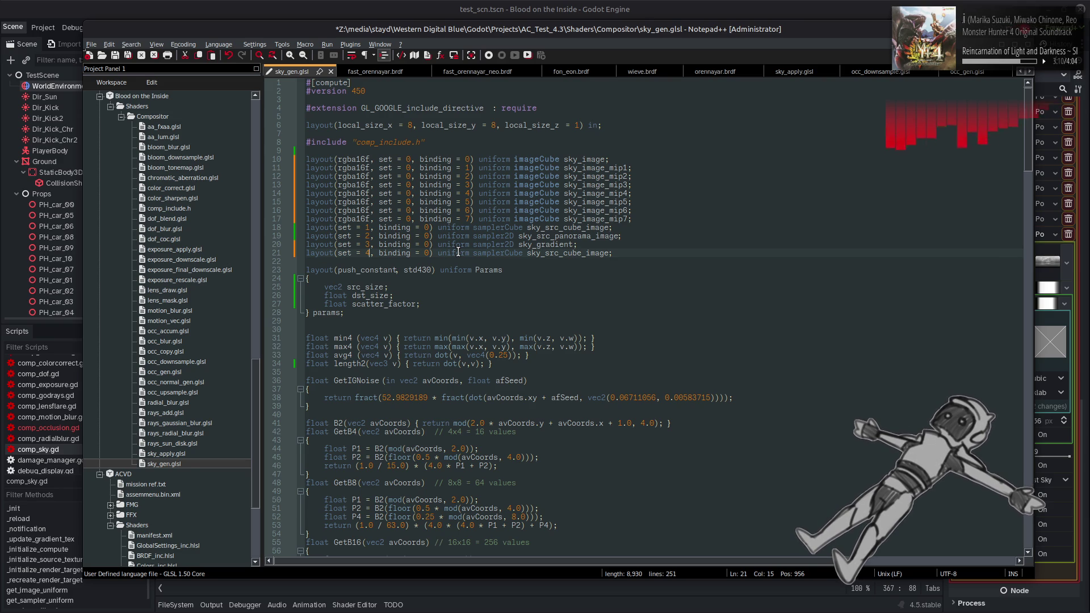
double_click(595, 159)
key("ctrl+c")
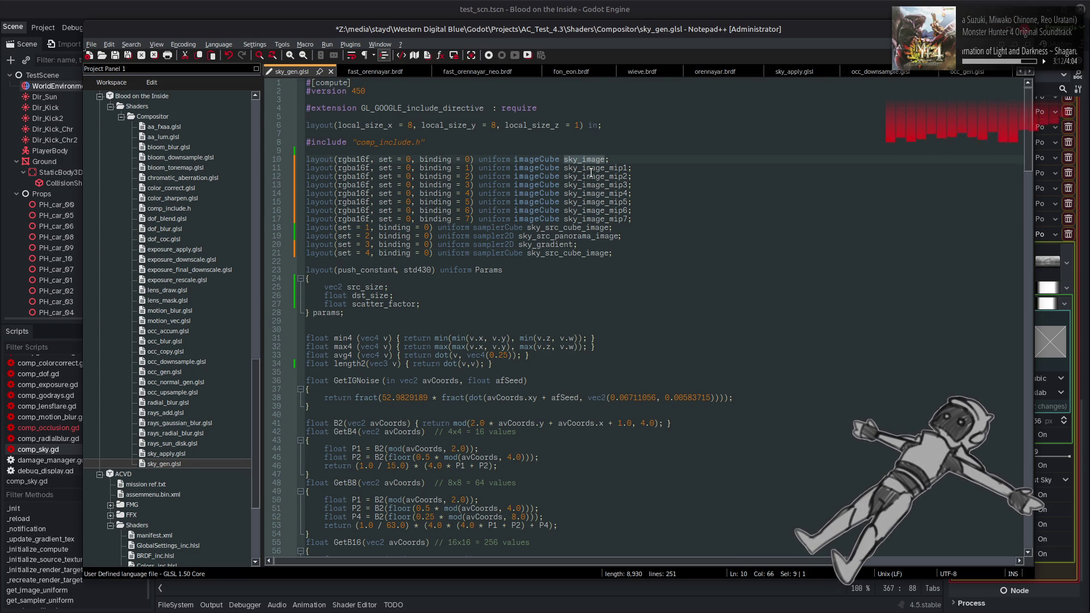
double_click(554, 253)
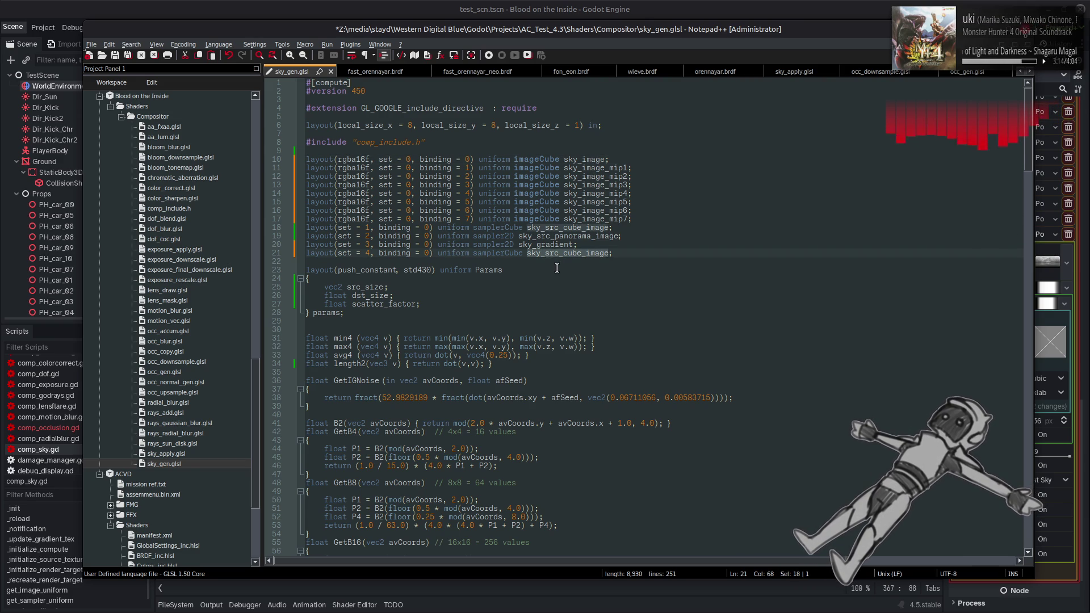
key("ctrl+v")
left_click_drag(545, 256, 571, 256)
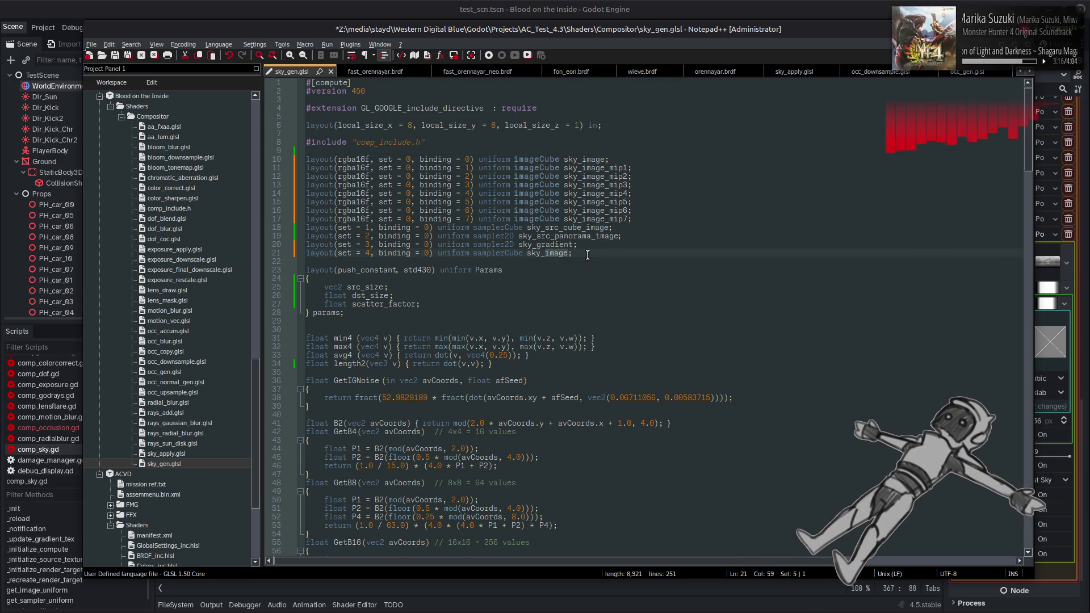
type("sampler_")
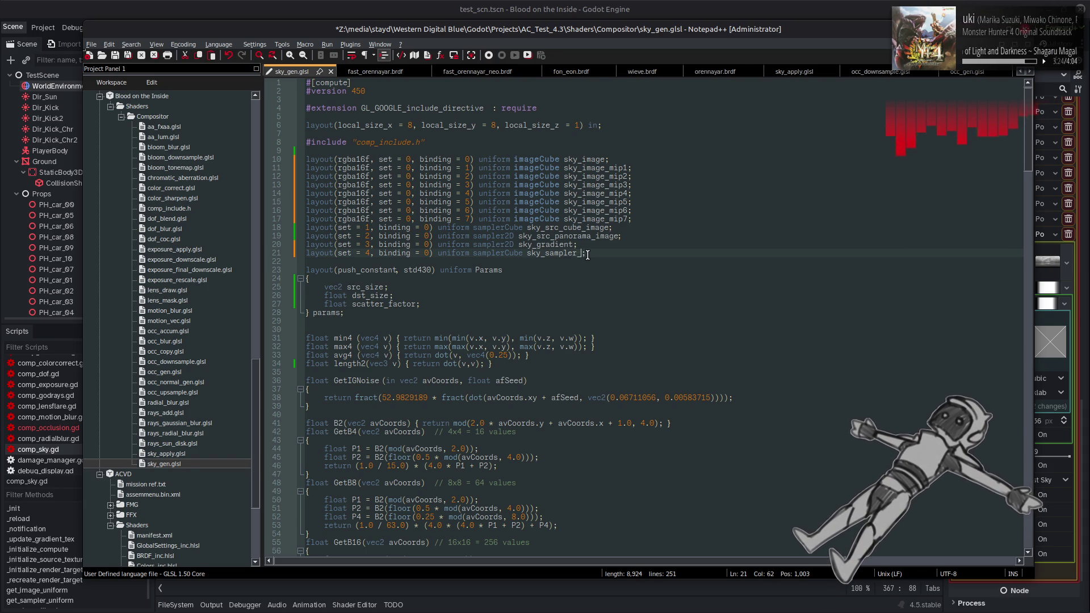
type("0")
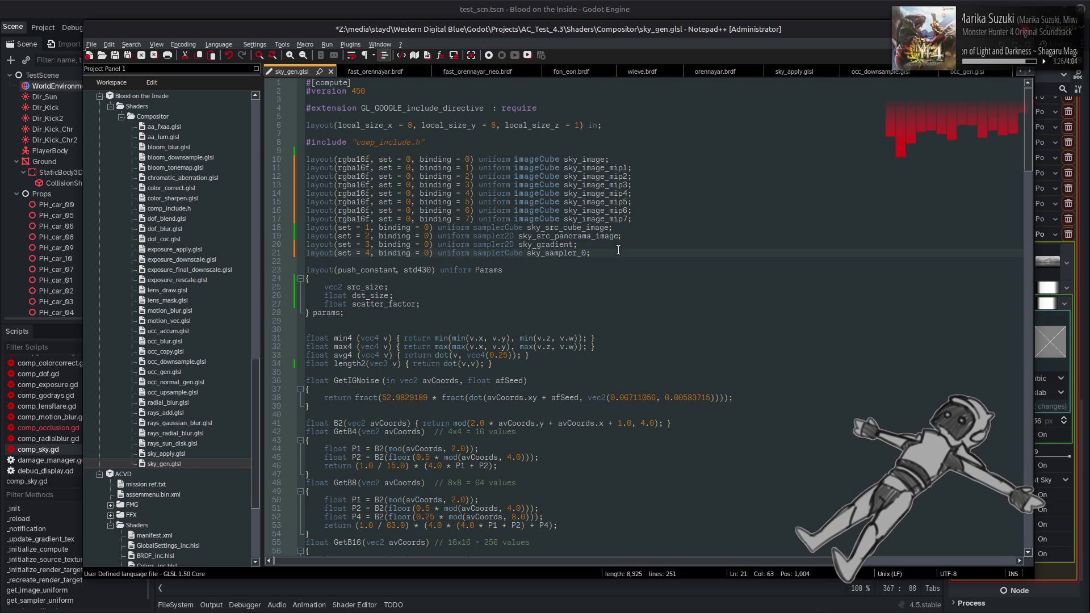
Make copies of the sky_sampler_0 declaration line.
left_click(603, 253)
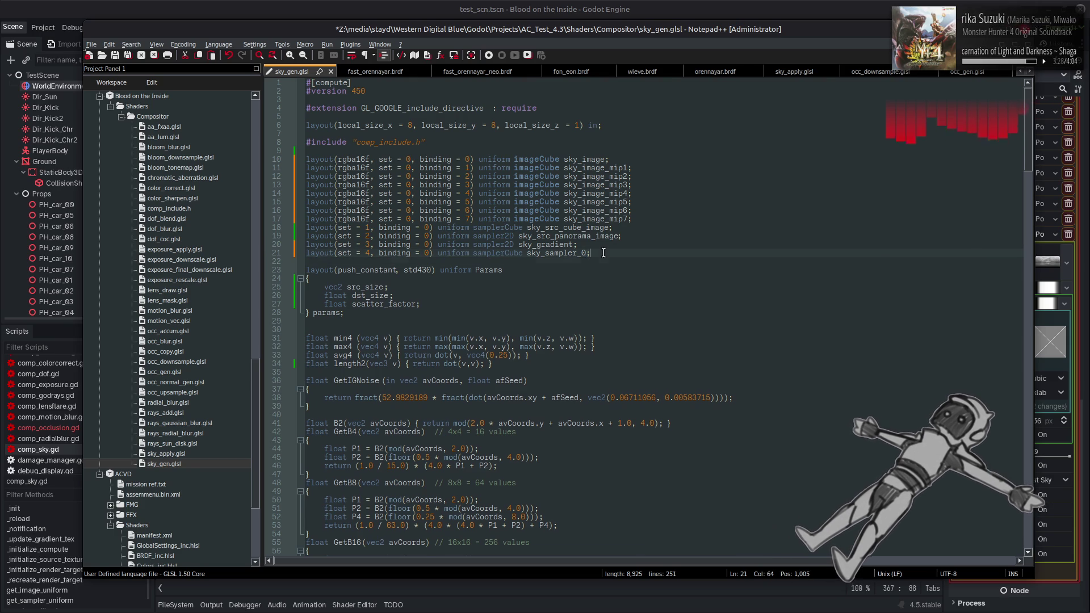
key("Return")
key("ctrl+v")
key("ctrl+v")
key("ctrl+v")
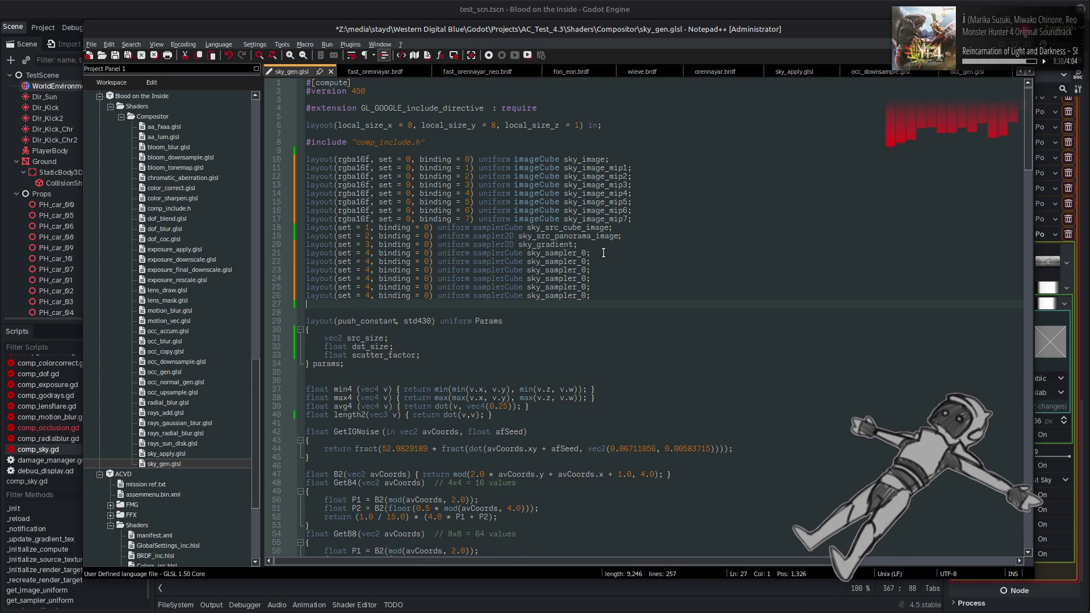
type("layout(set = 4, binding = 0) uniform samplerCube sky_sampler_0; layout(set = 4, binding = 0) uniform samplerCube sky_sampler_0;")
key("Return")
key("ctrl+v")
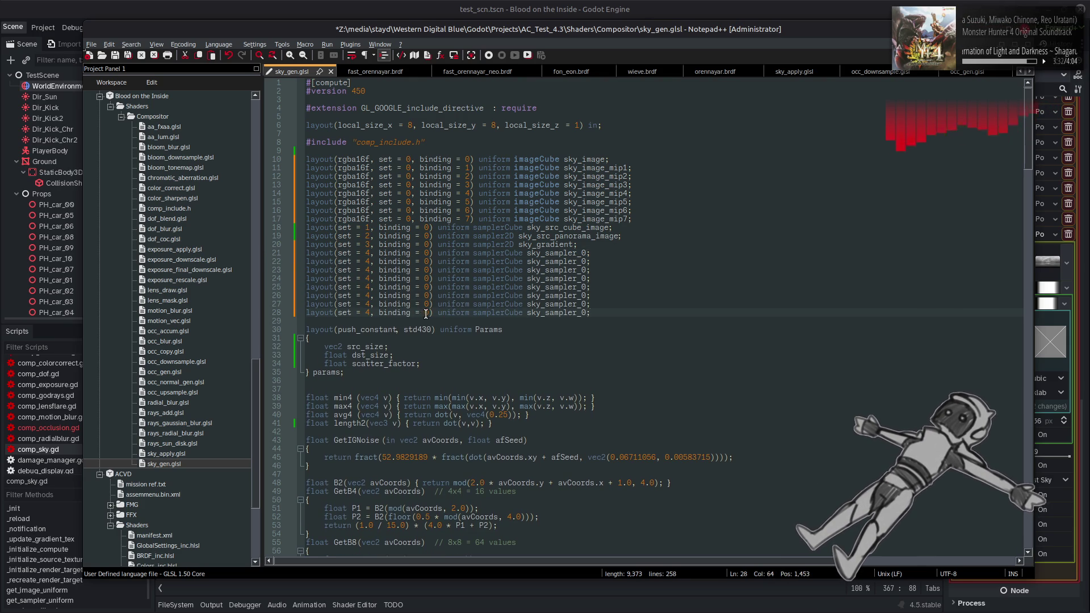
Renumber the sampler copies to bindings 1 through 7.
double_click(427, 313)
type("7")
double_click(426, 304)
type("6")
double_click(426, 296)
type("5")
double_click(427, 288)
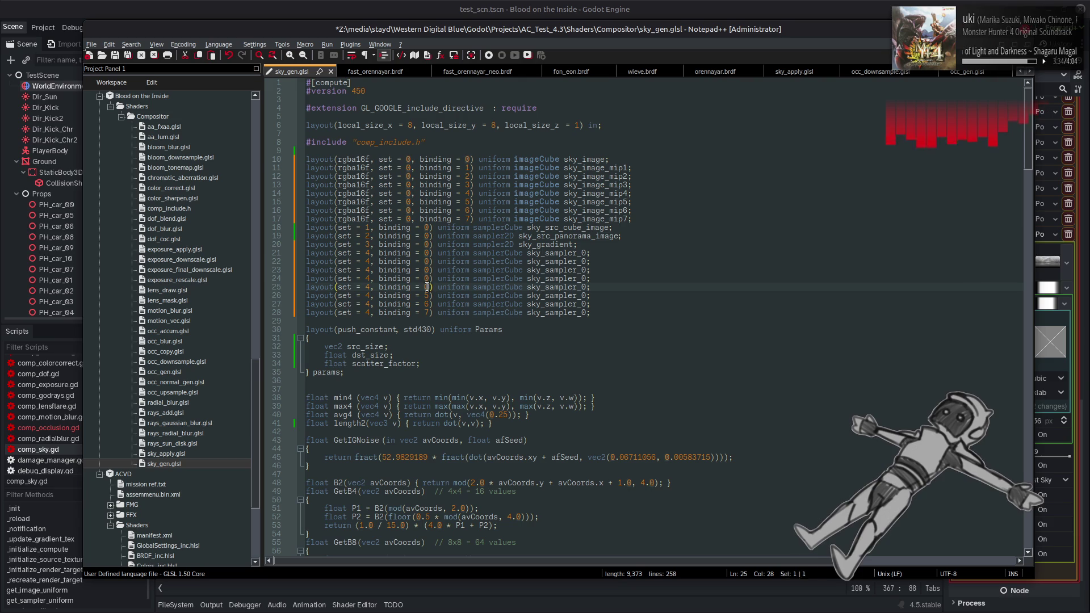
type("4")
double_click(426, 279)
type("3")
double_click(427, 270)
type("2")
double_click(426, 261)
type("1")
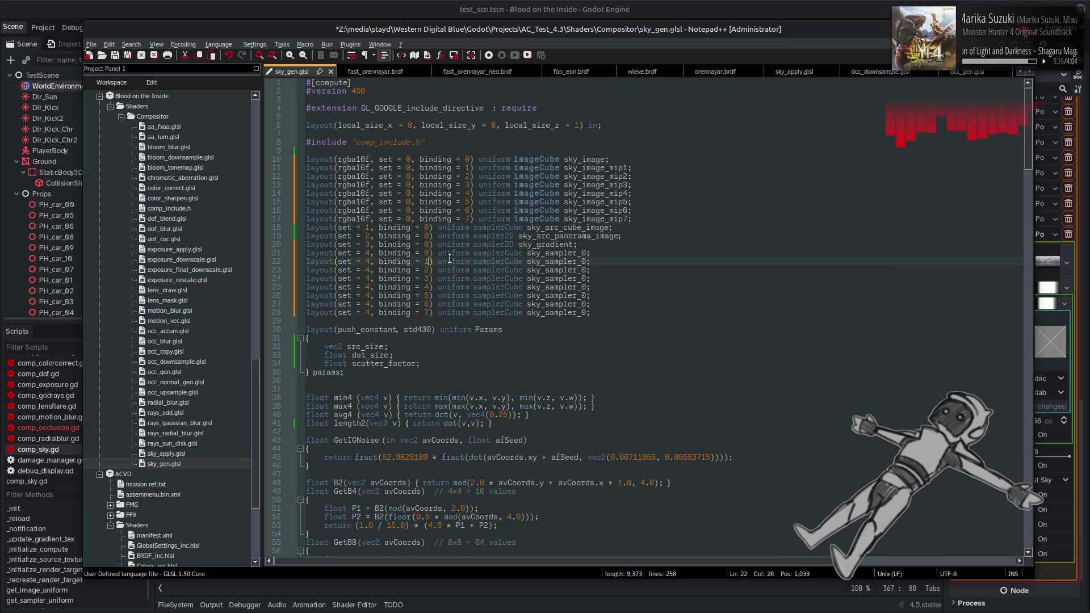
Rename the copies to sky_sampler_1 through sky_sampler_7 and save sky_gen.glsl.
key("BackSpace")
type("1")
left_click(583, 270)
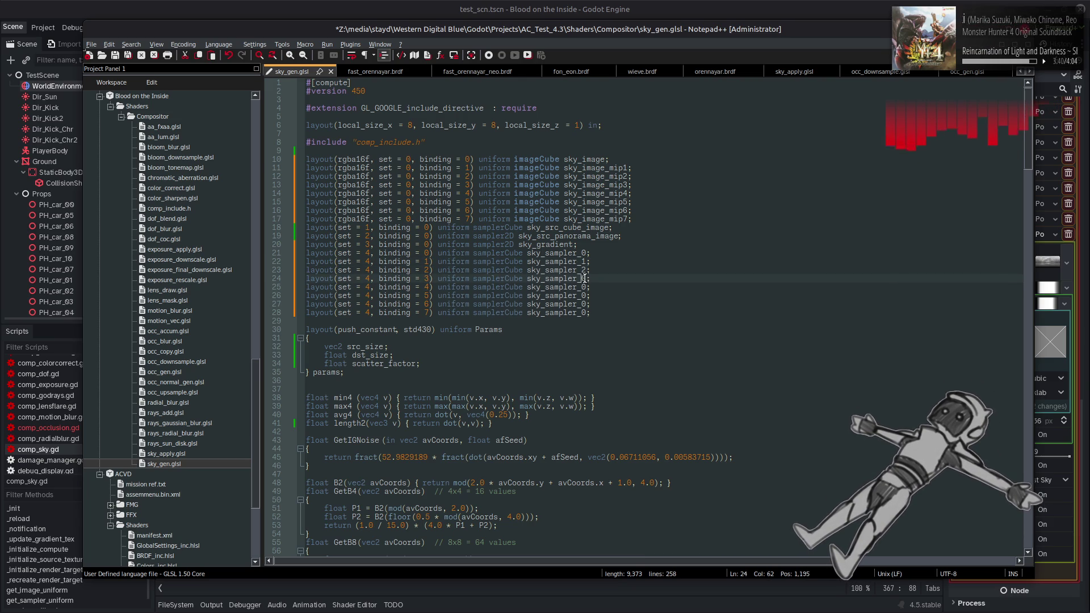
double_click(583, 278)
key("Down")
key("Down")
type("3")
left_click(582, 287)
key("Delete")
type("4")
left_click(583, 296)
left_click(581, 305)
key("Delete")
type("6")
left_click(582, 313)
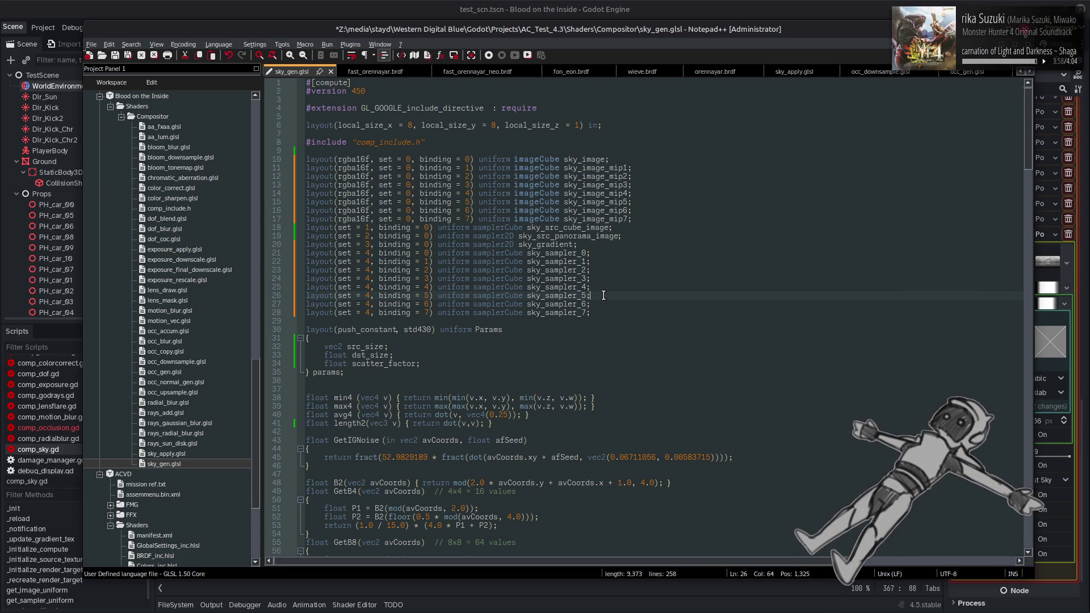
key("ctrl+s")
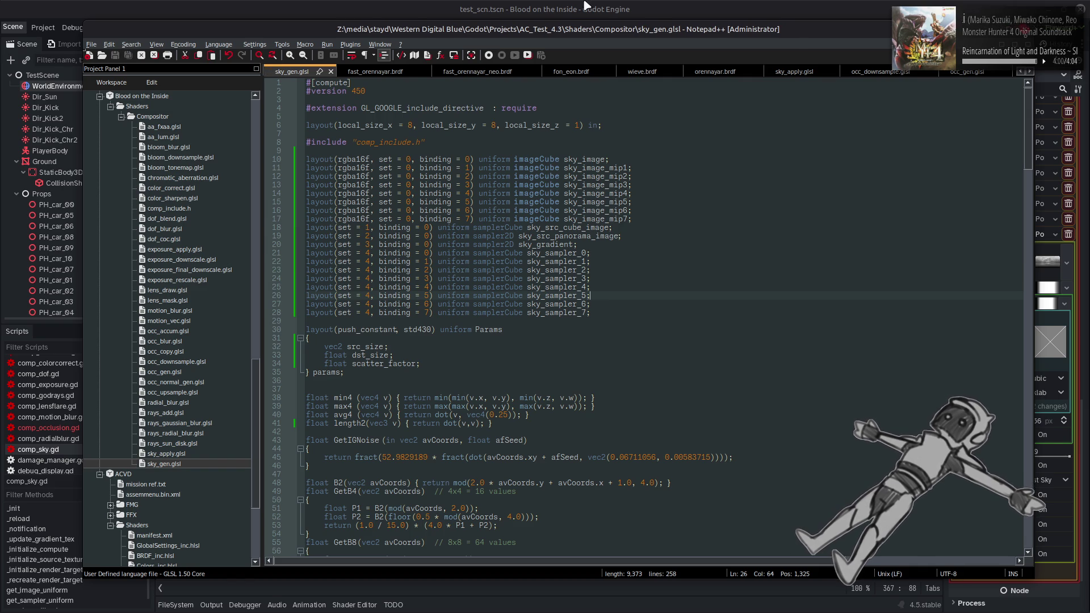
left_click(585, 5)
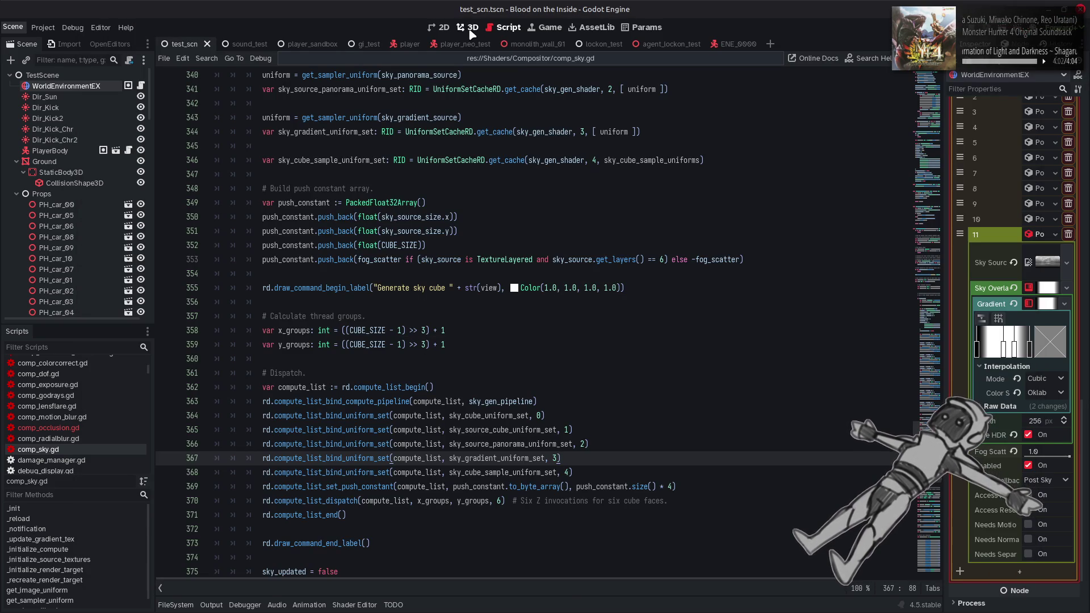
left_click(471, 27)
left_click(504, 29)
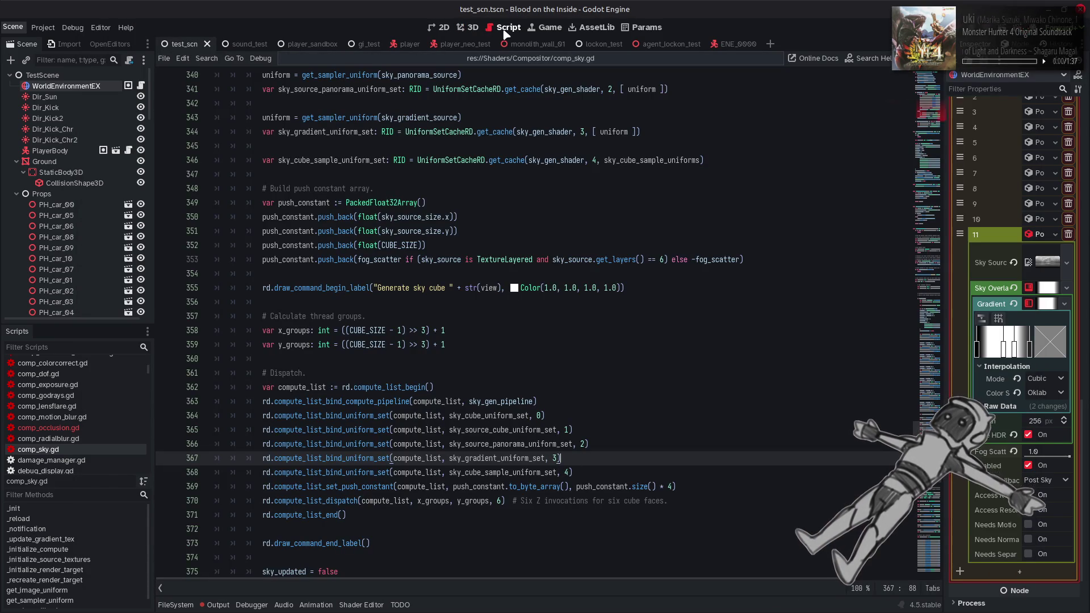
left_click(217, 605)
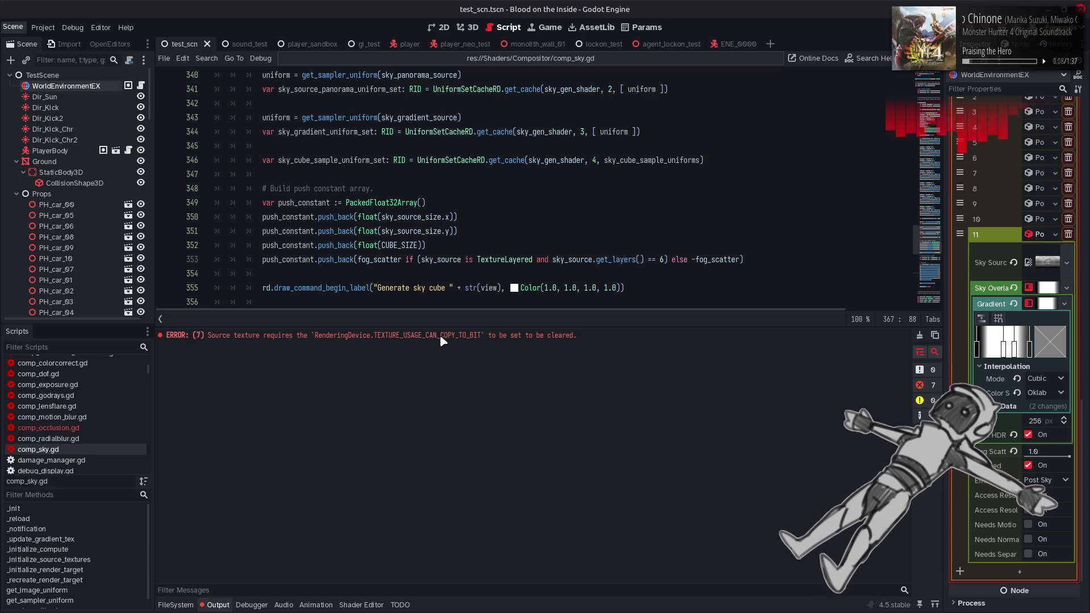
left_click(218, 604)
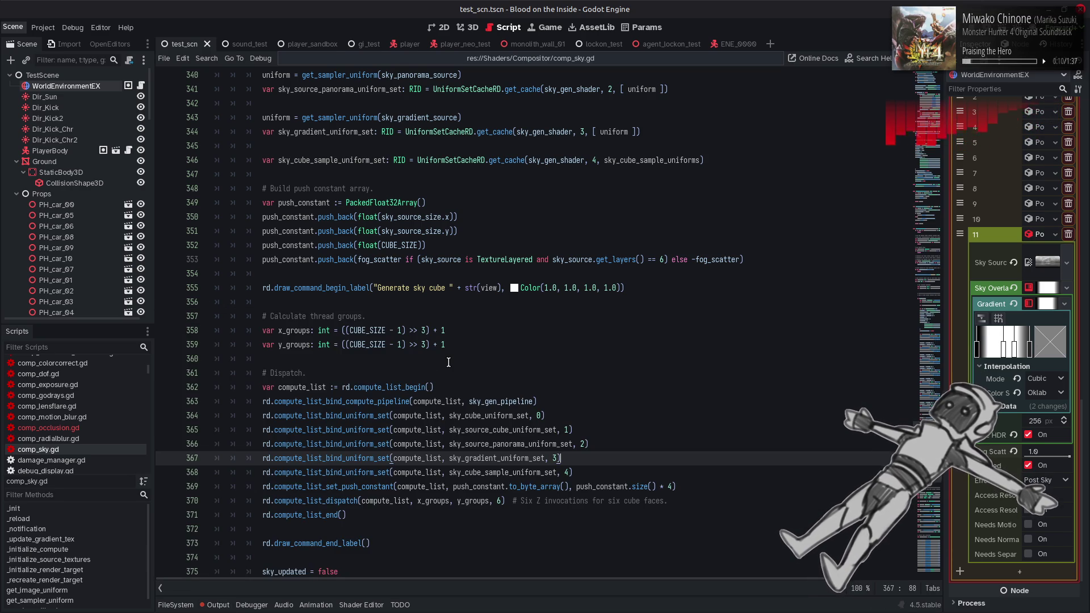
scroll(384, 332, "up", 20)
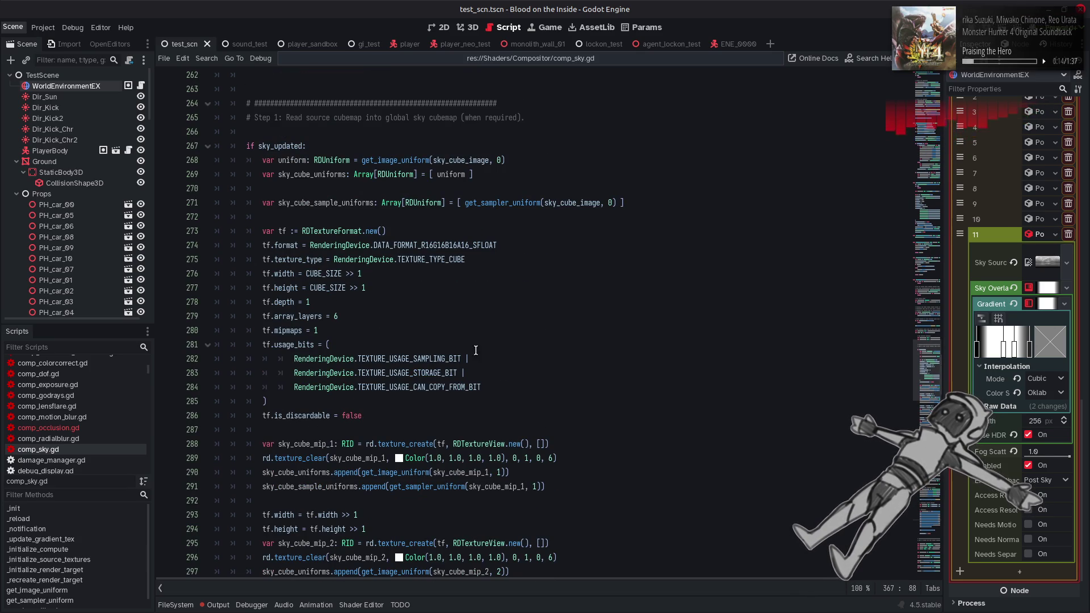
Add TEXTURE_USAGE_CAN_COPY_TO_BIT to the sky cube texture's usage bits in comp_sky.gd.
left_click(480, 359)
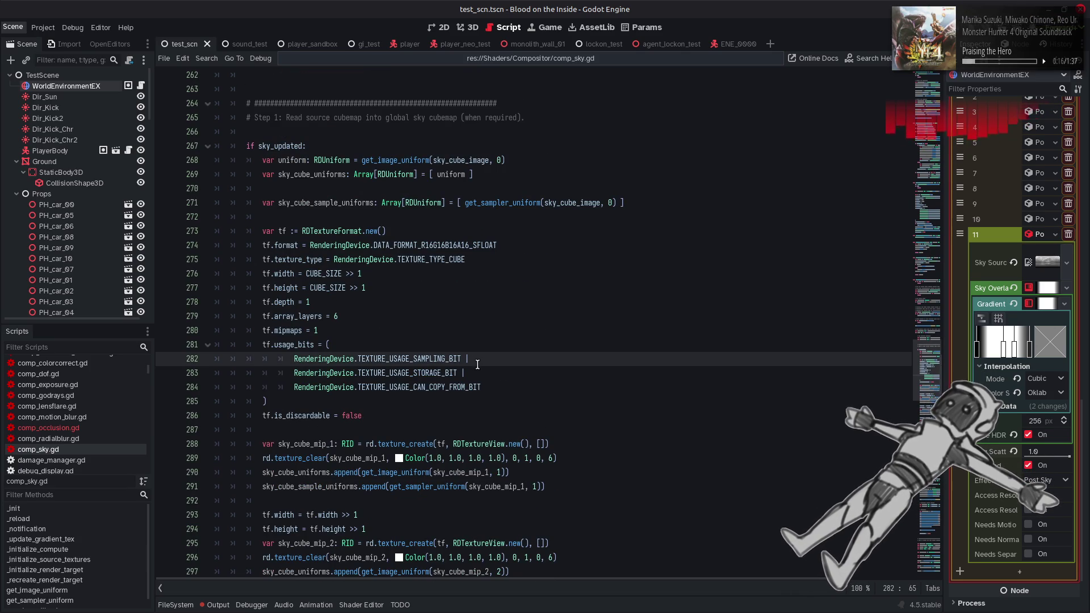
left_click(478, 374)
left_click(486, 387)
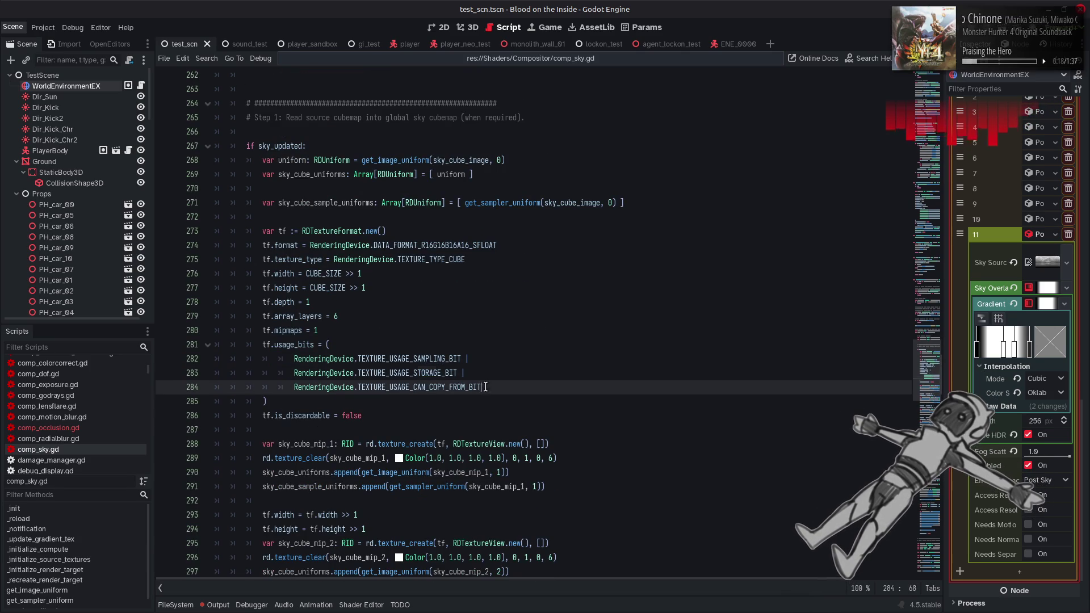
type(" |")
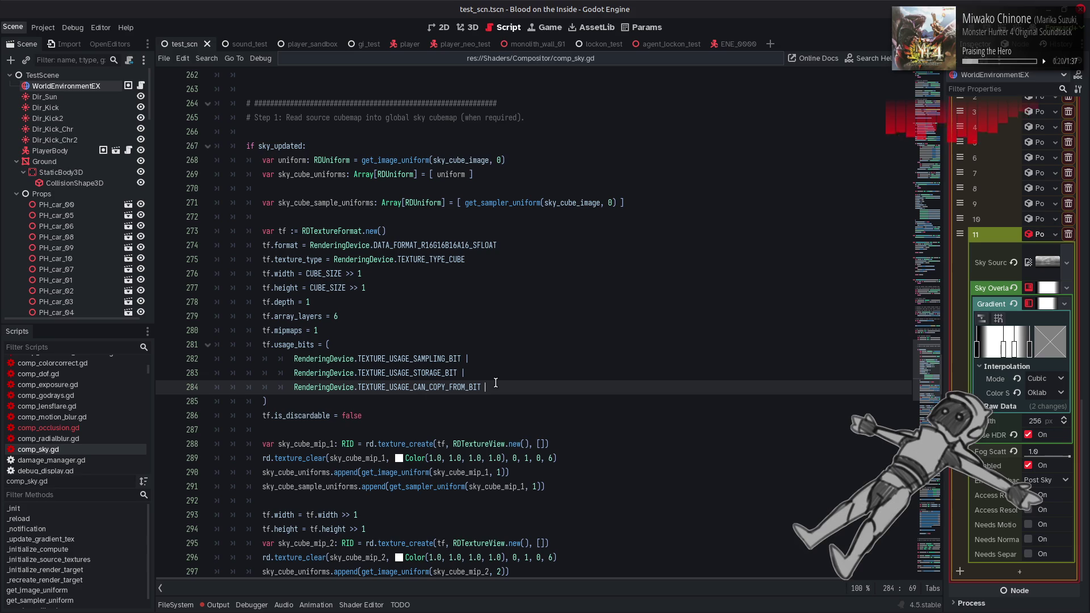
key("ctrl+z")
key("Return")
type("RenderingDevice.TEXTURE_USAGE_CAN_COPY_FROM_BIT")
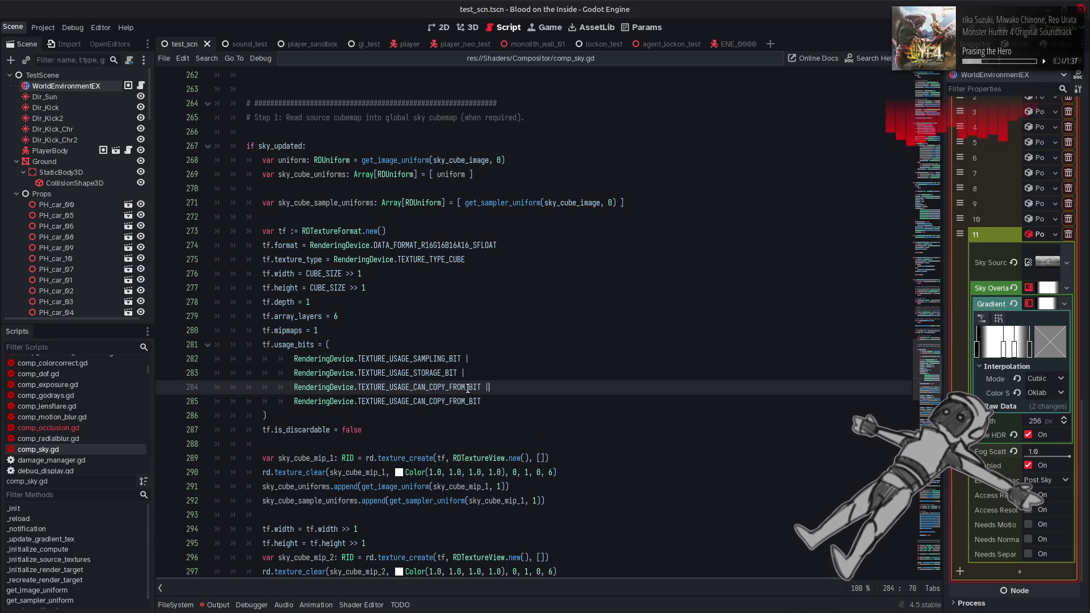
double_click(461, 388)
type("TO")
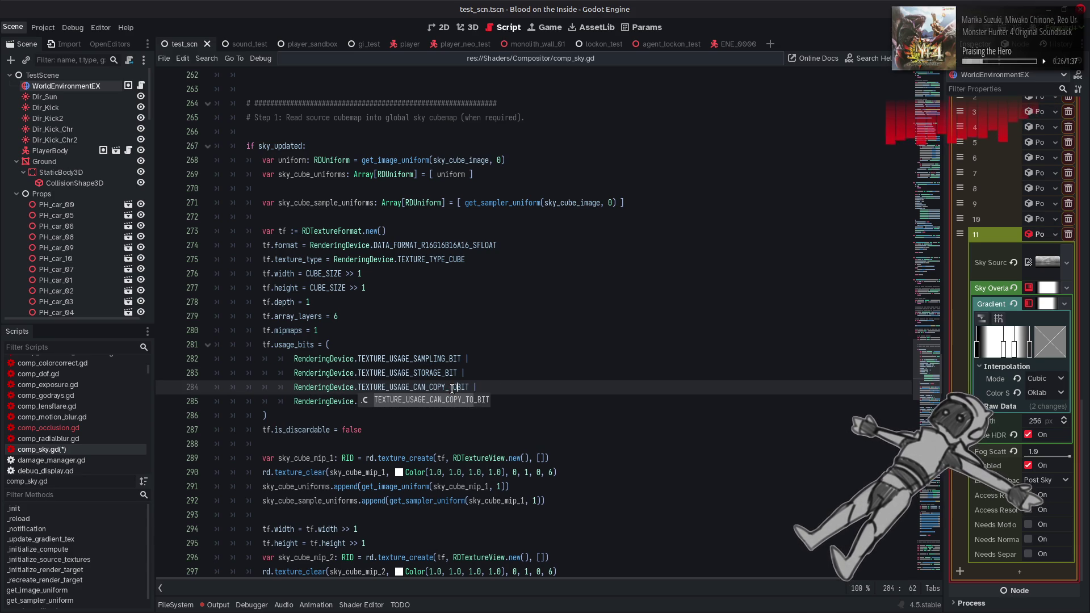
left_click(558, 344)
Save the script, clear the Output log and hide it.
key("ctrl+s")
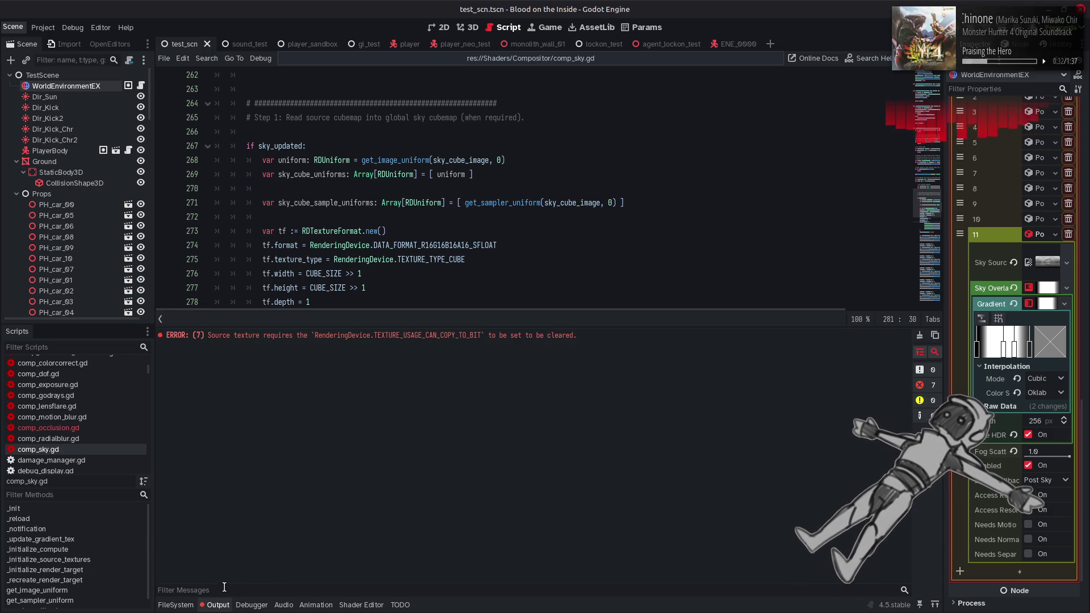
key("ctrl+alt+k")
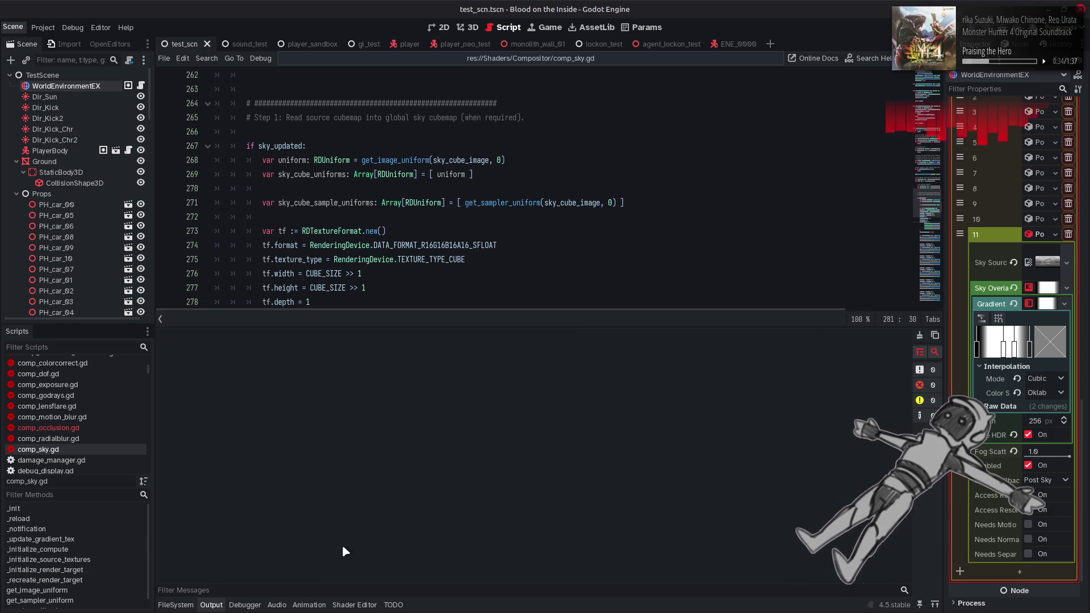
left_click(224, 604)
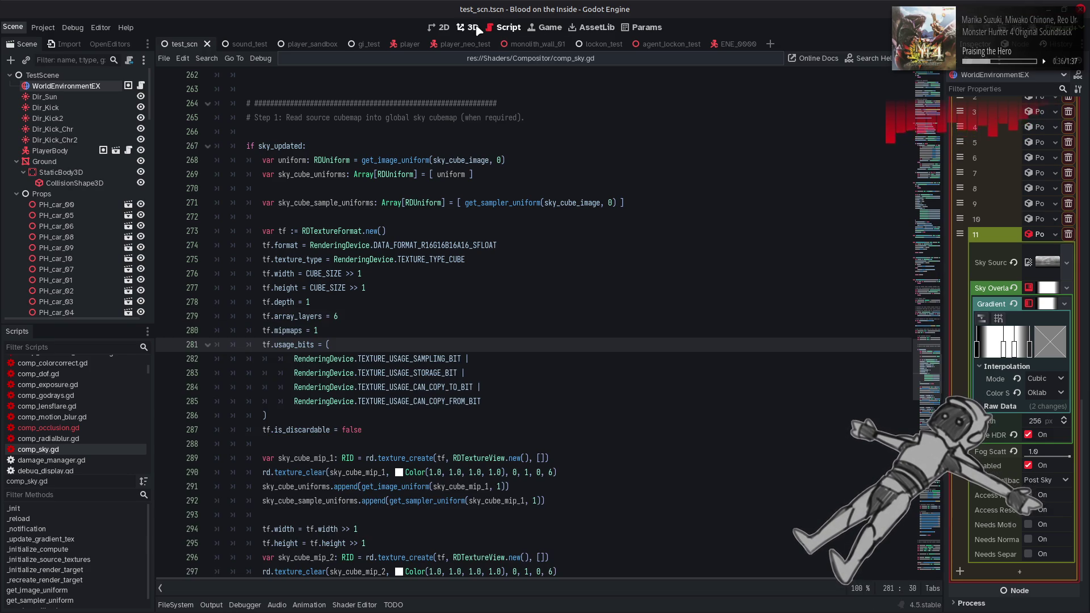
In the 3D view, toggle the sky effect and try fog scatter 0.01, reverting to 1.0.
left_click(476, 29)
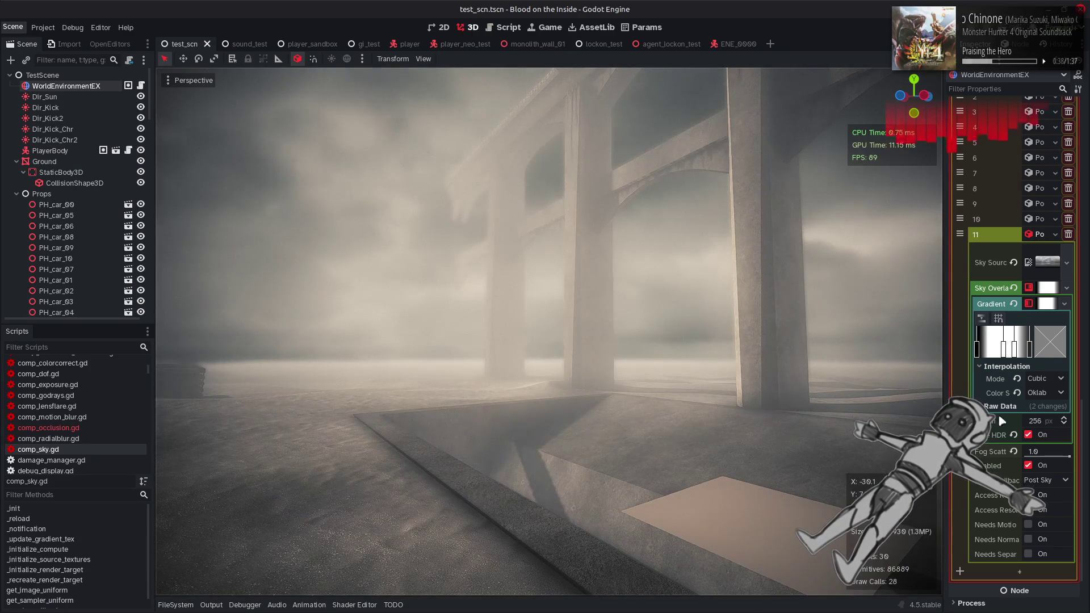
left_click(1028, 465)
left_click(1028, 466)
left_click_drag(1073, 461, 1010, 459)
key("ctrl+z")
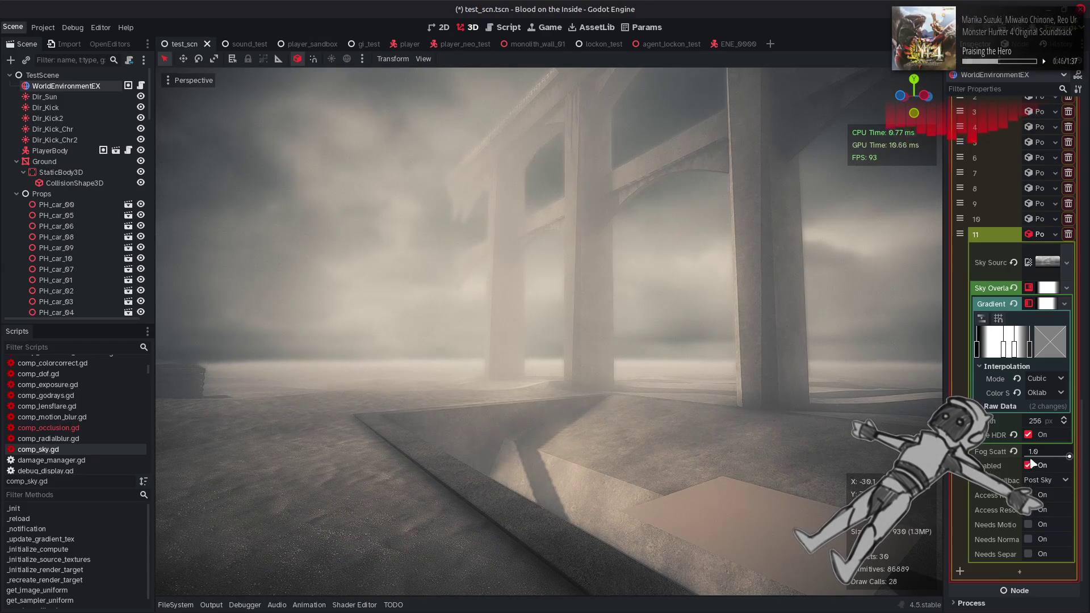
key("ctrl+shift+z")
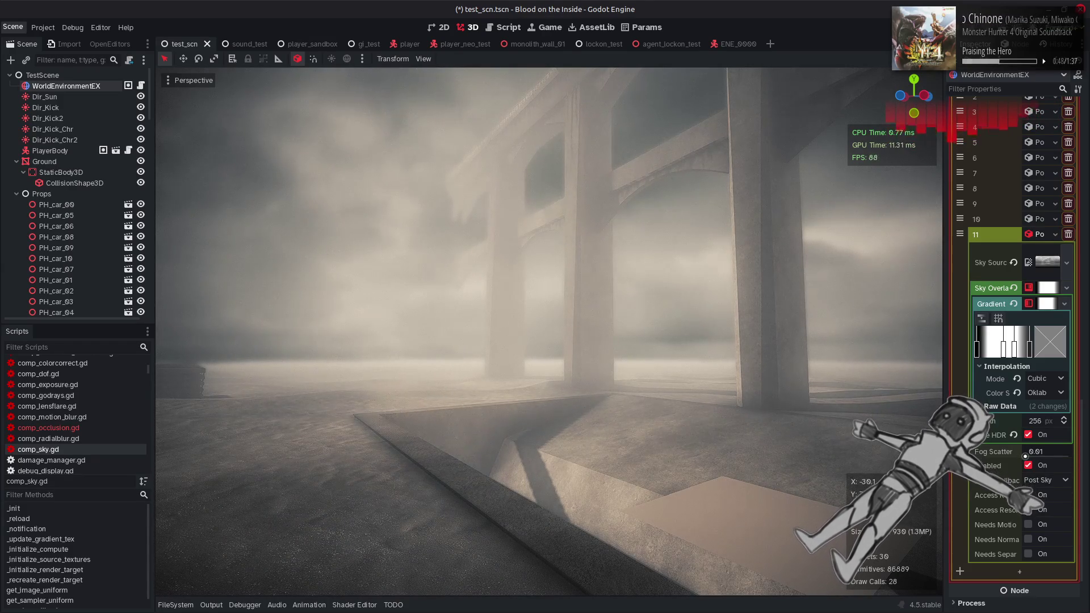
key("ctrl+z")
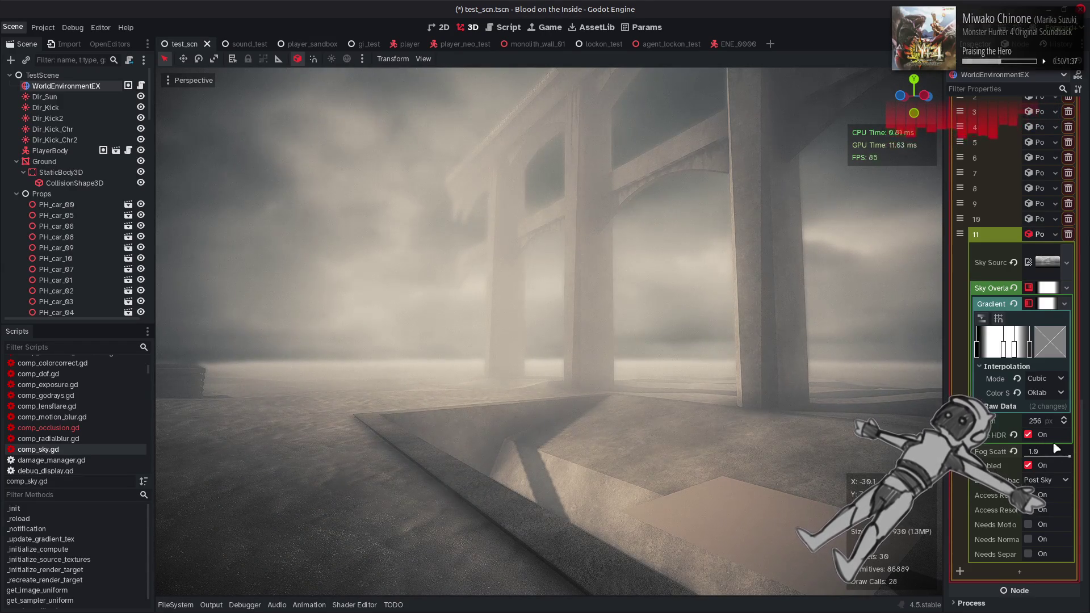
Compare the sky with HDR off and on, then show the Environment textures folder.
left_click(1036, 436)
left_click(1035, 436)
left_click(1035, 436)
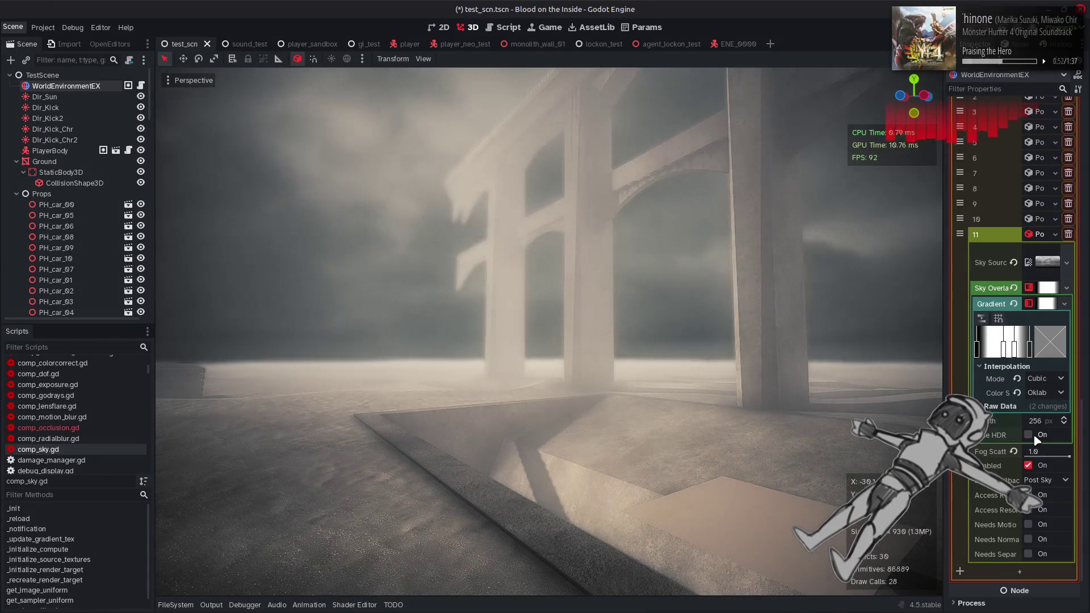
left_click(1035, 436)
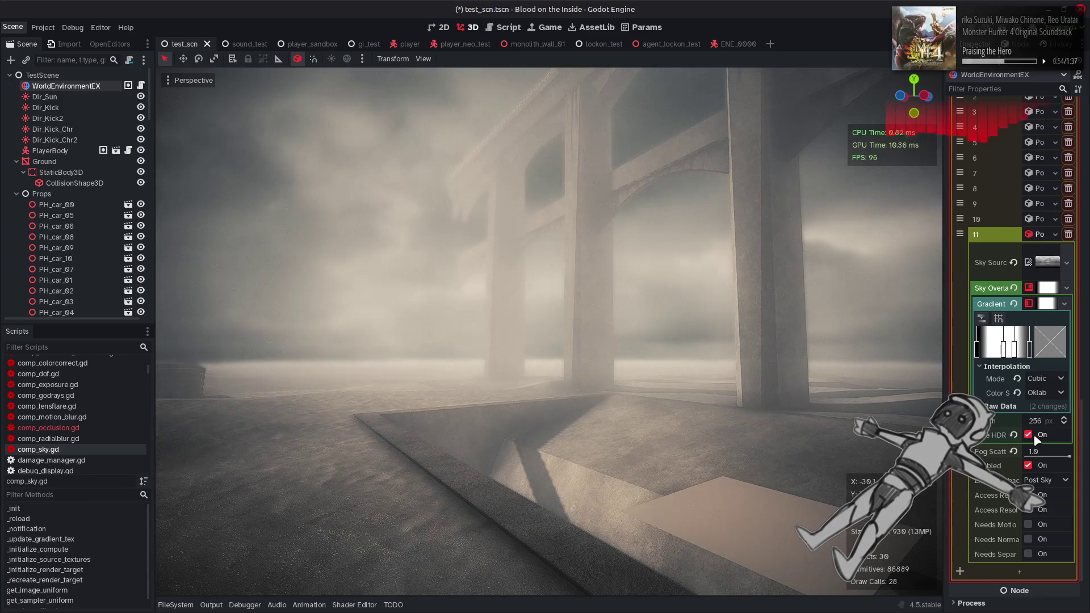
left_click(176, 605)
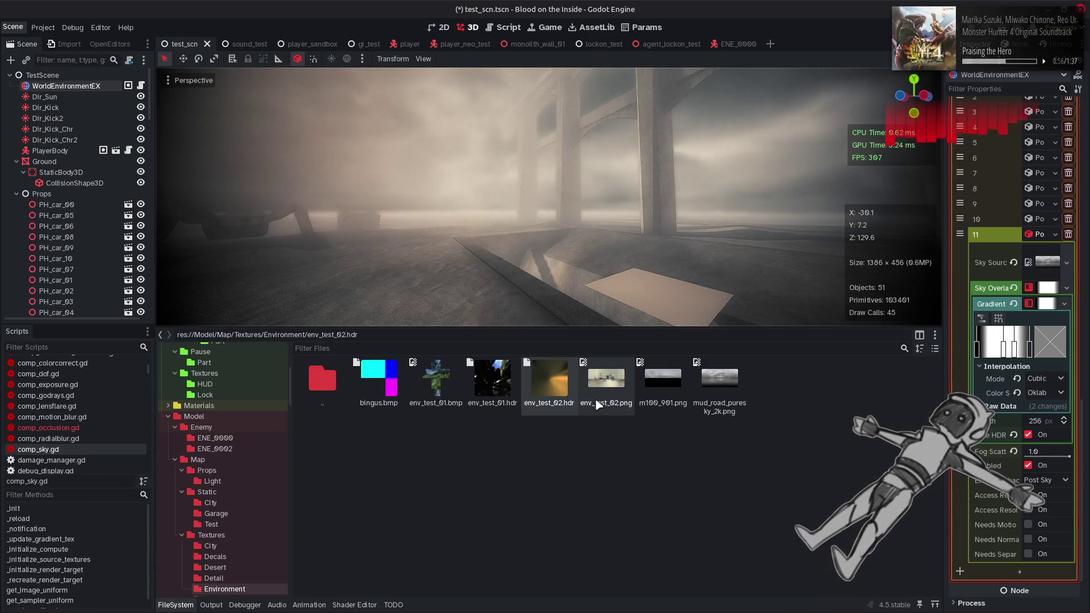
Drag m100_901.png toward the Sky Source slot, then collapse the FileSystem dock.
mouse_move(663, 377)
left_mouse_down()
mouse_move(1022, 260)
mouse_move(1049, 268)
left_mouse_up()
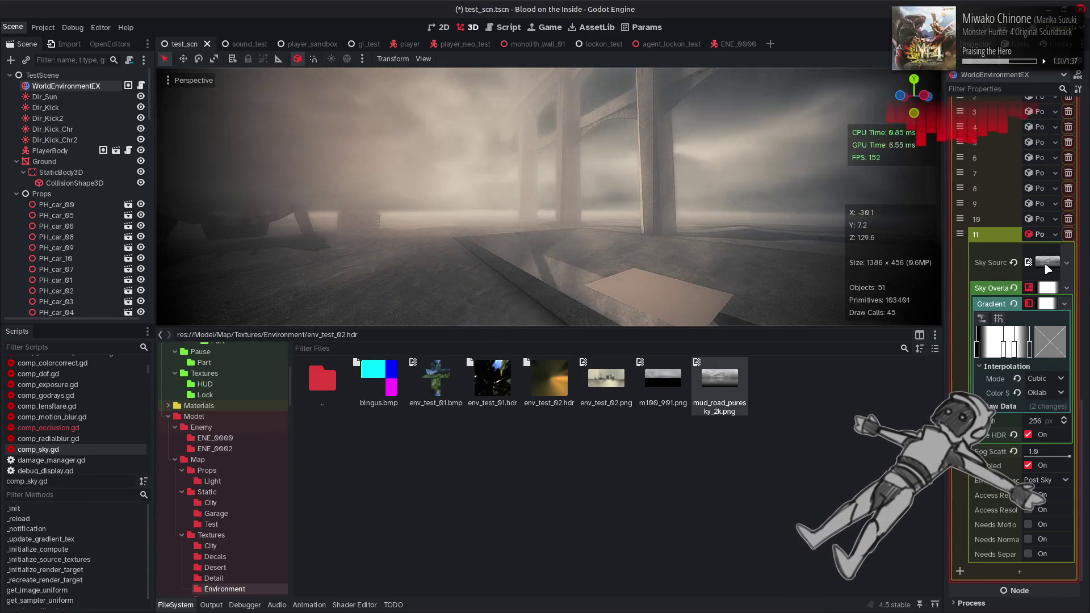
left_click(184, 605)
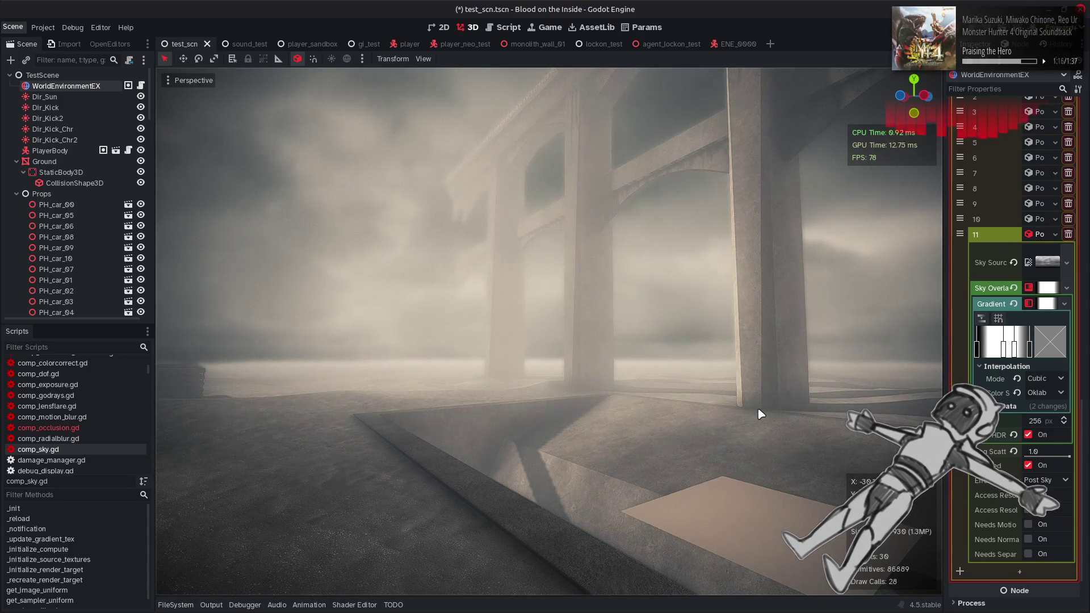
Try env_test_01.hdr, then set mud_road_puresky_2k.png as Sky Source and toggle the effect.
left_click(190, 608)
mouse_move(490, 386)
left_mouse_down()
mouse_move(493, 397)
mouse_move(1032, 267)
left_mouse_up()
mouse_move(719, 380)
left_mouse_down()
mouse_move(965, 284)
mouse_move(1060, 262)
left_mouse_up()
left_click(190, 605)
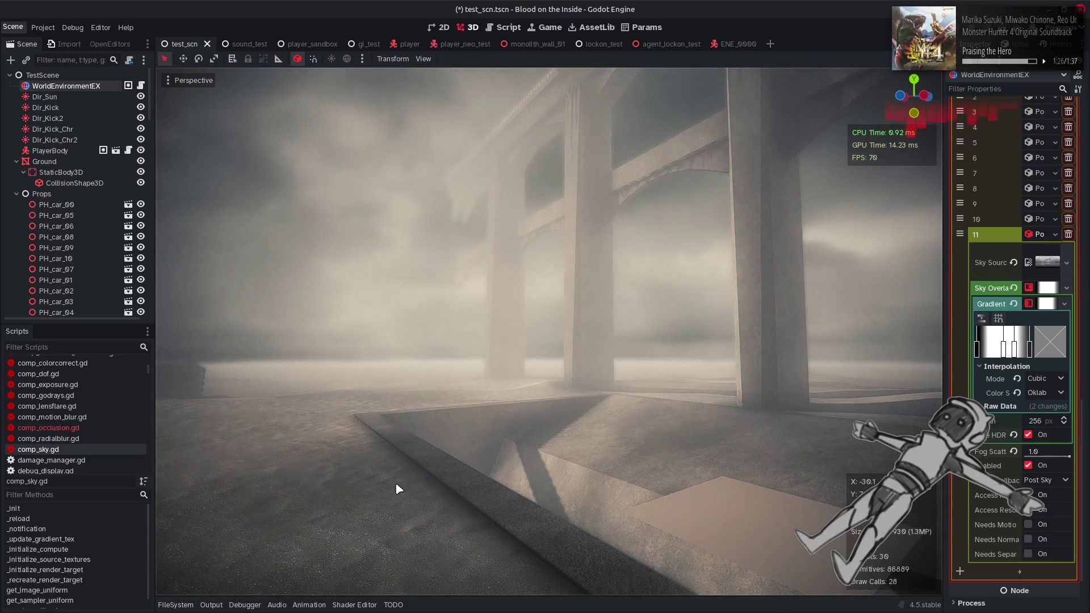
left_click(1029, 466)
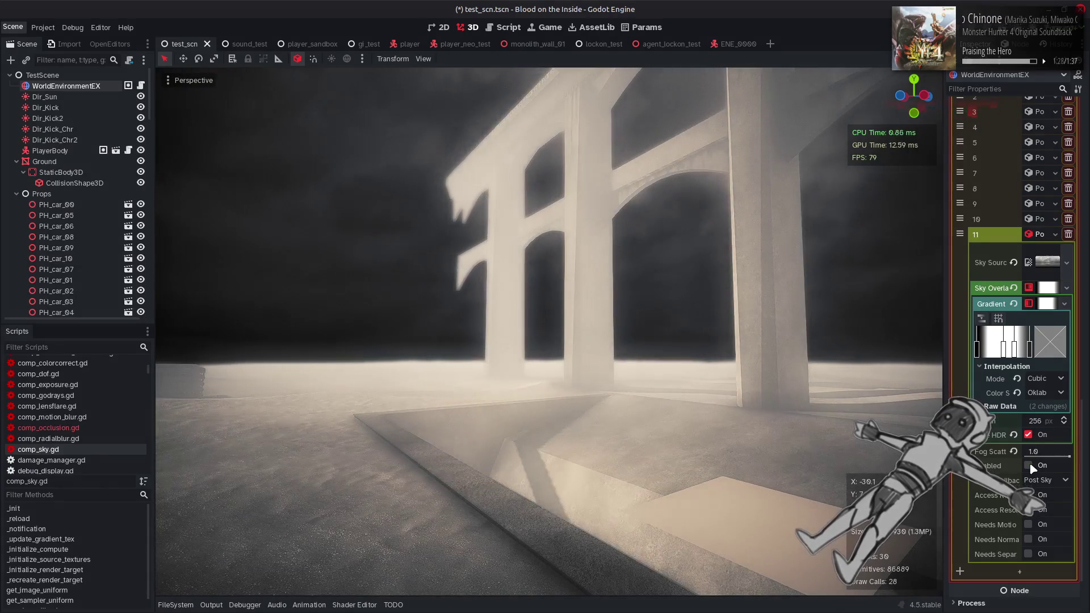
left_click(1029, 466)
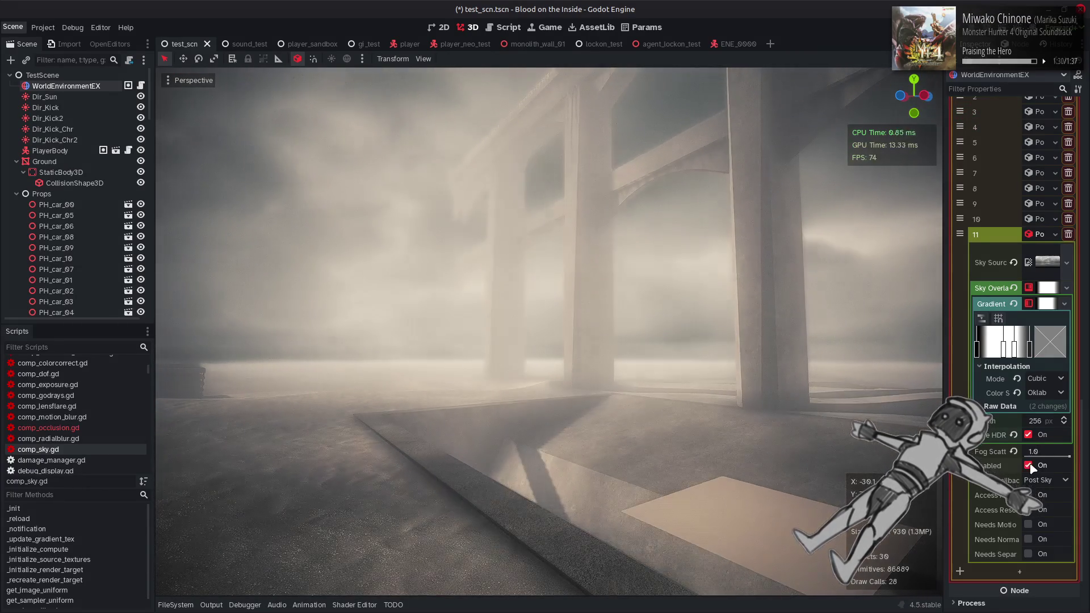
Save the scene and return to the comp_sky.gd script.
key("ctrl+s")
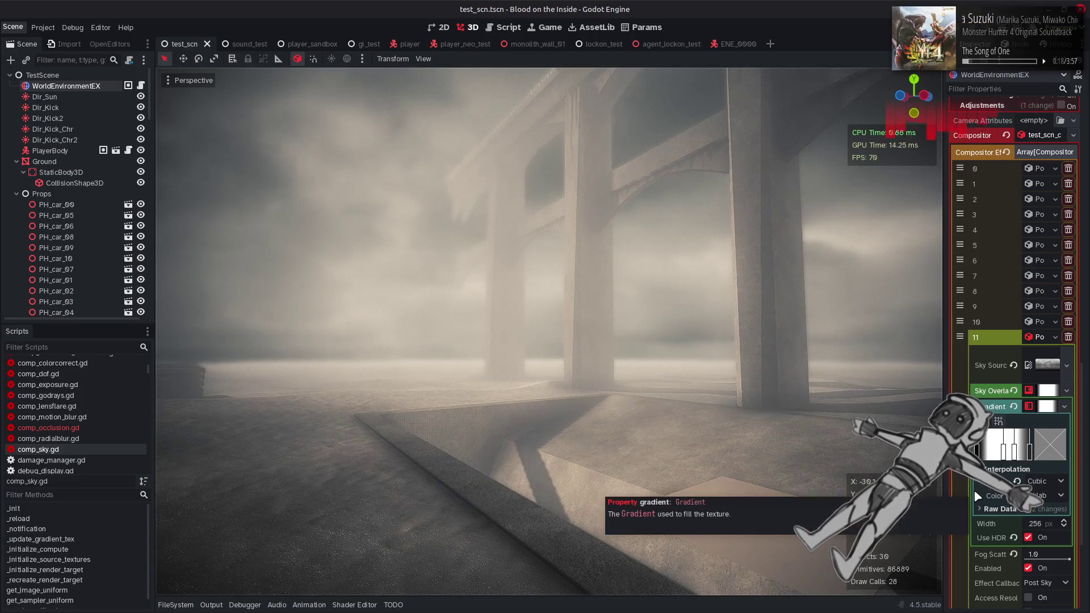
scroll(976, 497, "down", 3)
key("ctrl+s")
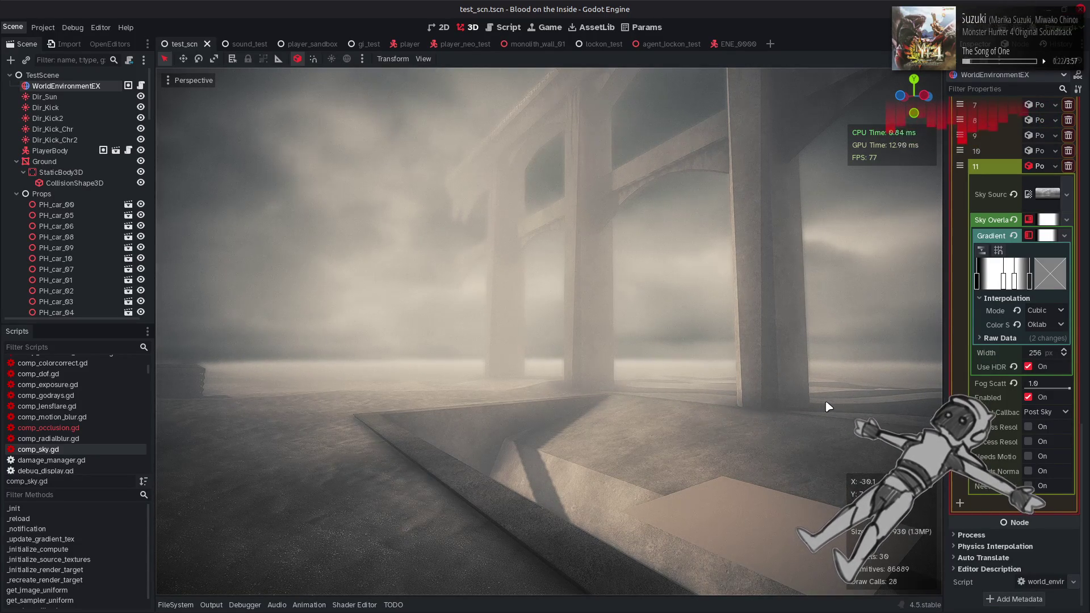
left_click(505, 26)
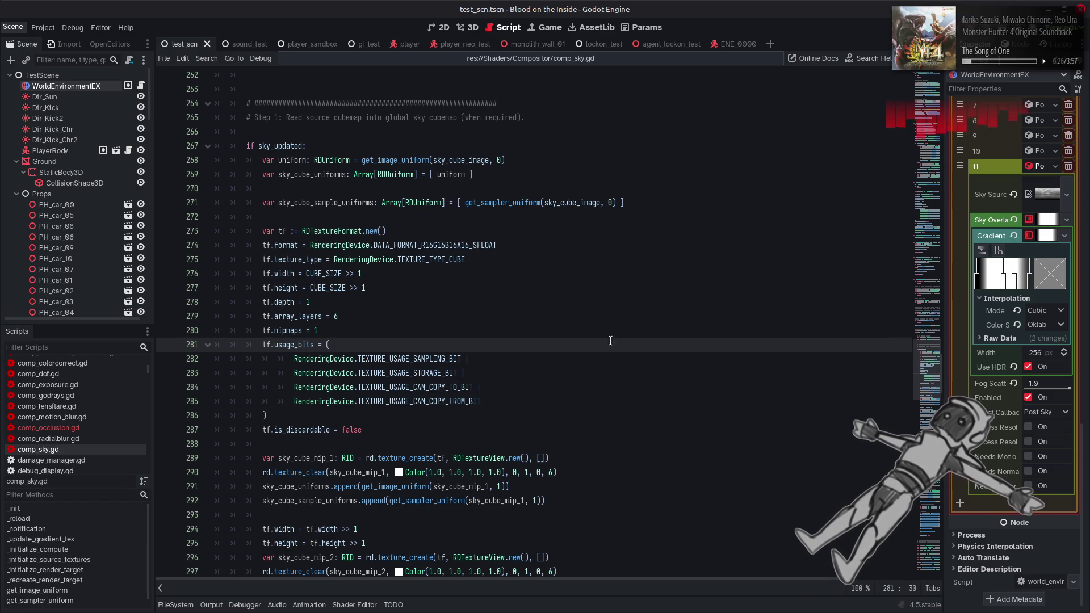
double_click(469, 161)
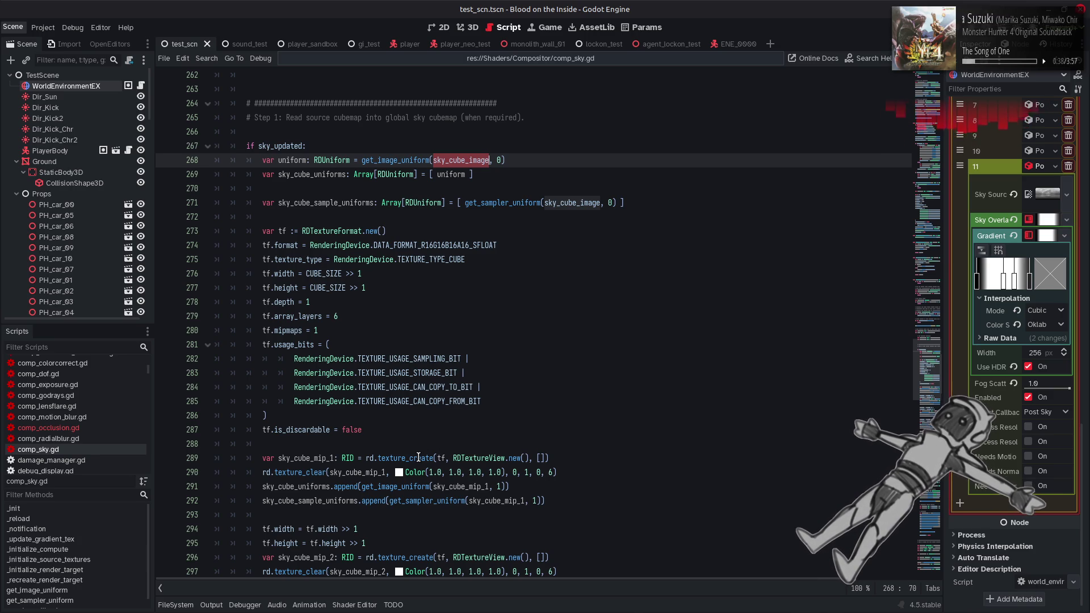
mouse_move(419, 458)
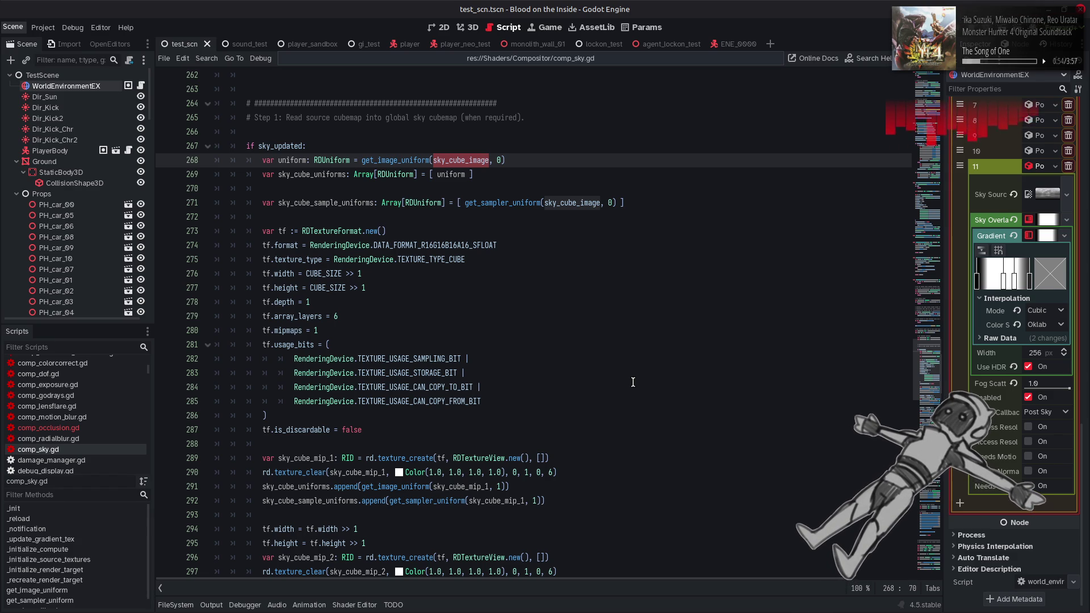
scroll(633, 382, "down", 20)
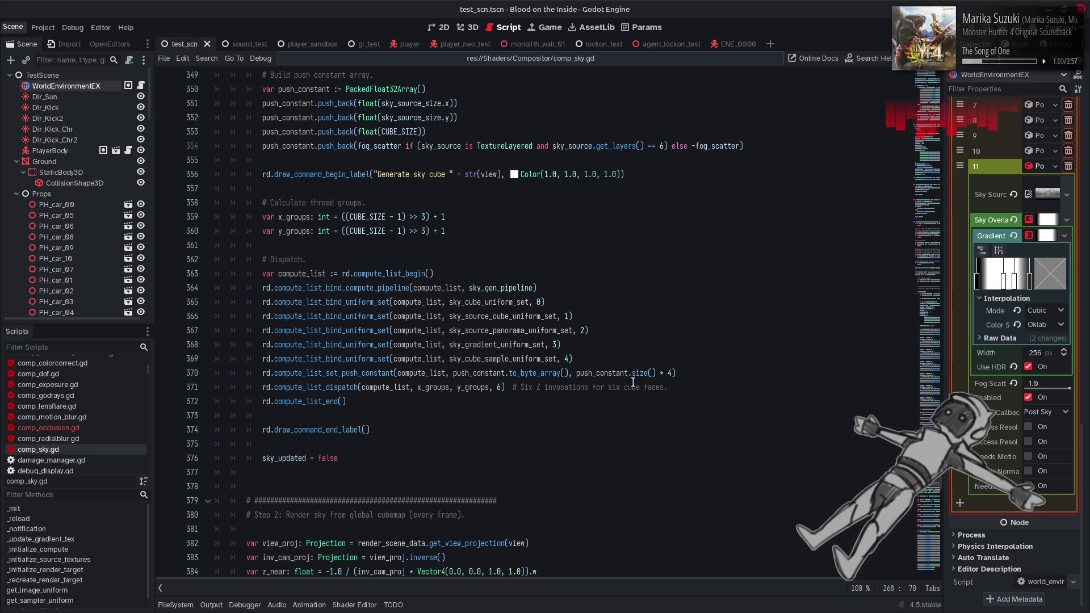
double_click(497, 302)
scroll(497, 307, "up", 5)
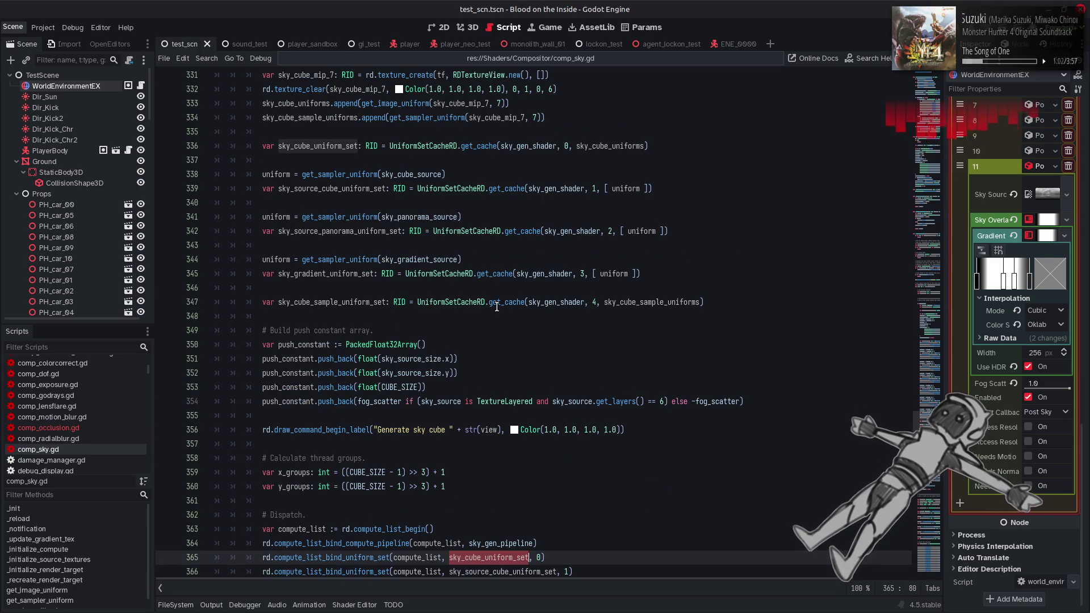
scroll(497, 307, "up", 5)
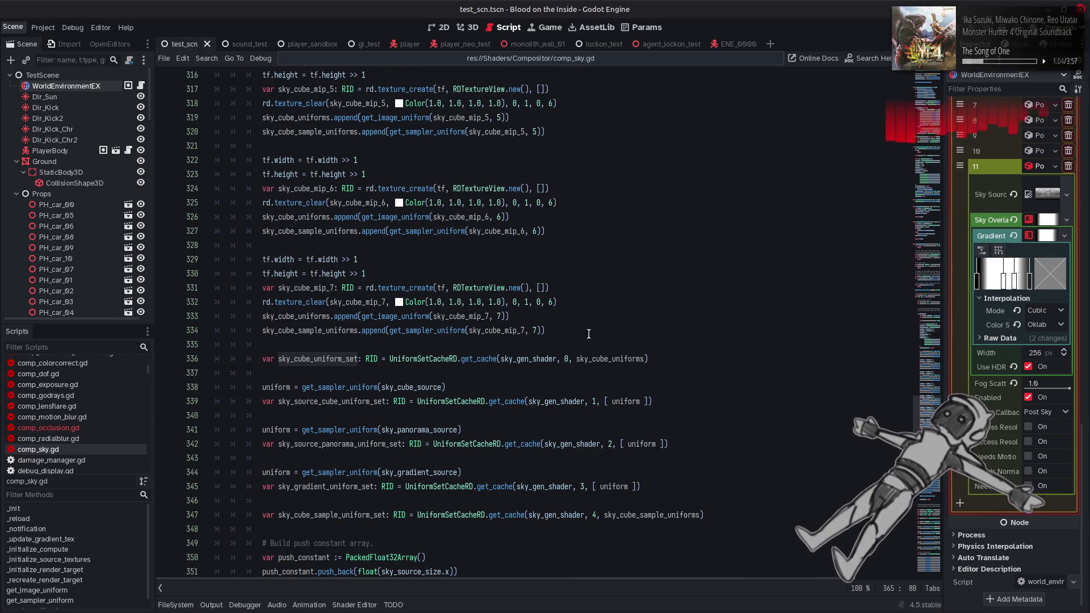
double_click(608, 358)
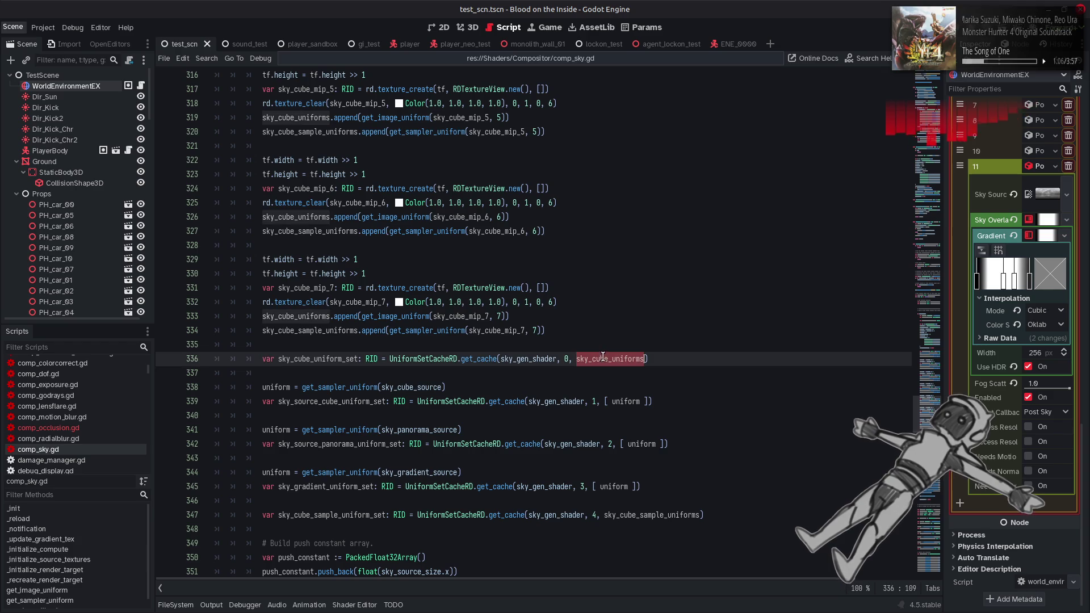
scroll(462, 354, "up", 15)
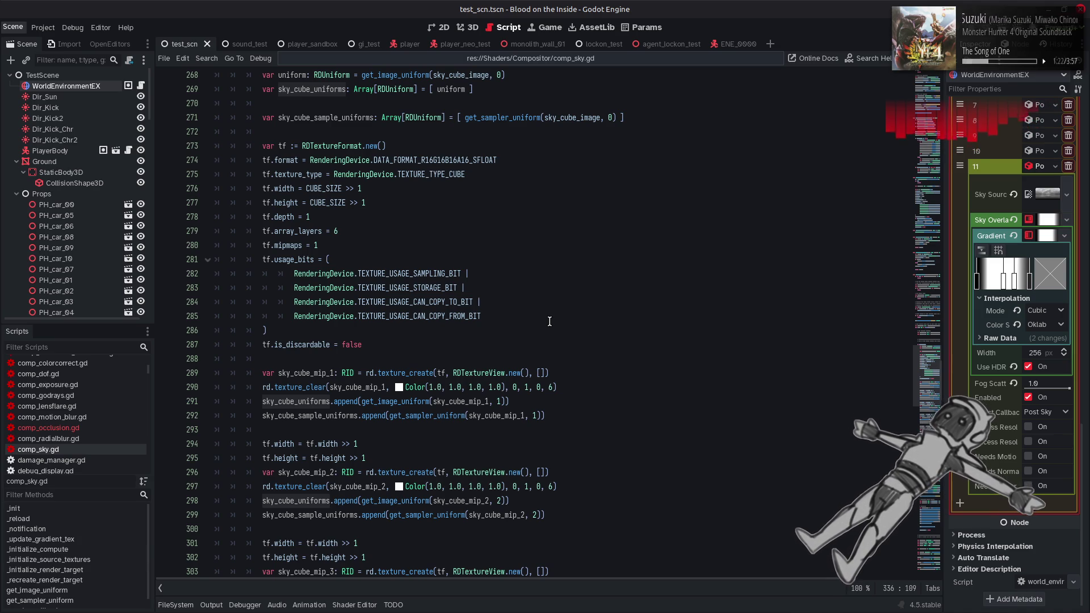
scroll(552, 320, "up", 3)
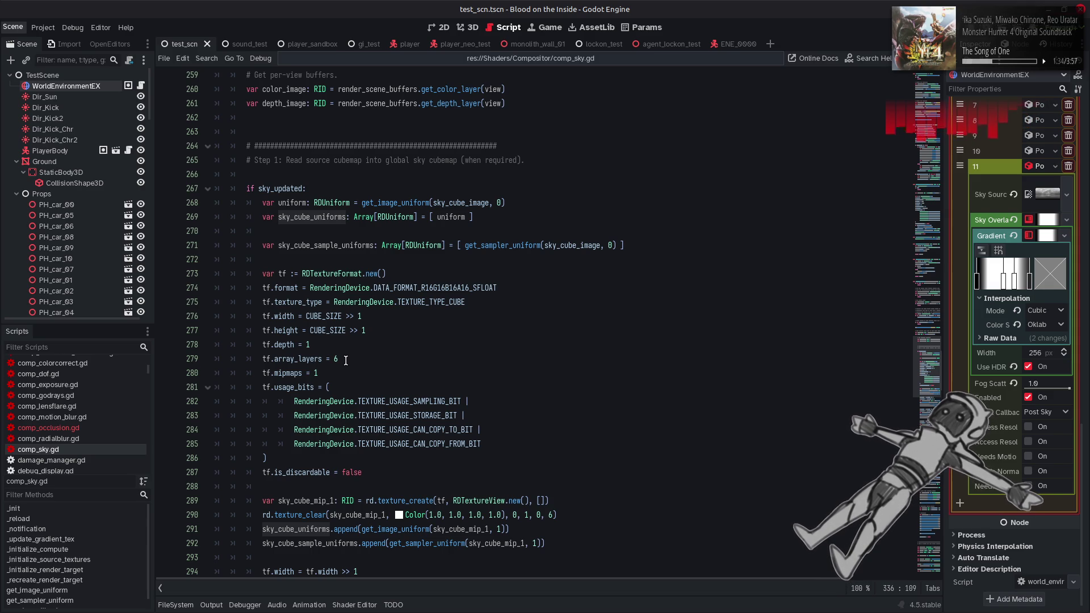
double_click(461, 203)
mouse_move(466, 203)
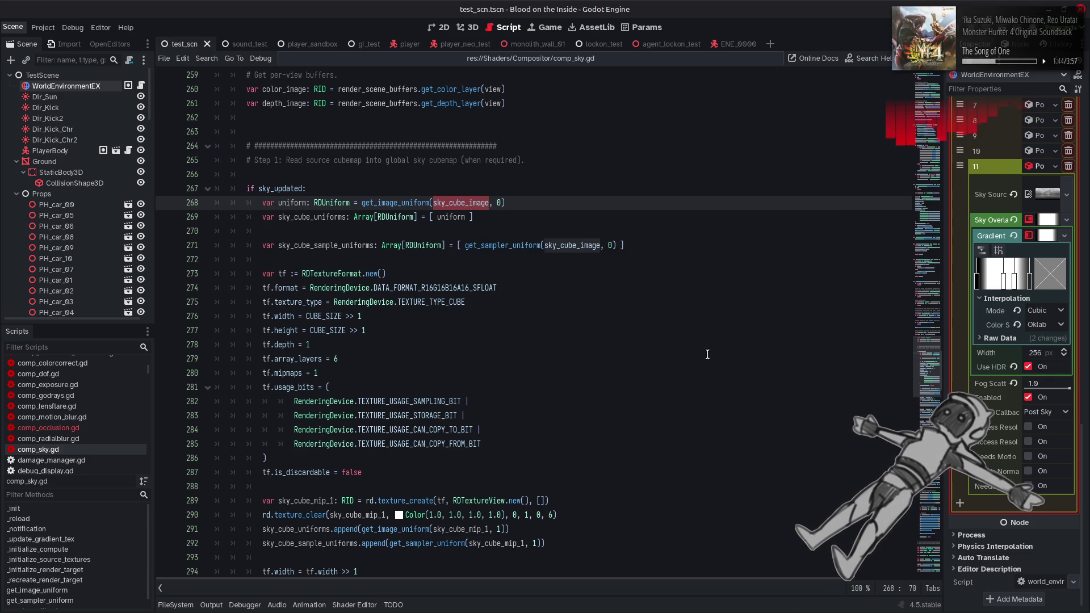
key("ctrl+f")
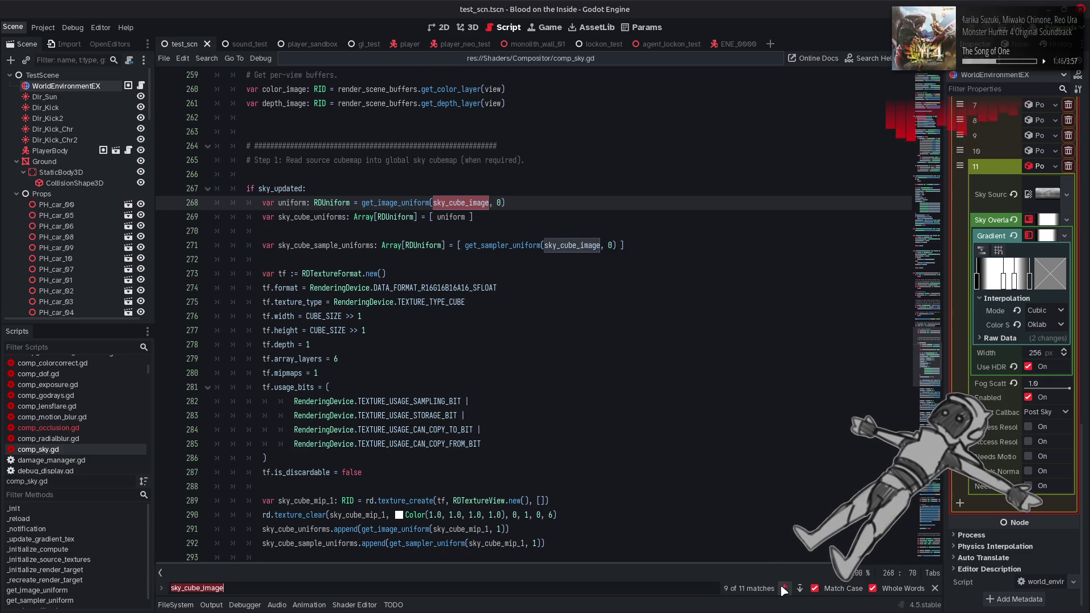
left_click(785, 588)
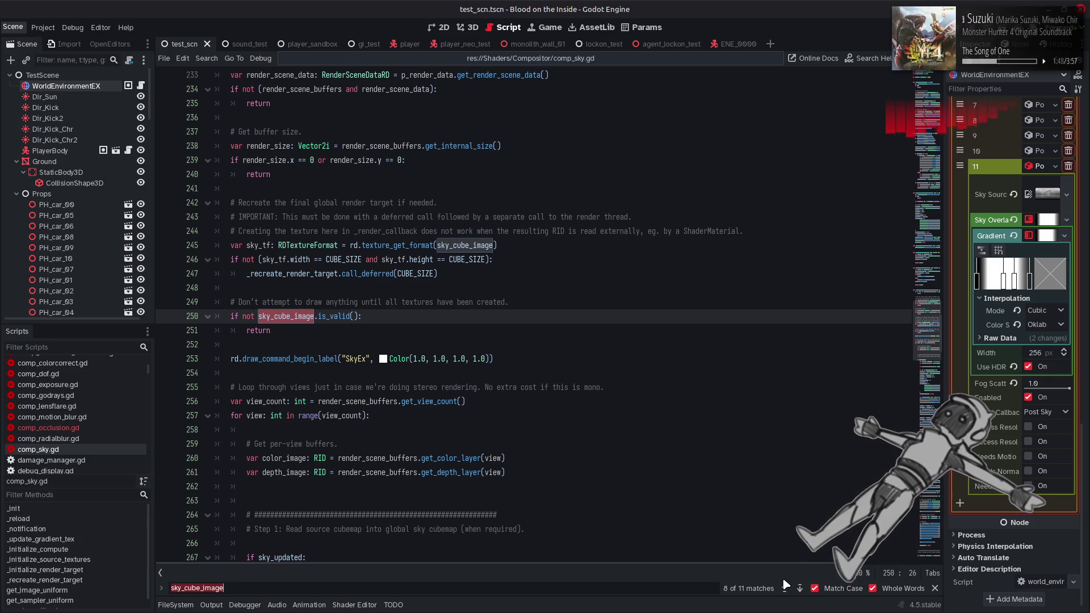
left_click(785, 588)
left_click(785, 588)
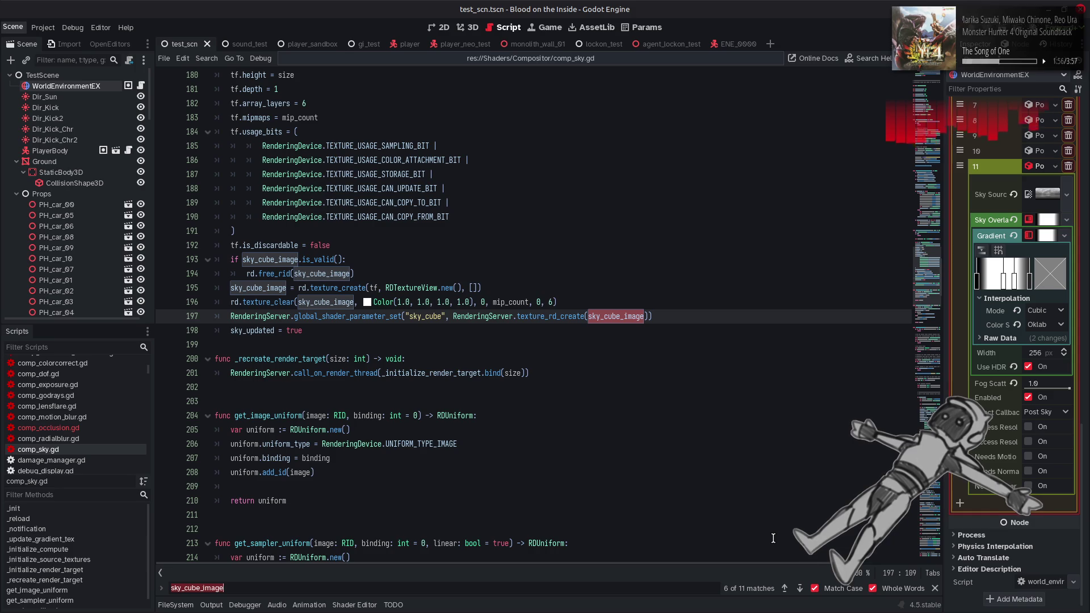
scroll(473, 296, "up", 4)
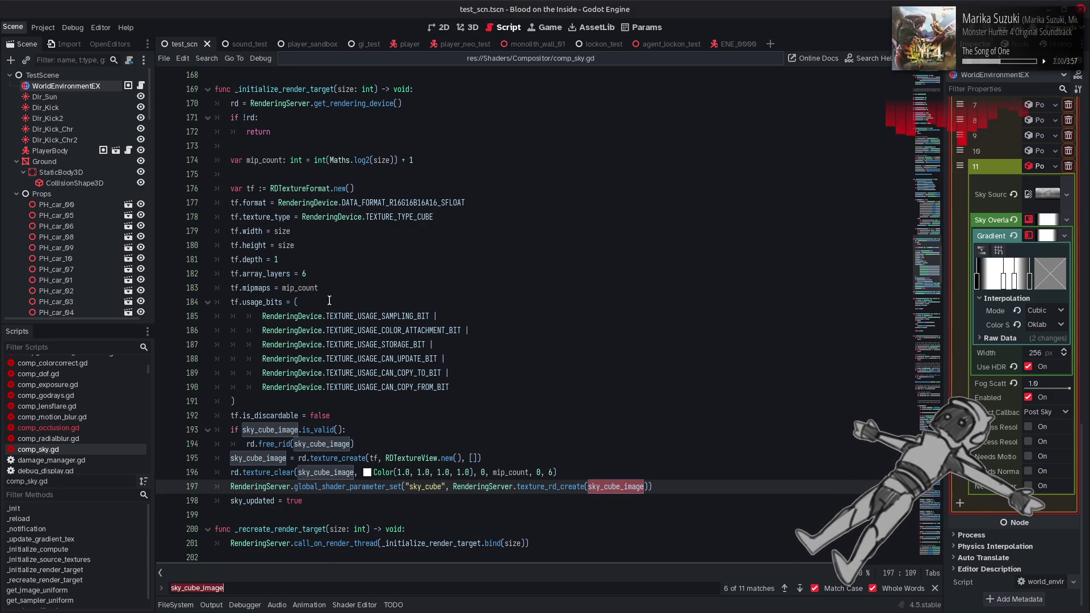
mouse_move(328, 364)
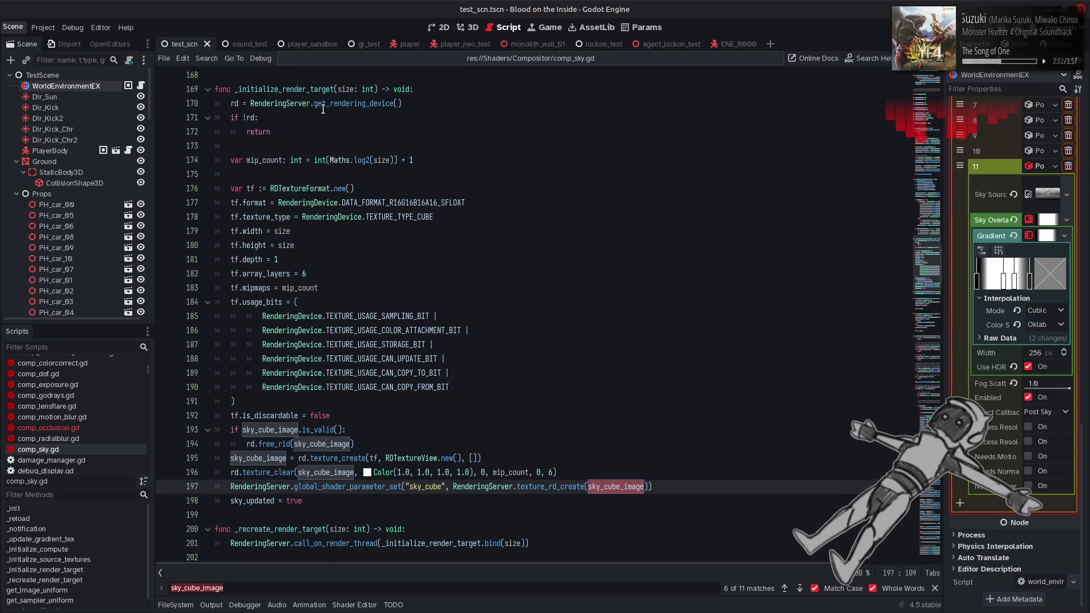
double_click(325, 89)
key("ctrl+f")
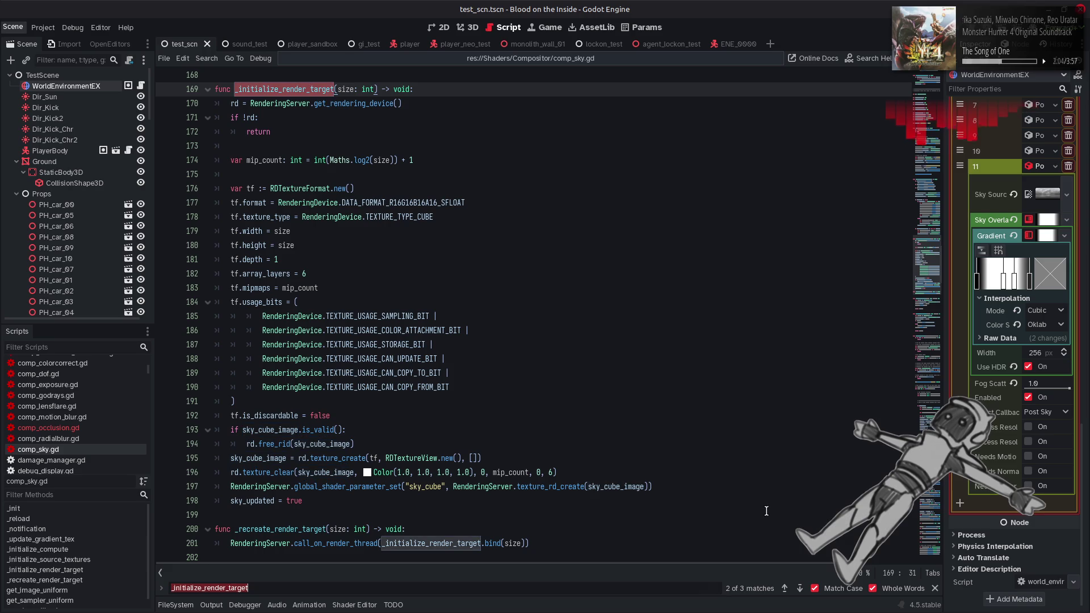
left_click(785, 588)
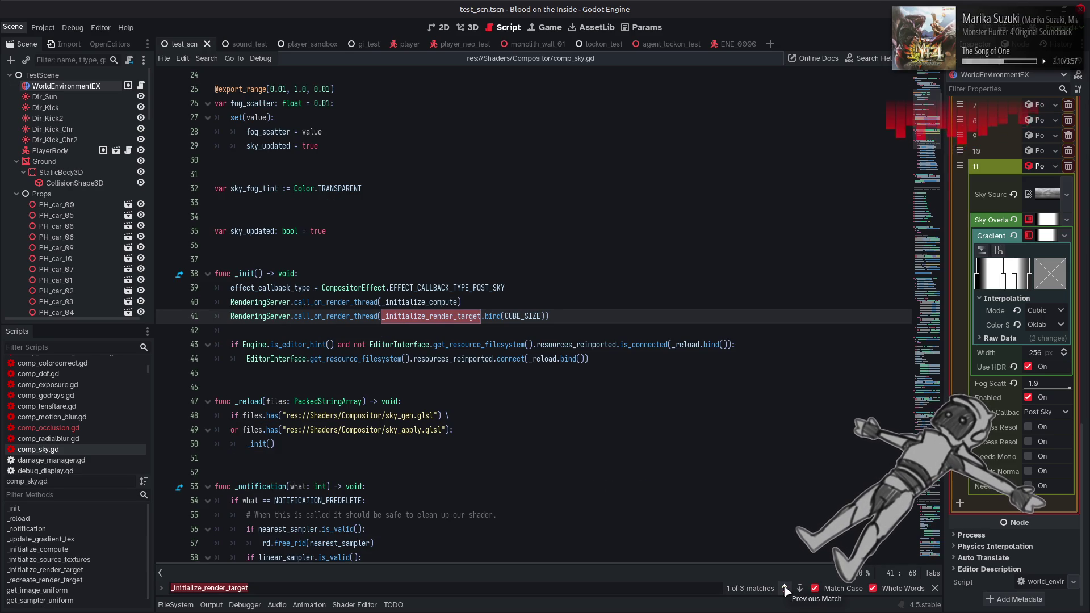
left_click(784, 589)
double_click(279, 302)
key("ctrl+f")
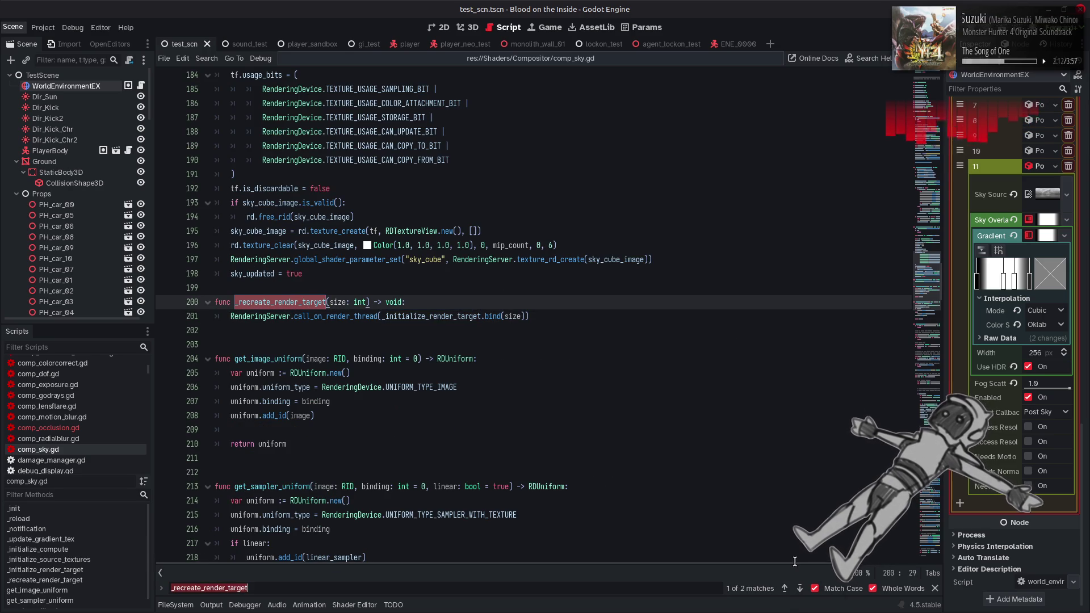
left_click(800, 588)
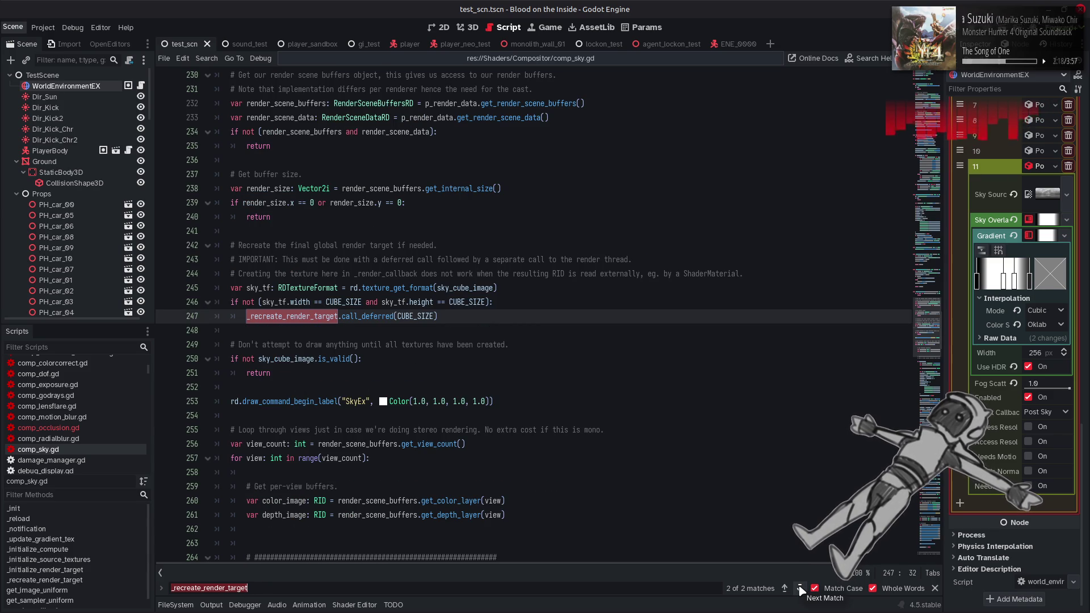
left_click(935, 588)
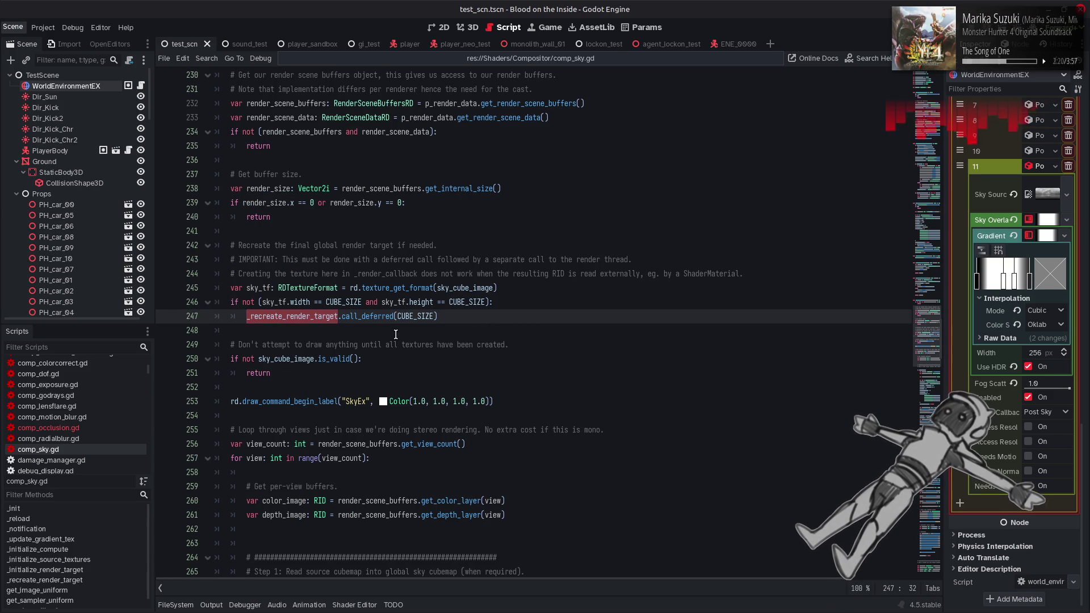
mouse_move(382, 321)
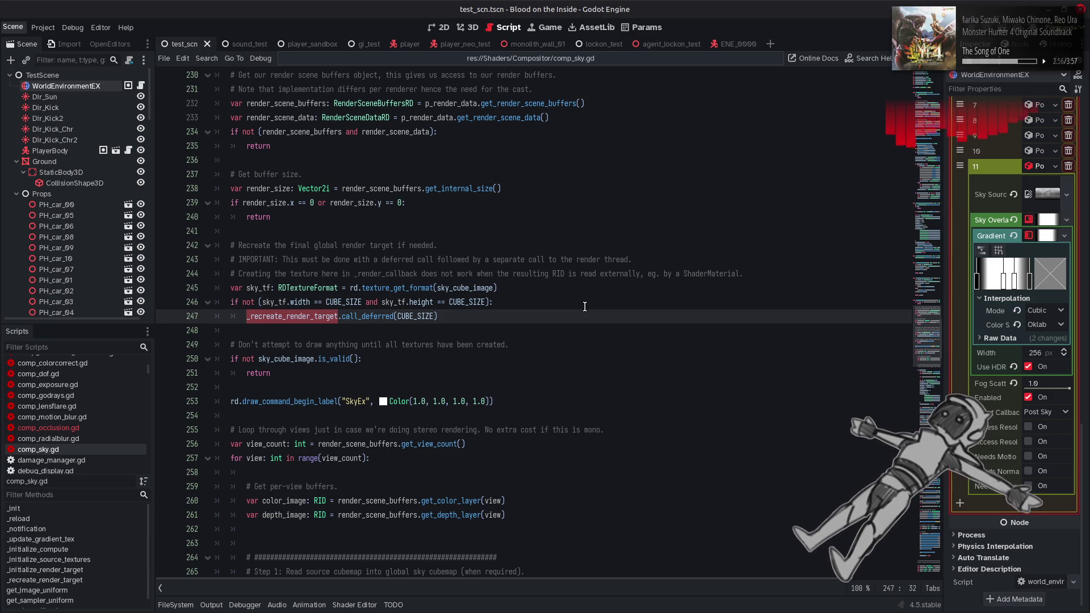
Comment out line 347's sky_cube_sample_uniform_set and its set 4 binding on line 369, then save.
scroll(584, 307, "down", 7)
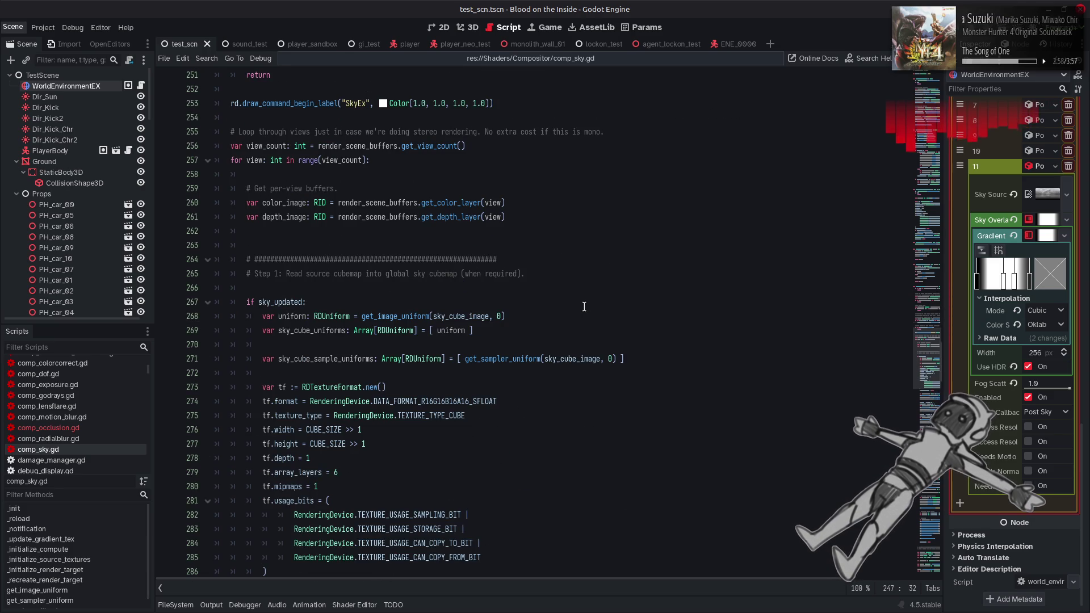
scroll(584, 307, "down", 6)
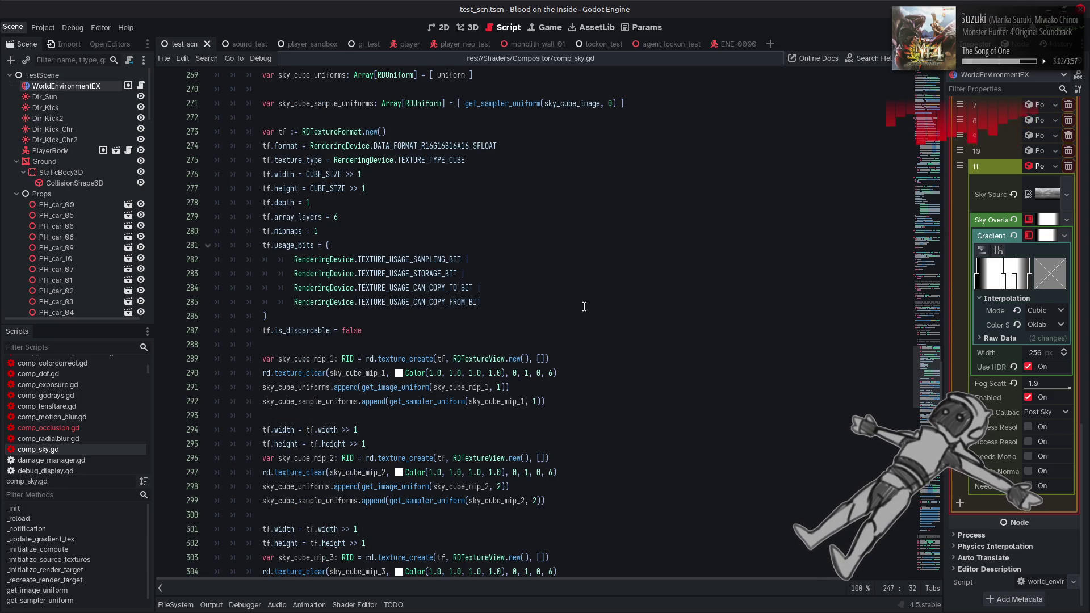
scroll(584, 306, "down", 5)
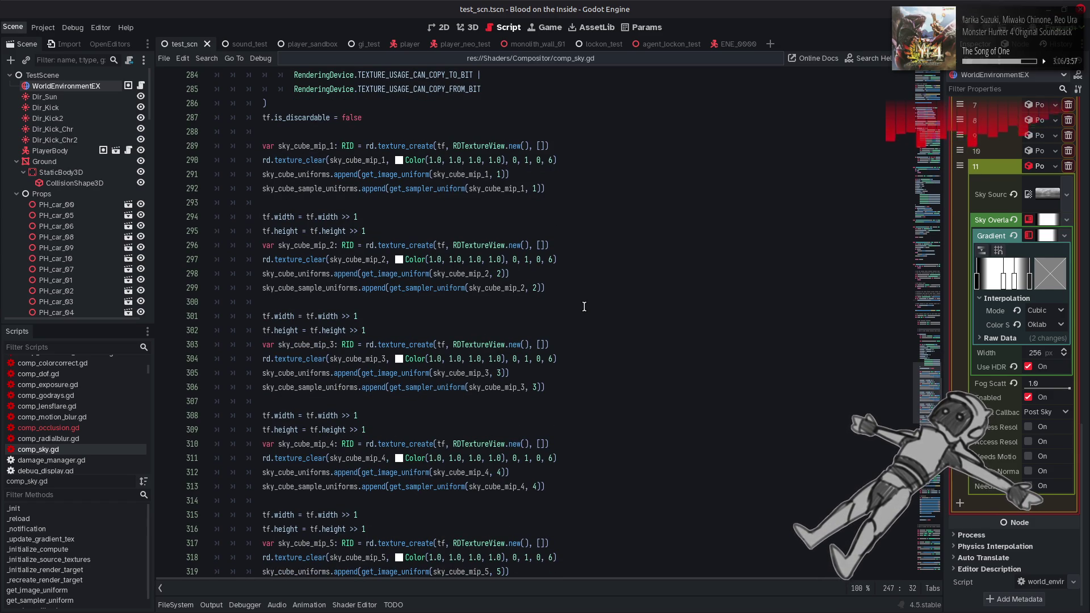
scroll(585, 306, "down", 4)
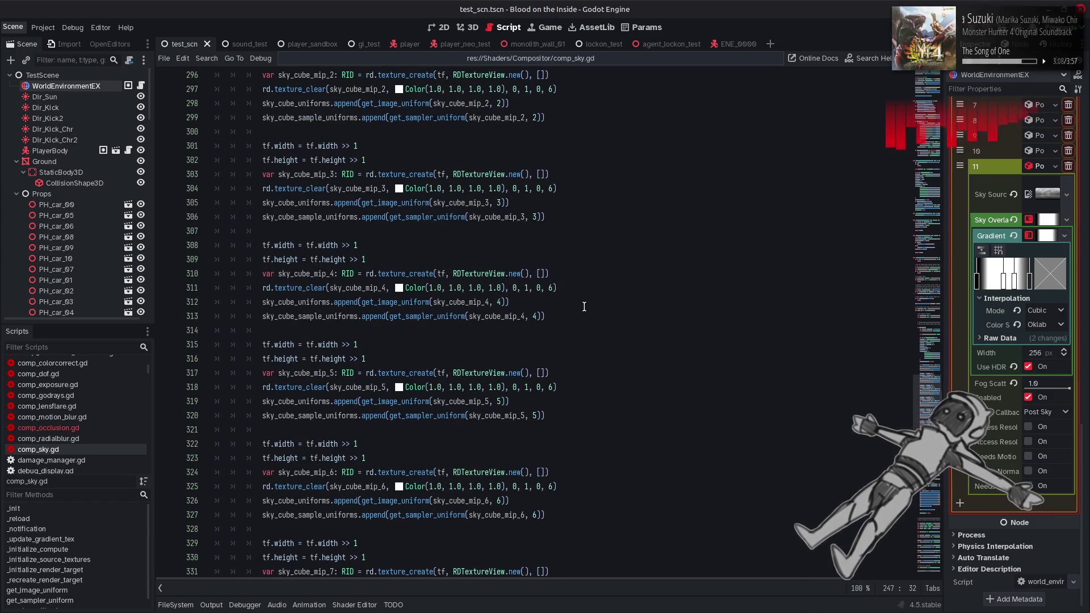
scroll(585, 307, "down", 8)
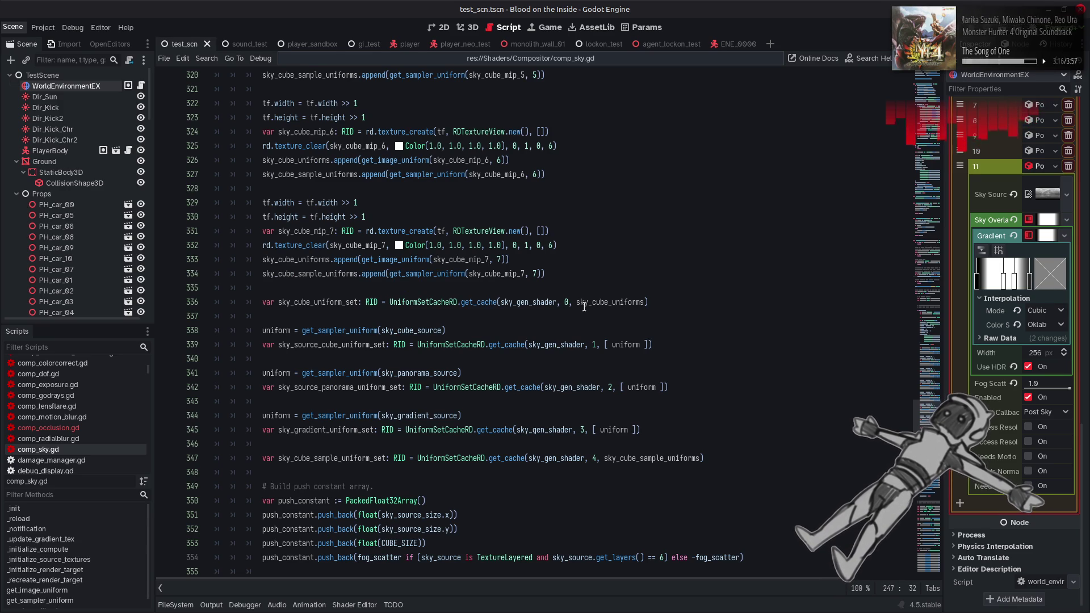
scroll(584, 306, "down", 5)
left_click(259, 245)
scroll(263, 314, "down", 2)
key("ctrl+k")
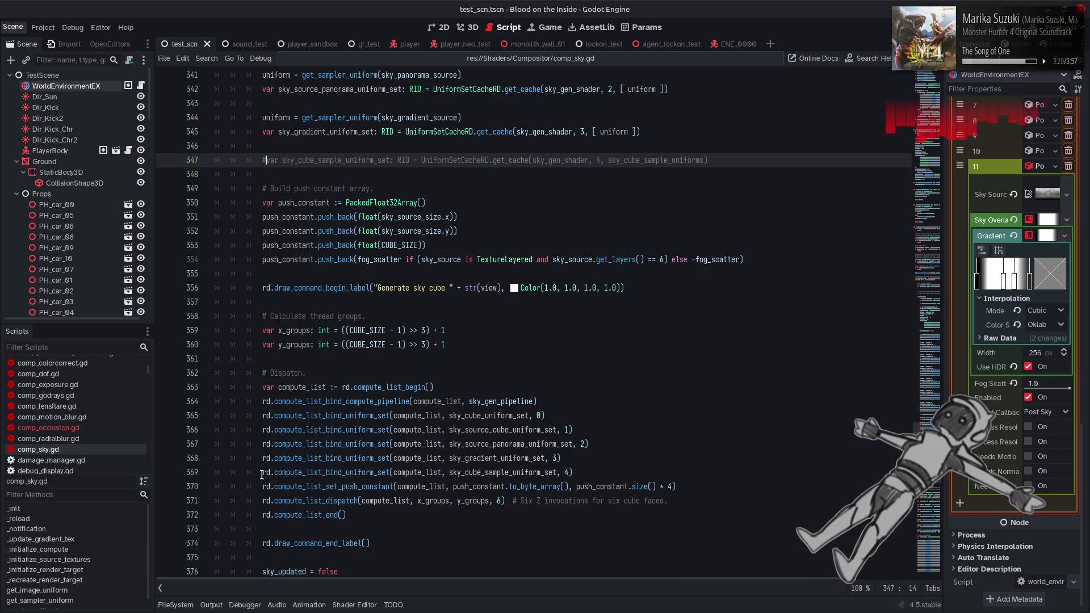
left_click(262, 475)
key("ctrl+k")
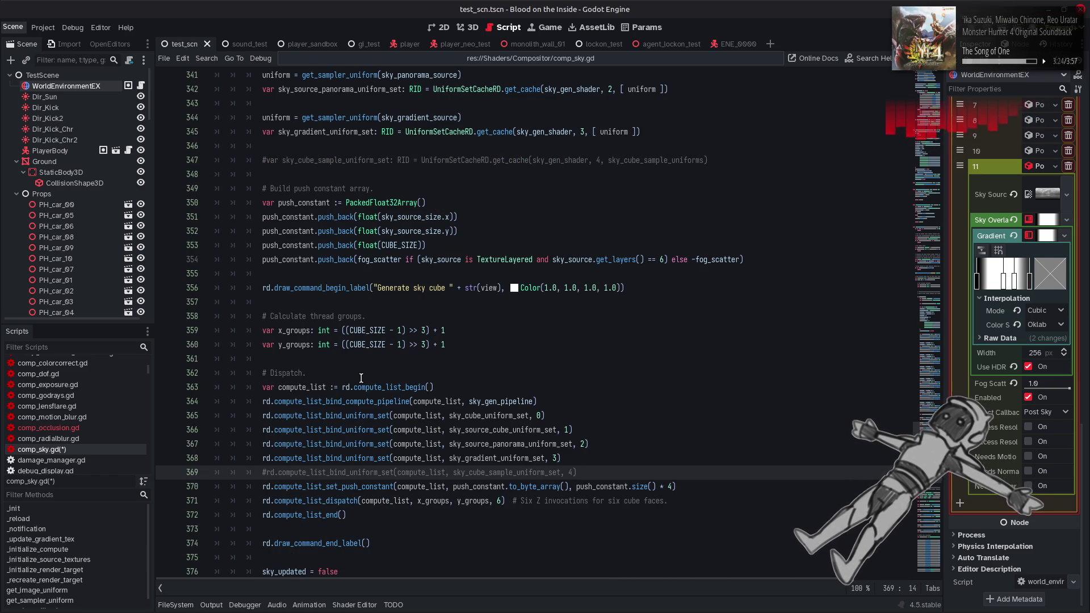
key("ctrl+s")
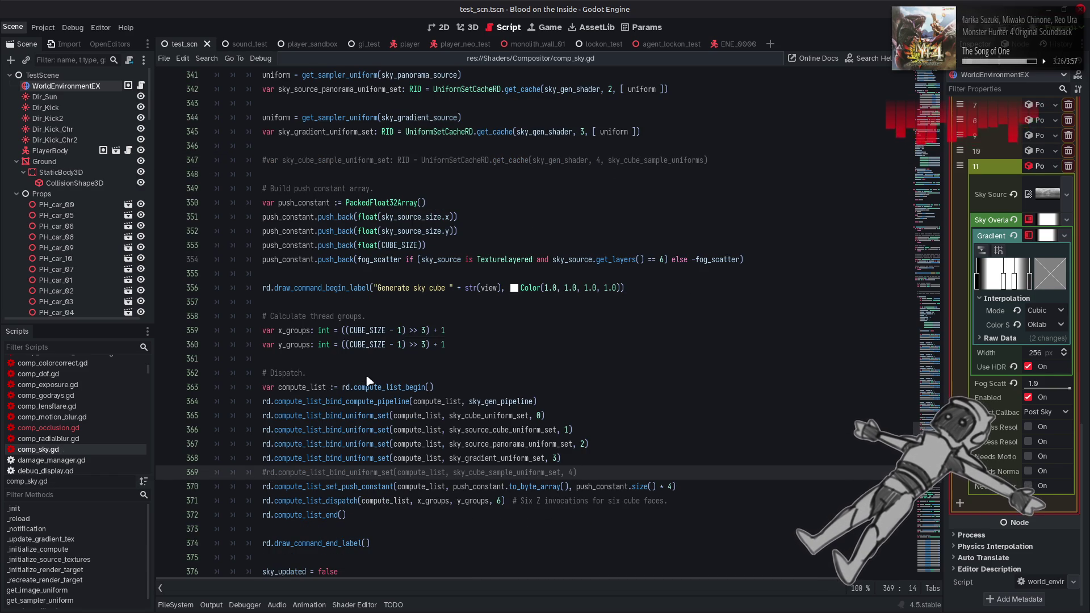
key("alt+Tab")
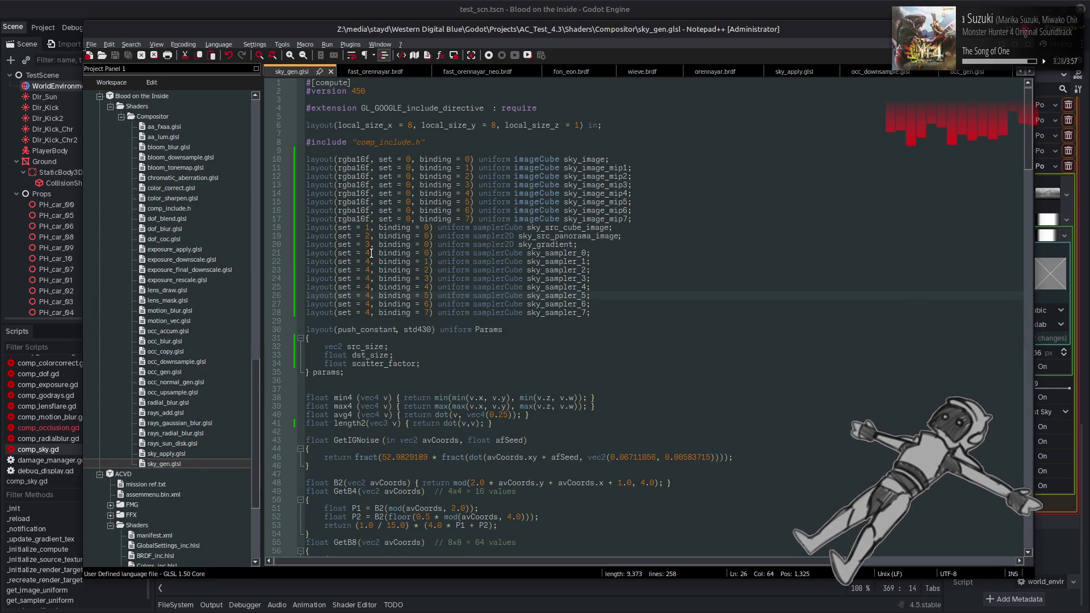
left_click(307, 253)
type("/*")
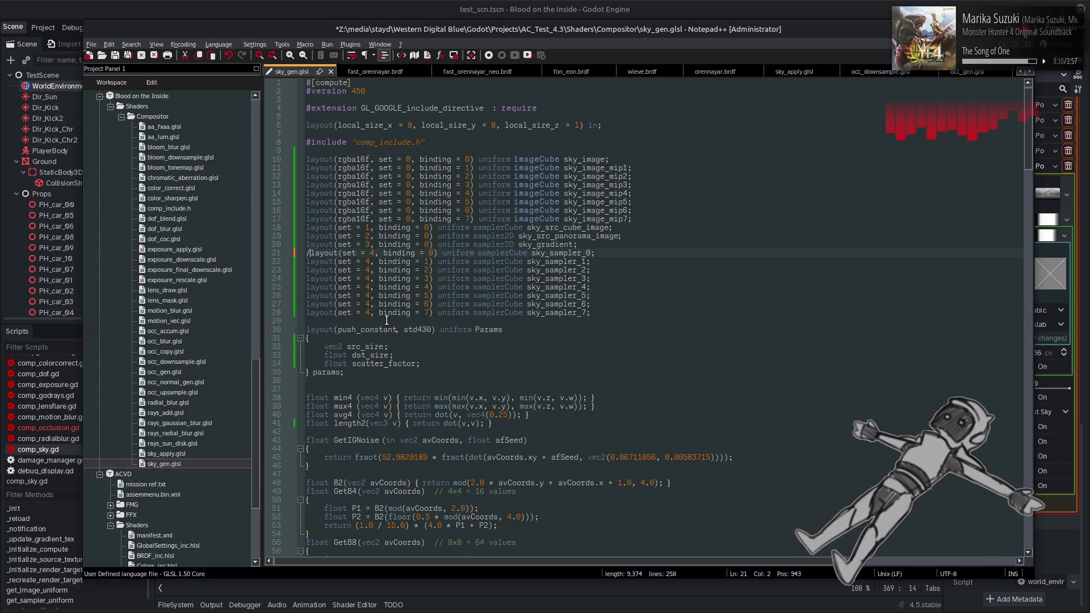
left_click(613, 313)
type("*/")
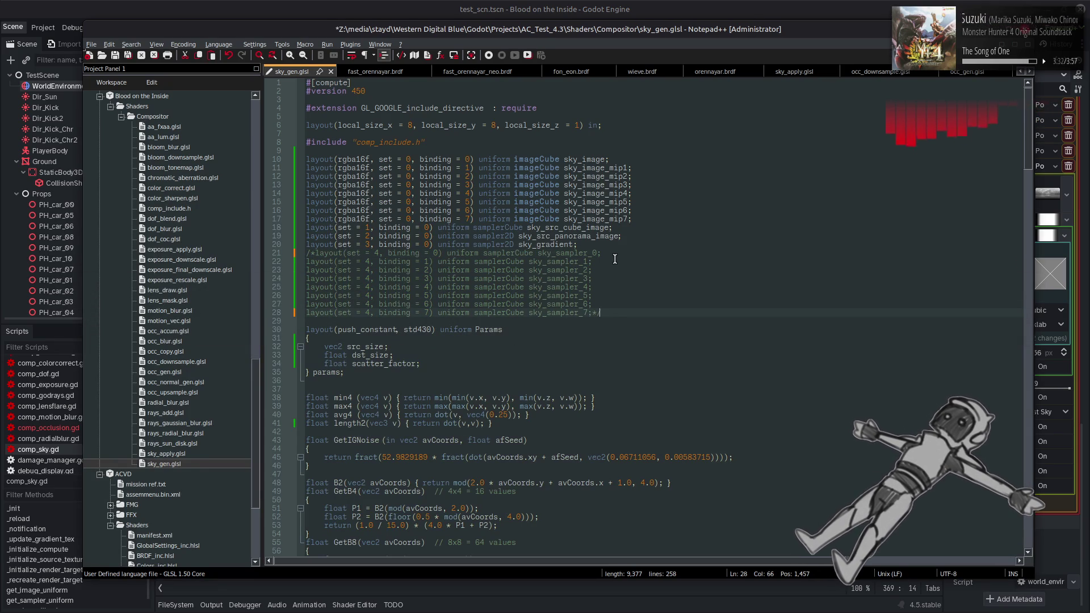
key("BackSpace")
key("BackSpace")
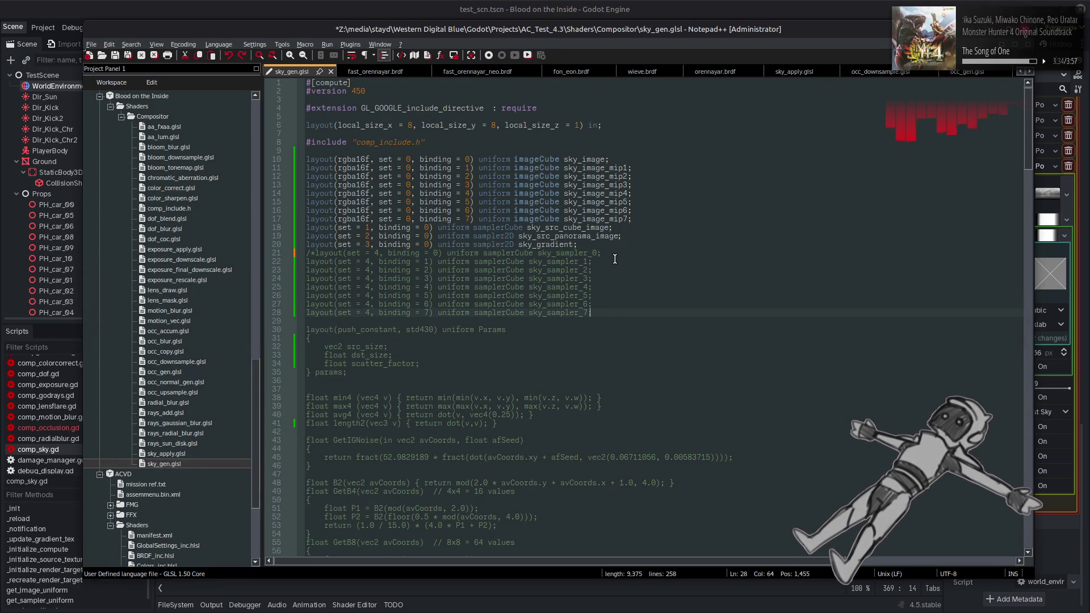
type("*/")
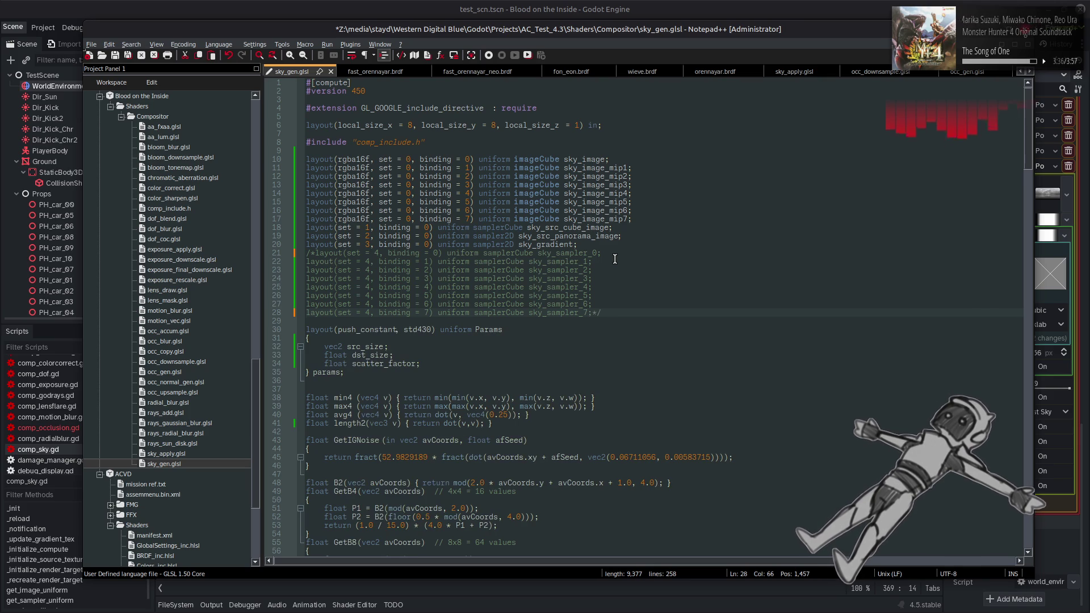
key("ctrl+z")
key("ctrl+z")
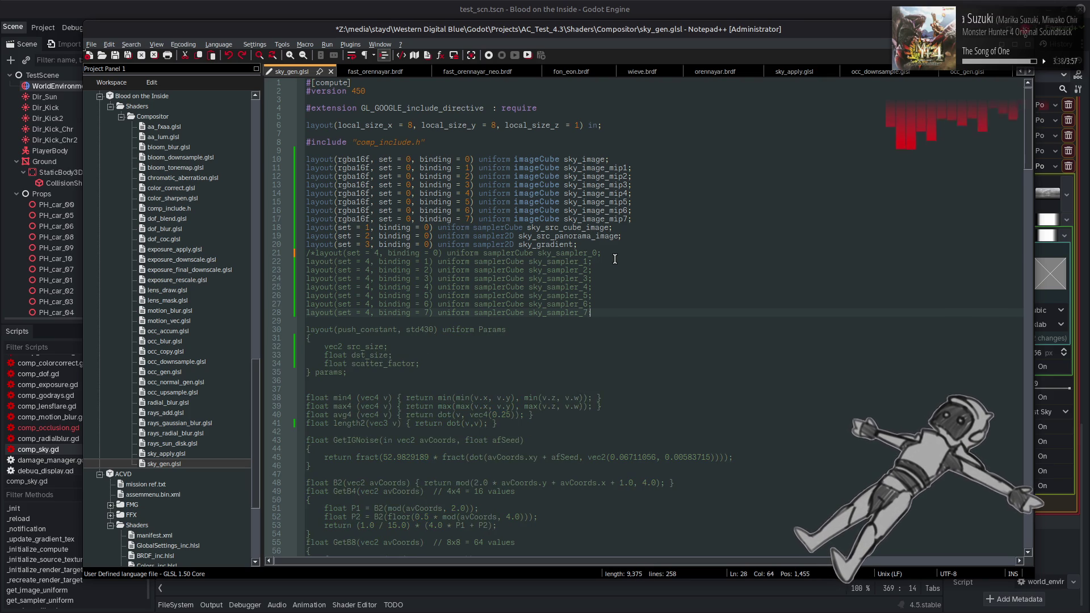
key("ctrl+y")
key("ctrl+y")
key("ctrl+z")
key("ctrl+y")
key("ctrl+z")
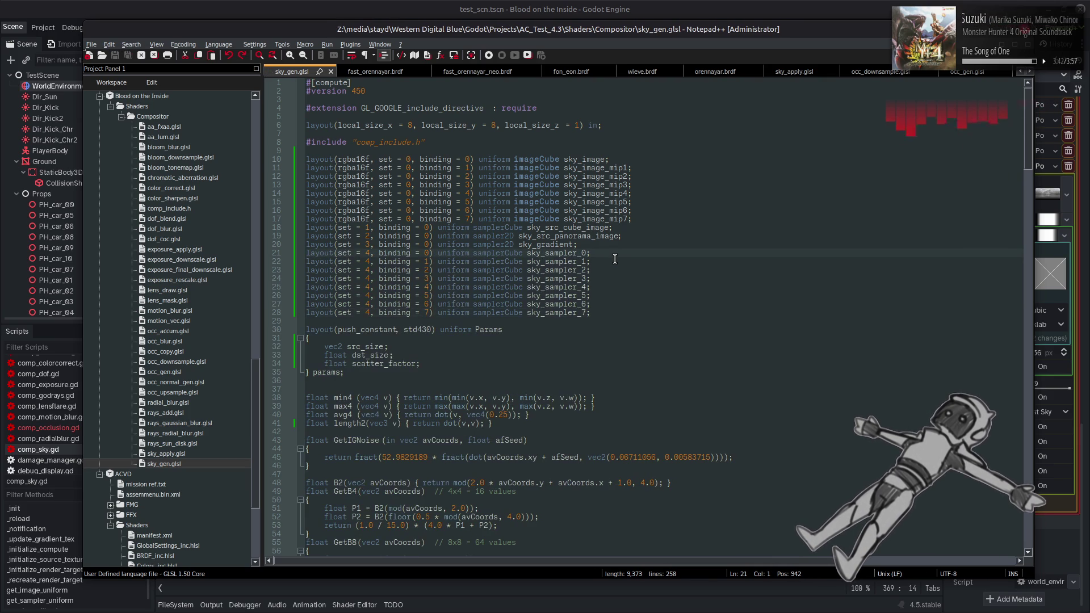
key("ctrl+y")
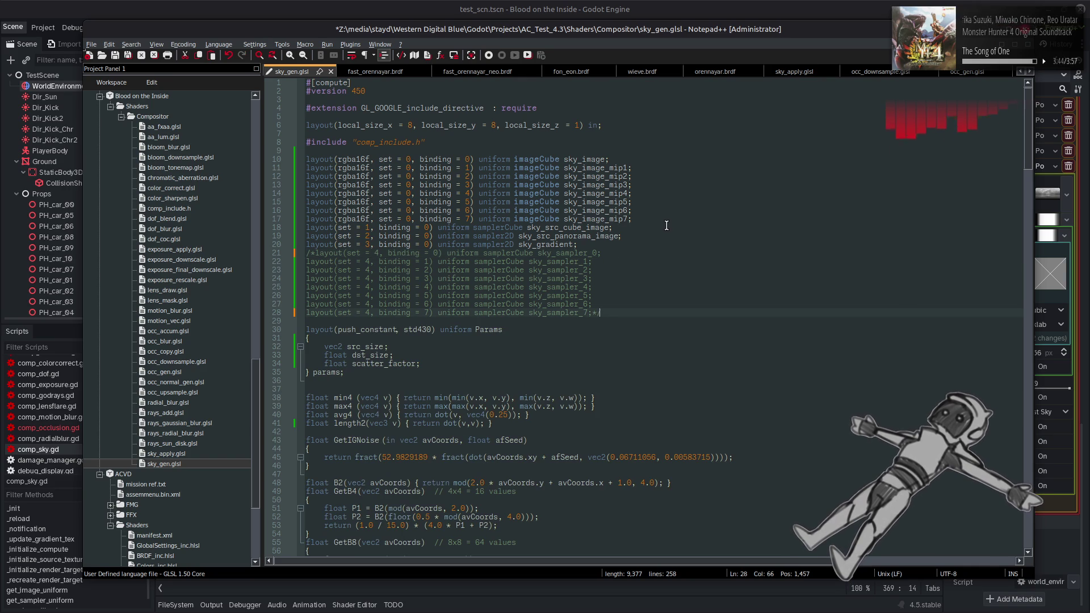
left_click(514, 219, "alt+shift")
key("alt+r")
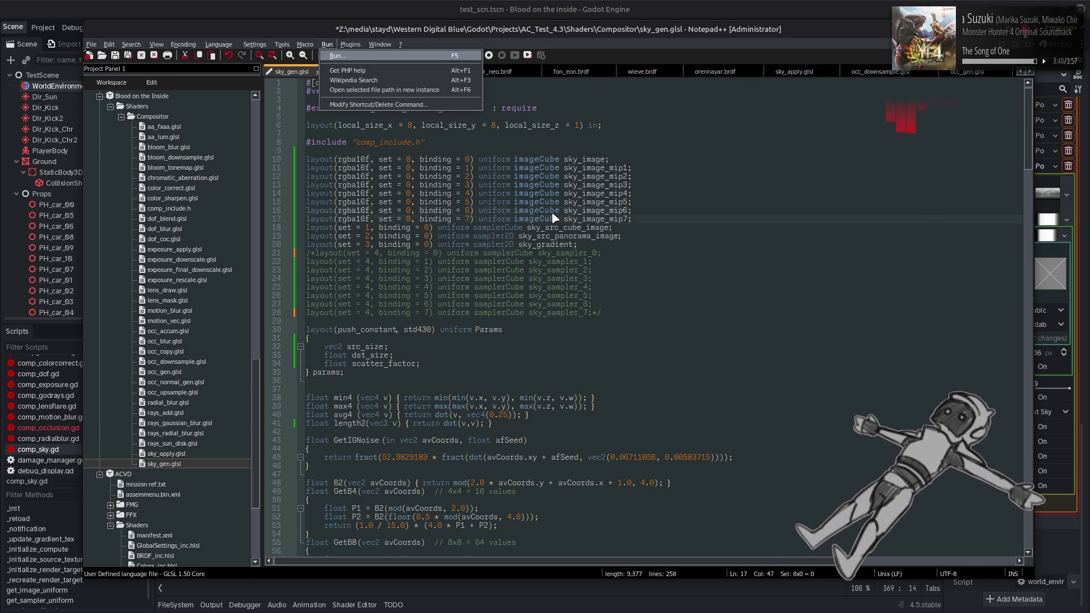
key("Escape")
key("Up")
key("alt+r")
left_click(558, 245)
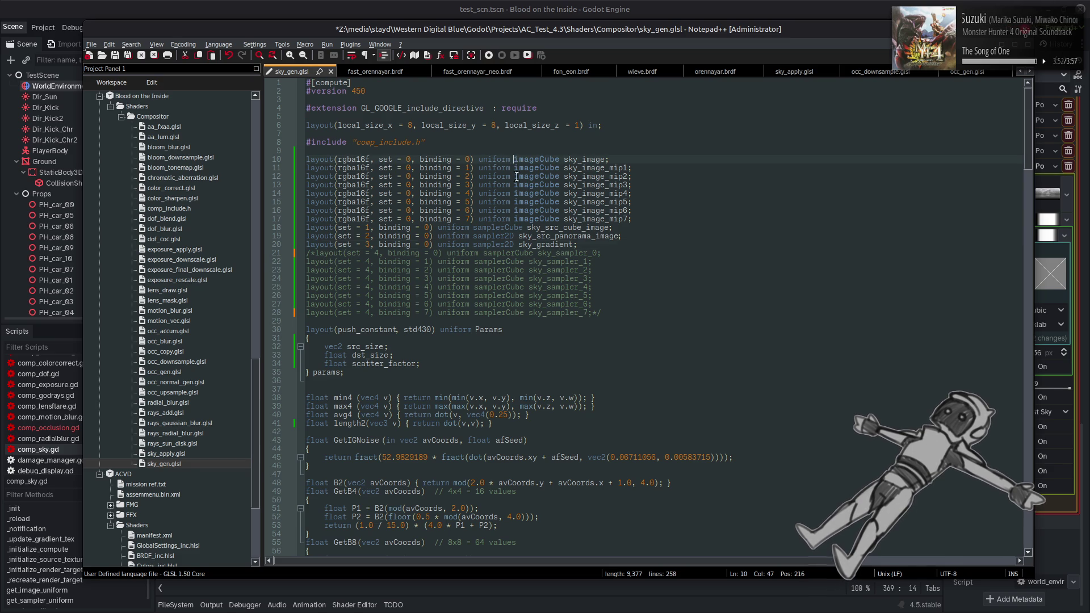
Add the restrict qualifier to the sky_image through sky_image_mip4 imageCube bindings.
type("restrict")
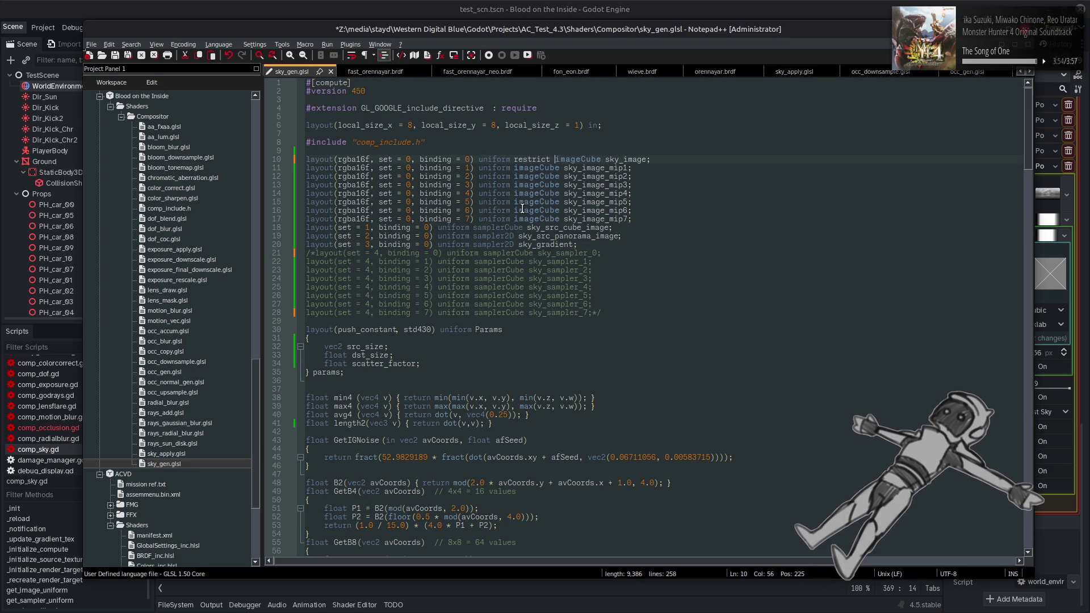
key("ctrl+c")
left_click(514, 168)
key("ctrl+v")
left_click(513, 176)
key("ctrl+v")
left_click(514, 184)
key("ctrl+v")
left_click(514, 193)
key("ctrl+v")
Add restrict to the sky_image_mip5–mip7 bindings, save sky_gen.glsl, and return to Godot.
left_click(514, 201)
key("ctrl+v")
left_click(515, 210)
key("ctrl+v")
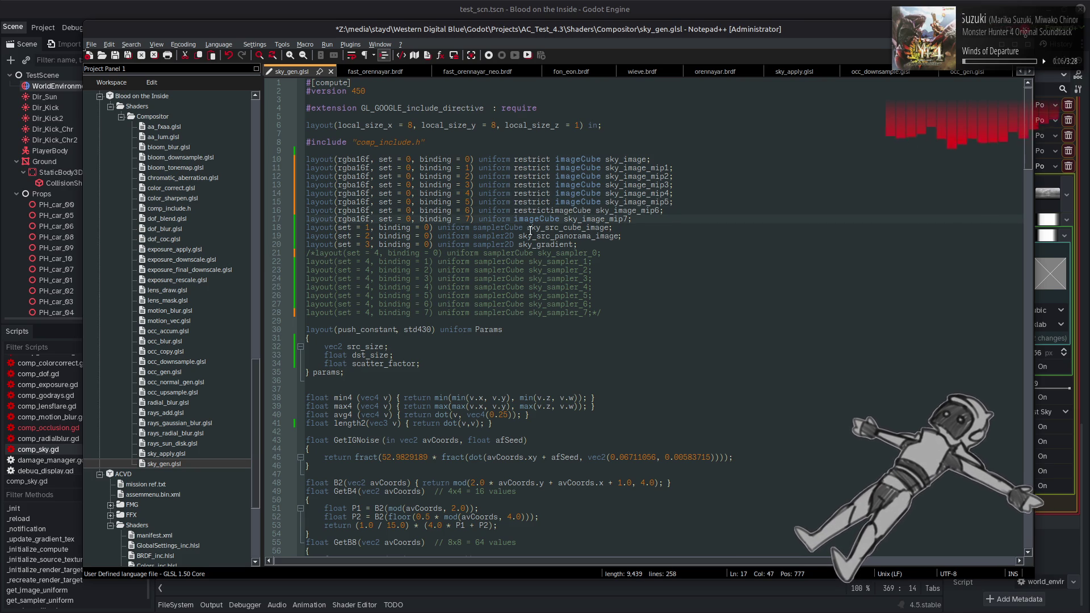
key("ctrl+v")
left_click(553, 210)
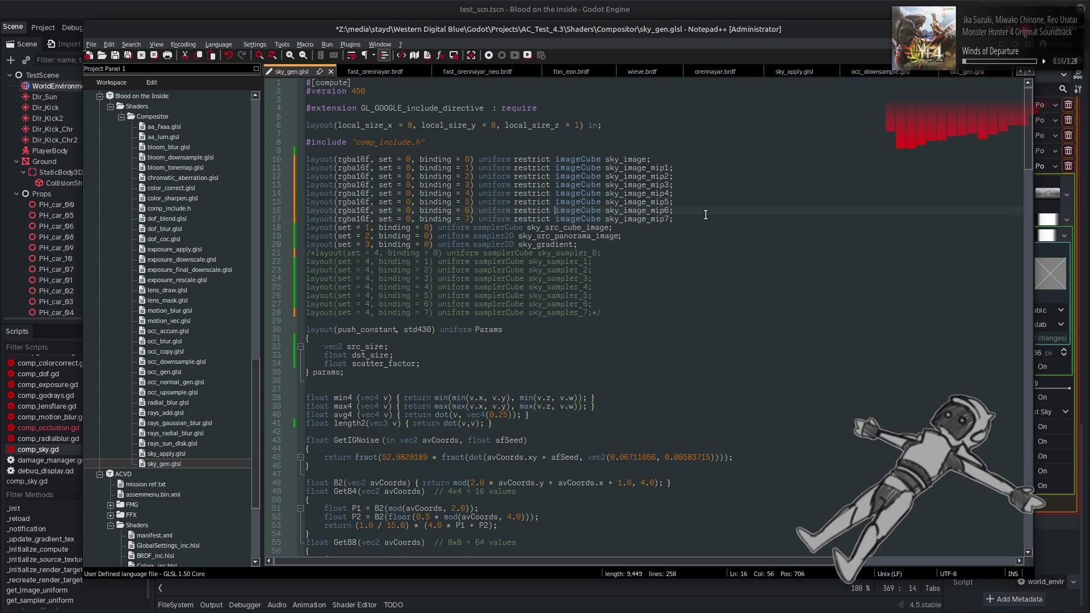
key("ctrl+s")
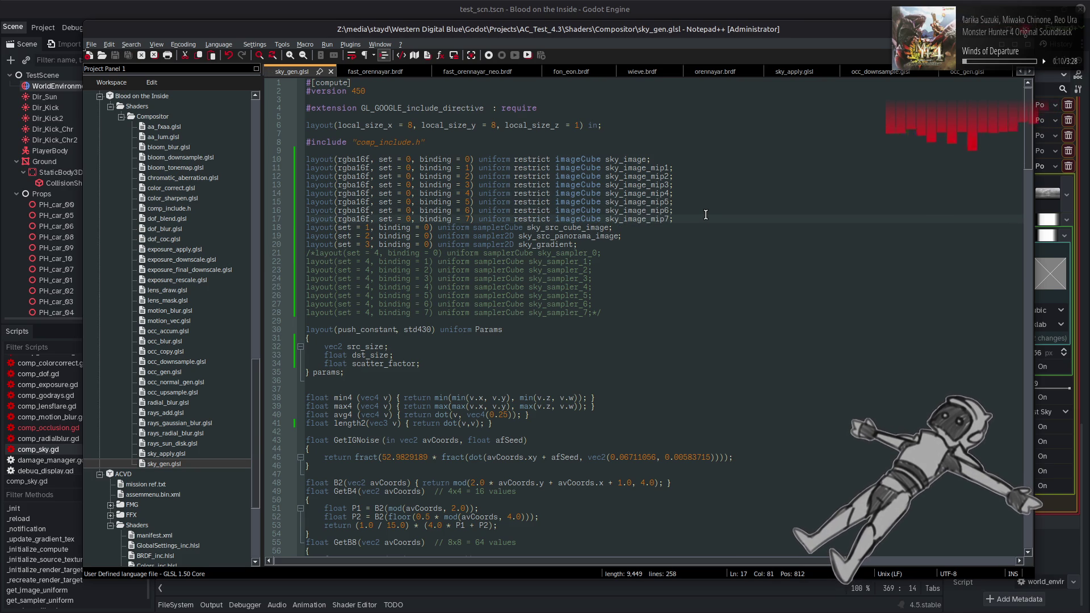
left_click(598, 5)
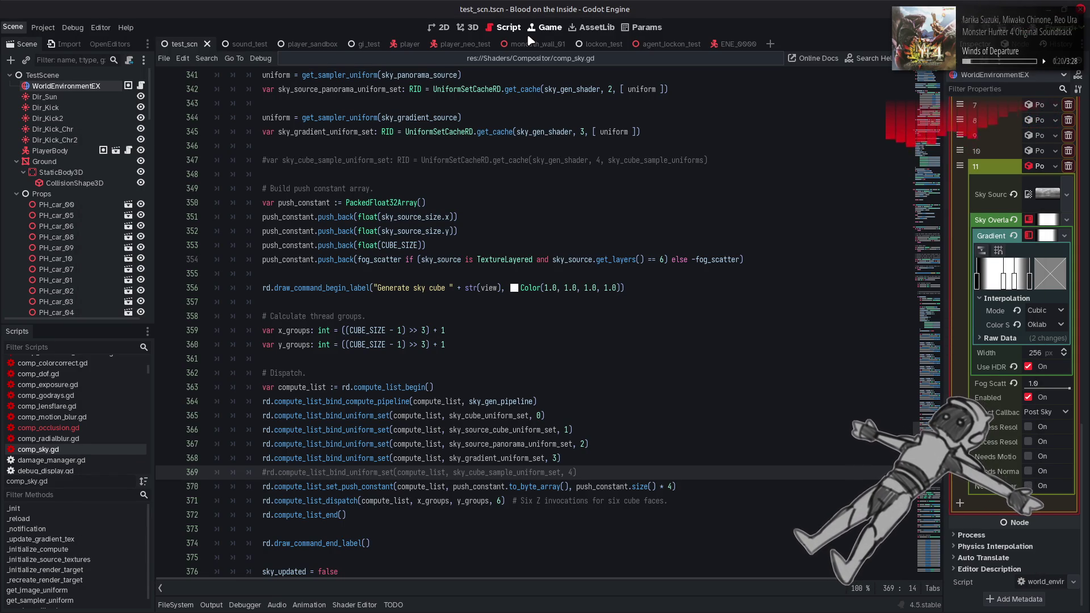
In the 3D view, raise the sky effect's Fog Scattering, then check comp_sky.gd.
left_click(473, 28)
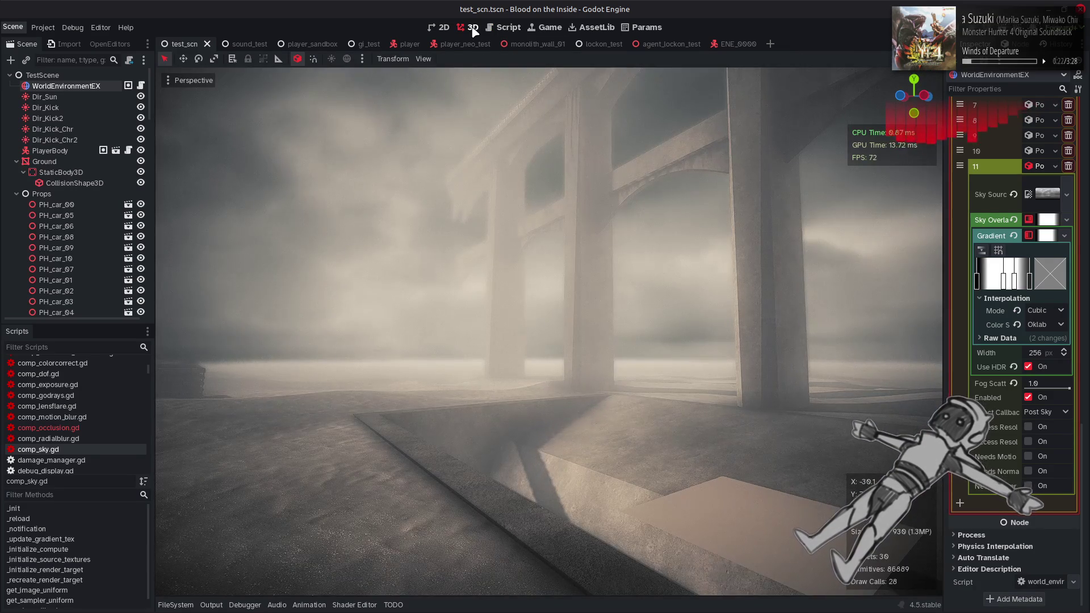
mouse_move(1029, 390)
left_mouse_down()
mouse_move(1008, 389)
mouse_move(1050, 389)
left_mouse_up()
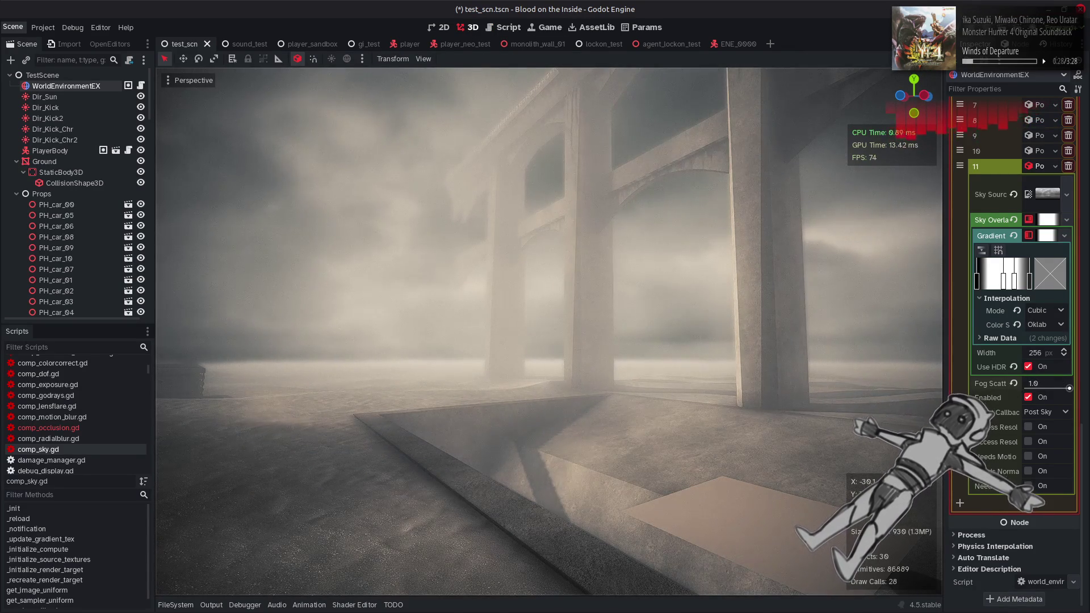
mouse_move(184, 598)
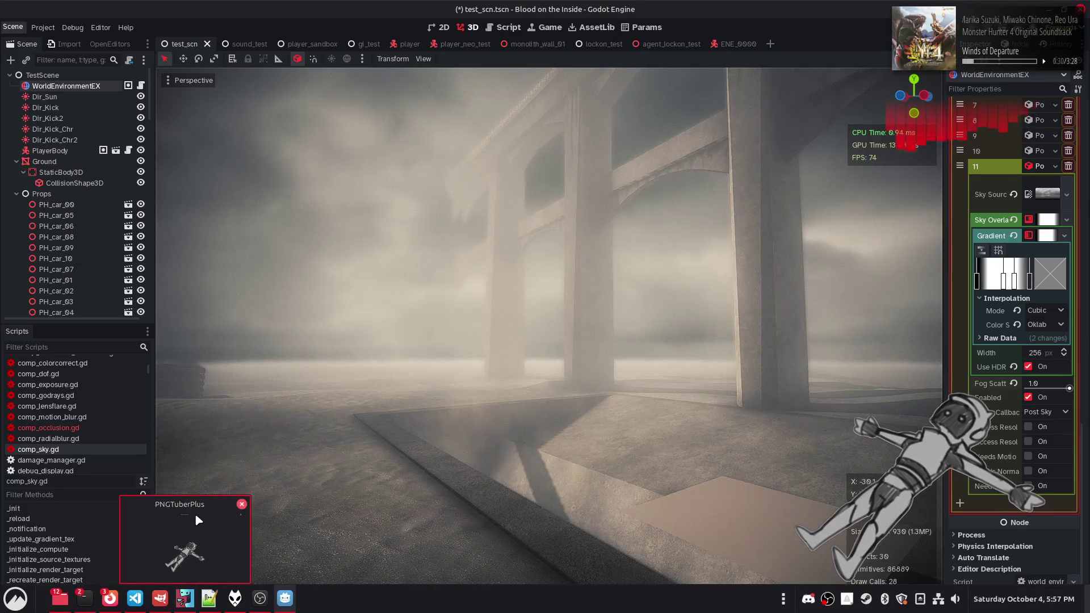
key("ctrl+F3")
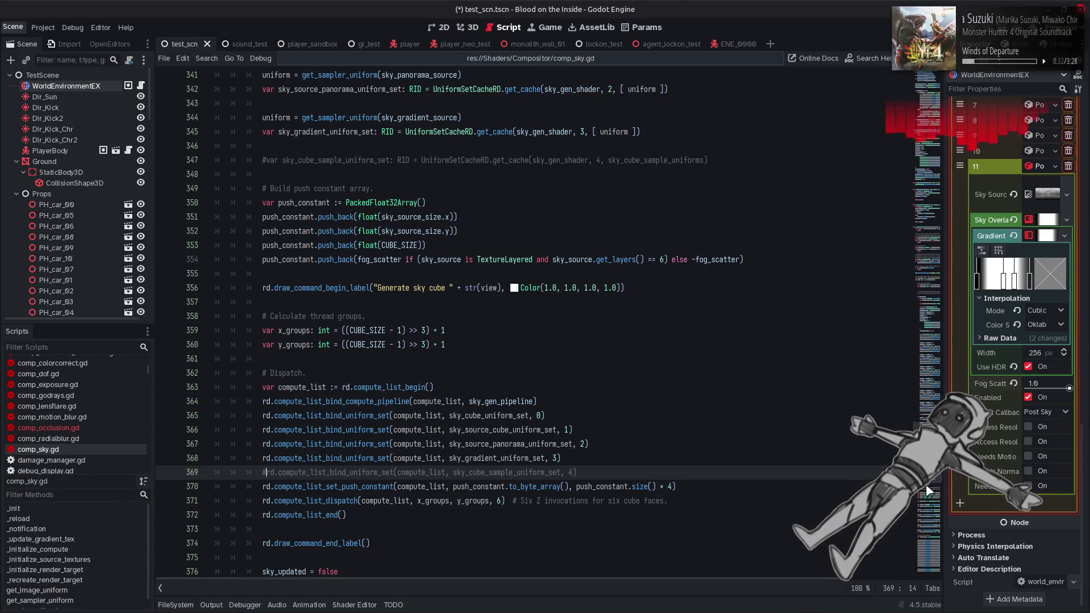
Return to the 3D view and bring up the FileSystem dock below the viewport.
left_click_drag(926, 489, 705, 140)
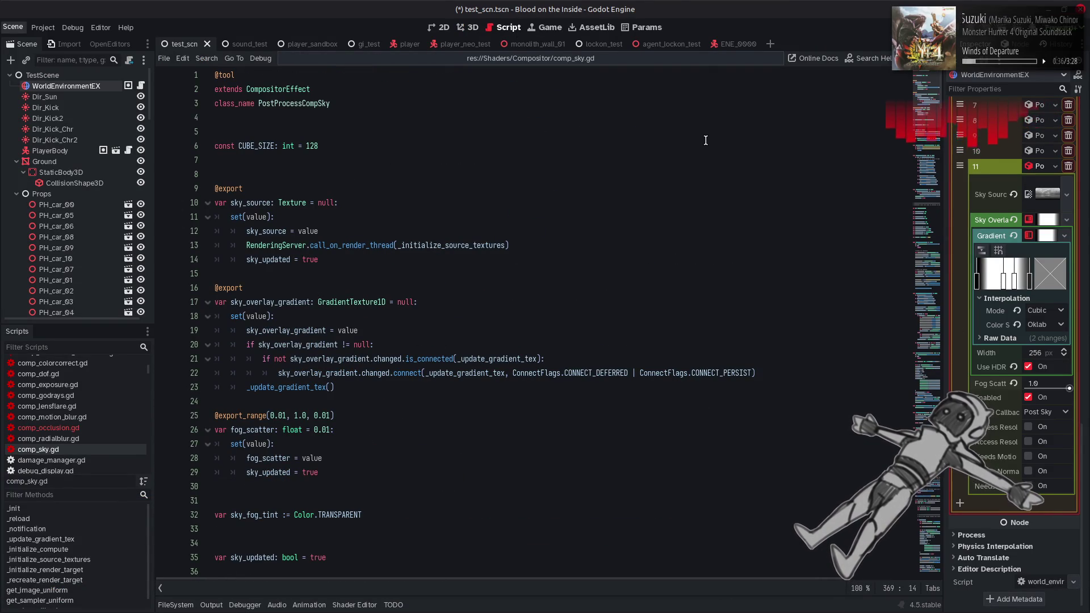
left_click(470, 28)
left_click(175, 605)
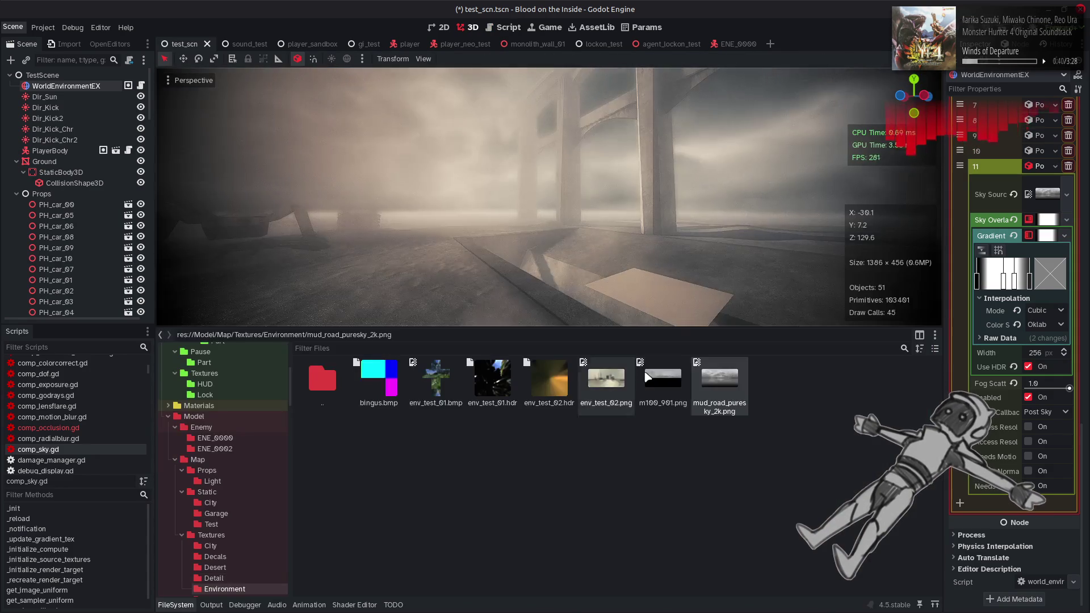
Try env_test_01.hdr, bingus.bmp and m100_901.png as Sky Source, keep mud_road_puresky_2k.png, and hide FileSystem.
left_click_drag(493, 378, 1049, 203)
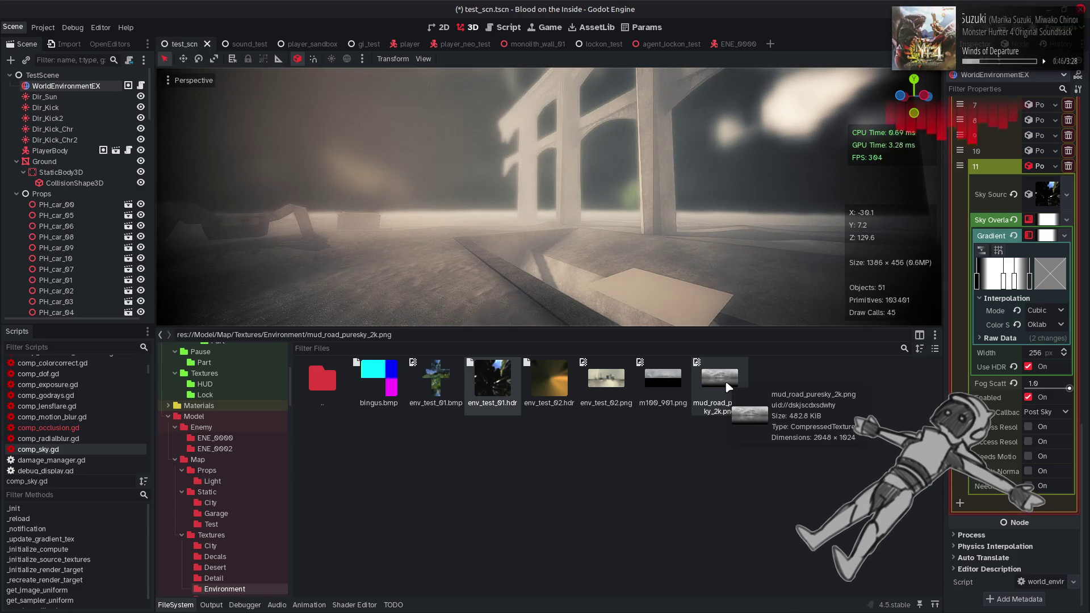
mouse_move(366, 379)
left_mouse_down()
mouse_move(356, 380)
mouse_move(738, 320)
mouse_move(1044, 196)
left_mouse_up()
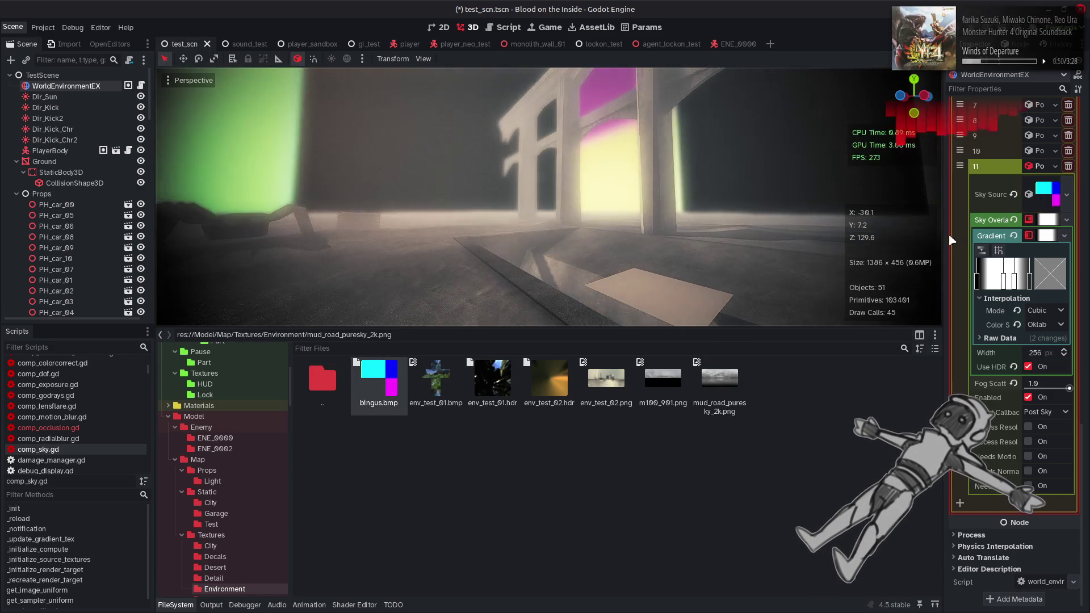
left_click_drag(718, 392, 1044, 194)
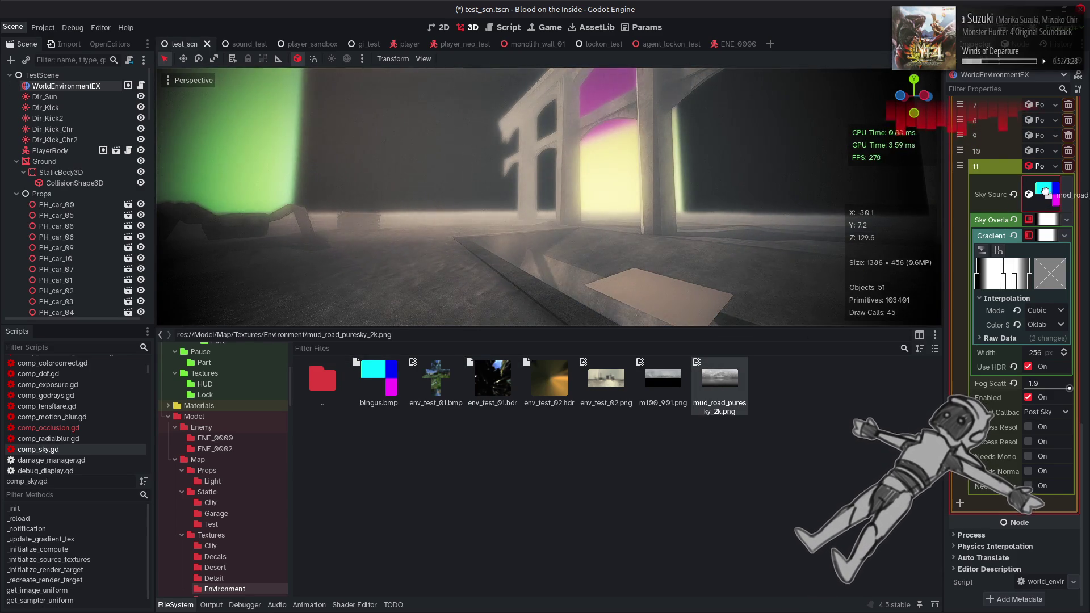
left_click_drag(647, 382, 1041, 203)
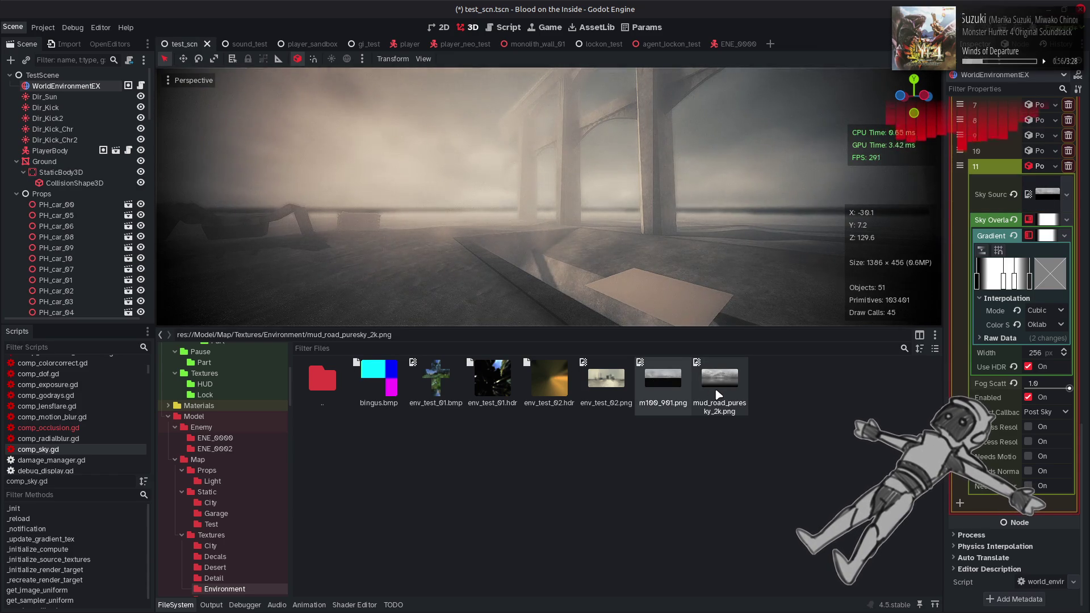
mouse_move(718, 395)
mouse_move(719, 395)
left_mouse_down()
mouse_move(886, 272)
mouse_move(1045, 196)
left_mouse_up()
left_click(176, 604)
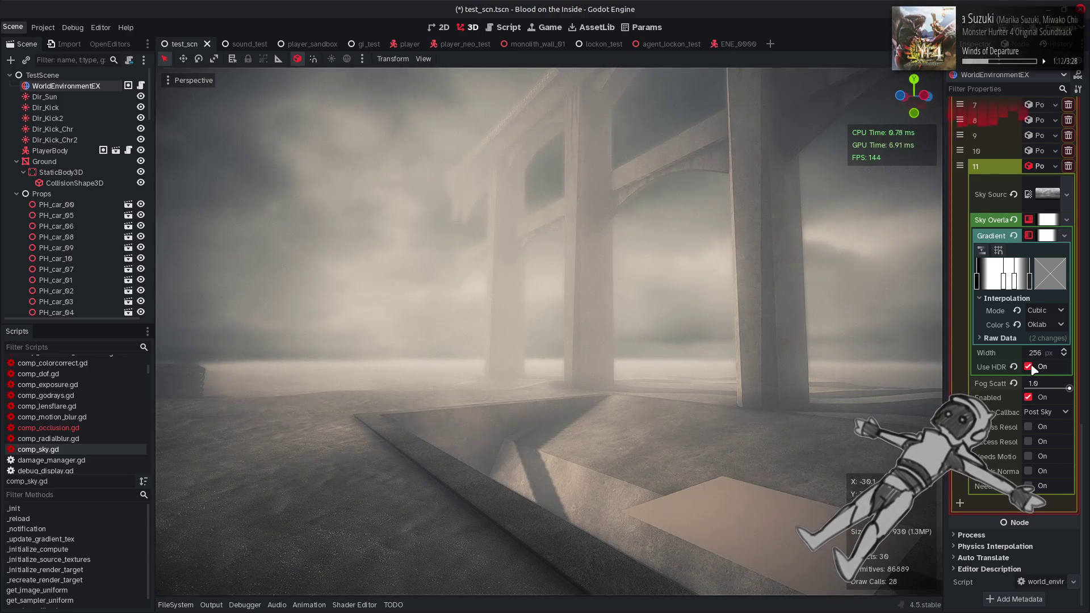
Toggle the sky effect's Enabled checkbox off and on twice, leave it enabled, and save the scene.
left_click(1028, 397)
left_click(1028, 397)
left_click(1028, 397)
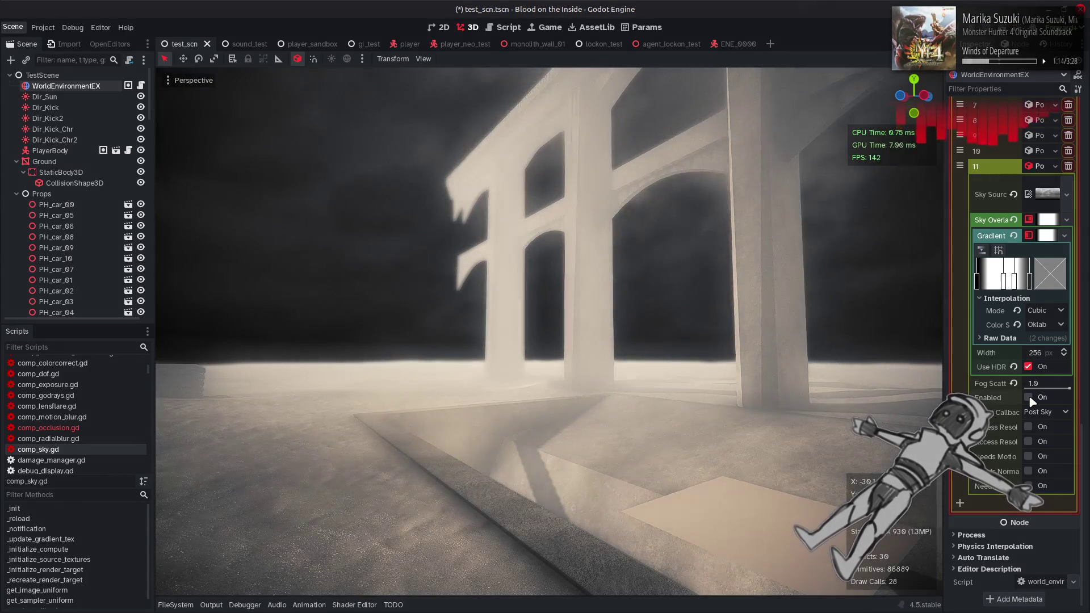
left_click(1030, 398)
key("ctrl+s")
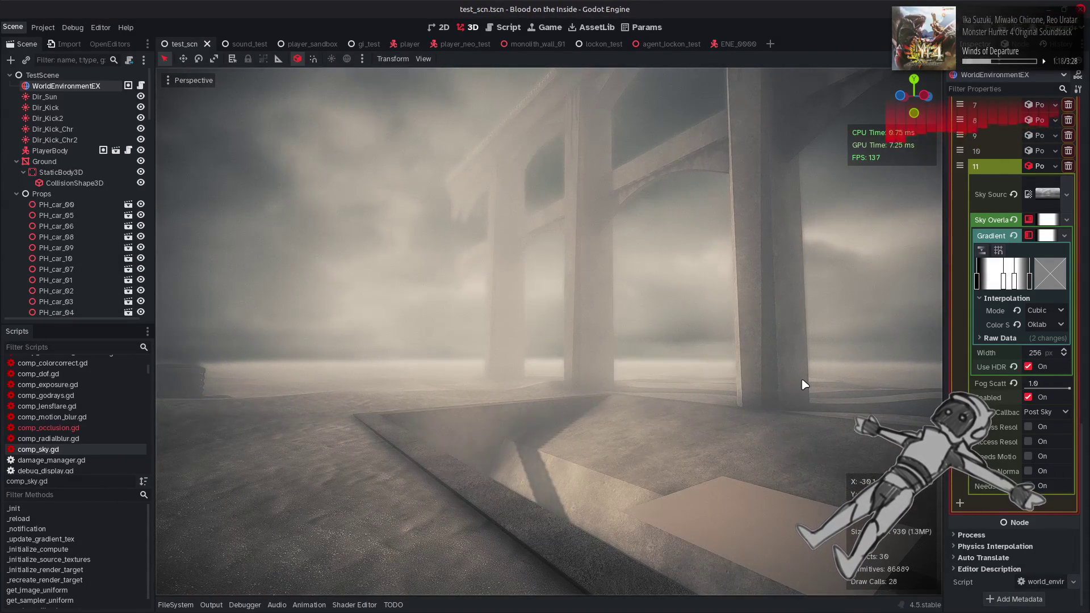
Glance at sky_gen.glsl in Notepad++, then open comp_sky.gd in Godot's Script tab.
key("alt+Tab")
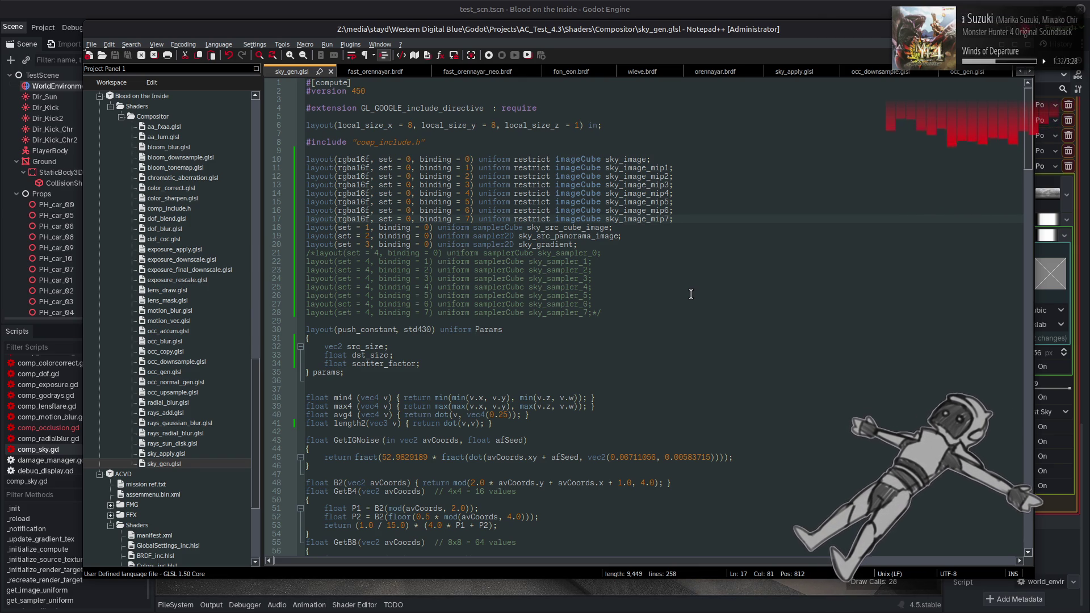
left_click(610, 7)
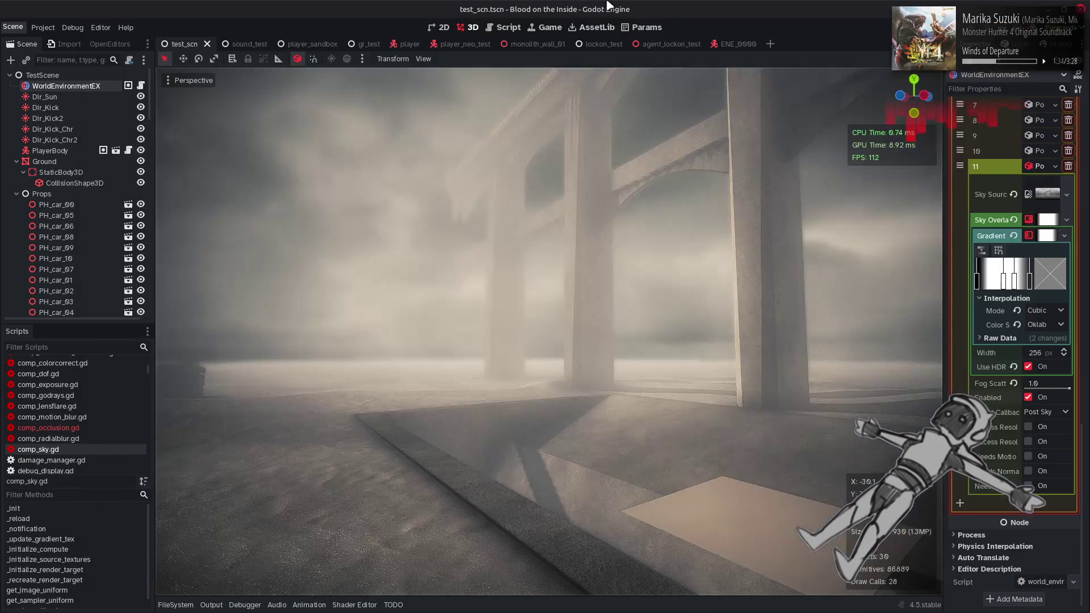
left_click(503, 28)
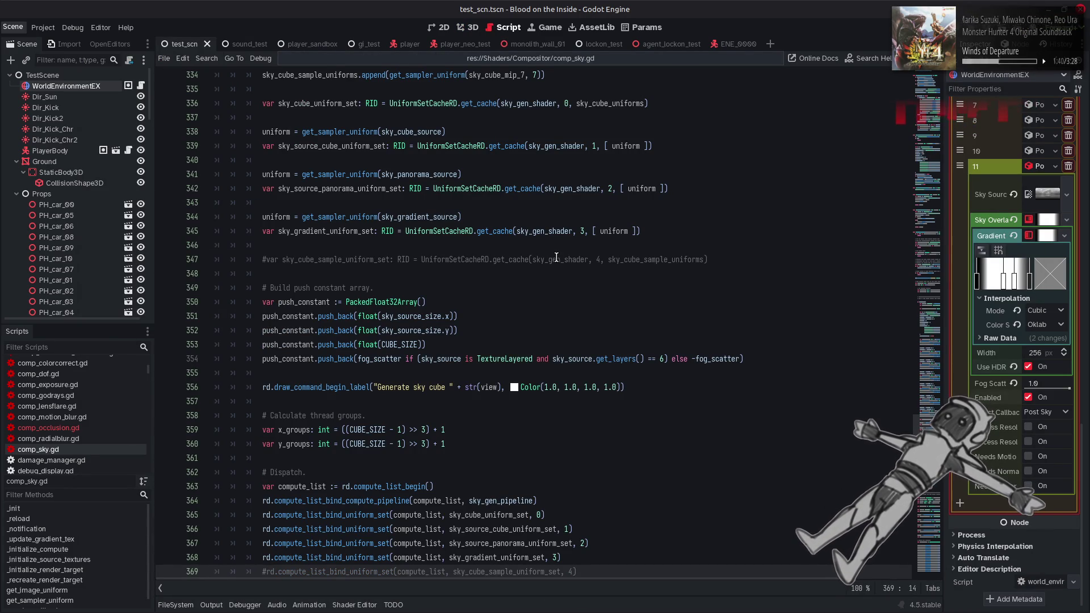
Comment out lines 271–297 of comp_sky.gd, the sample uniforms and mip texture setup, and save.
double_click(677, 264)
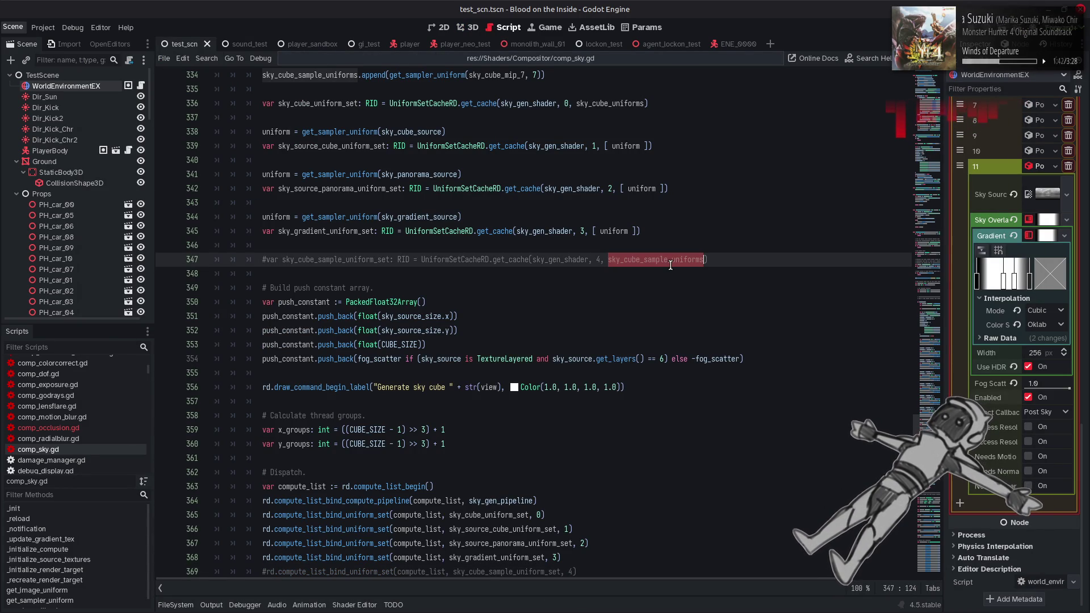
scroll(671, 265, "up", 3)
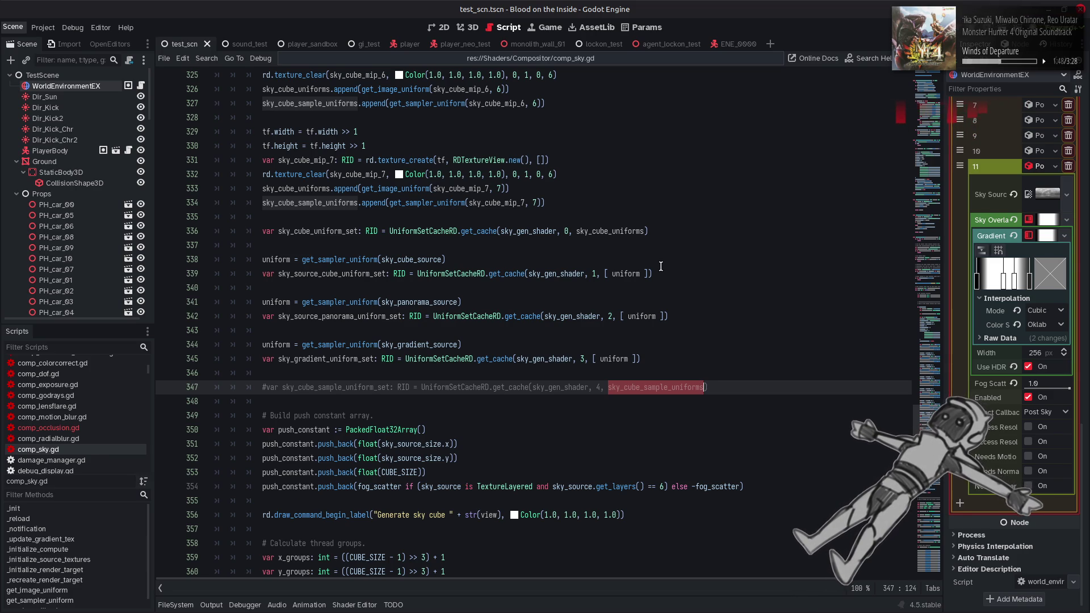
scroll(661, 267, "up", 3)
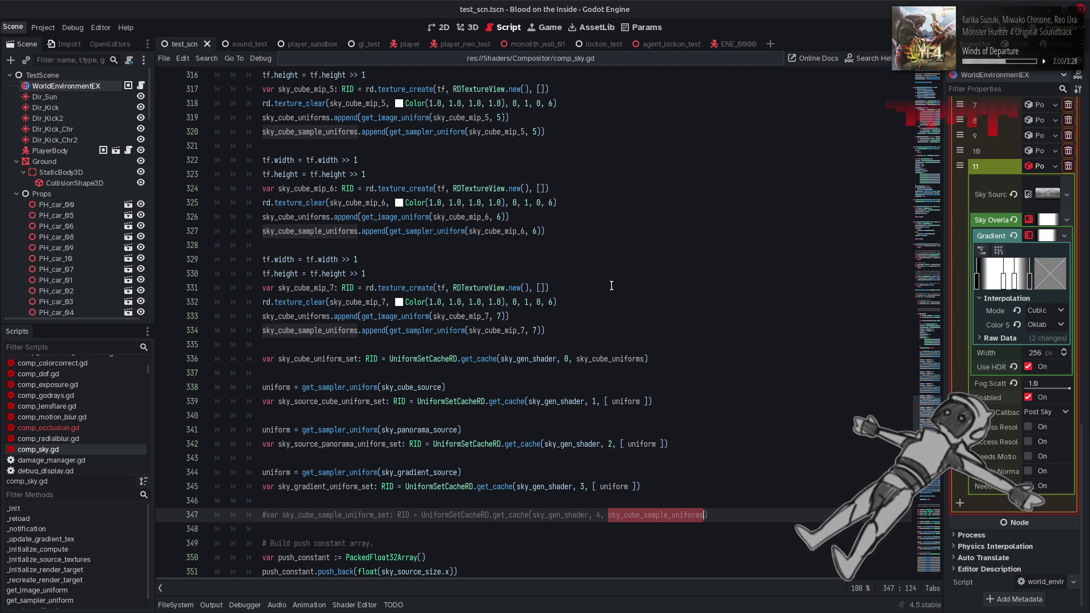
mouse_move(572, 325)
left_mouse_down()
mouse_move(528, 79)
mouse_move(522, 225)
left_mouse_up()
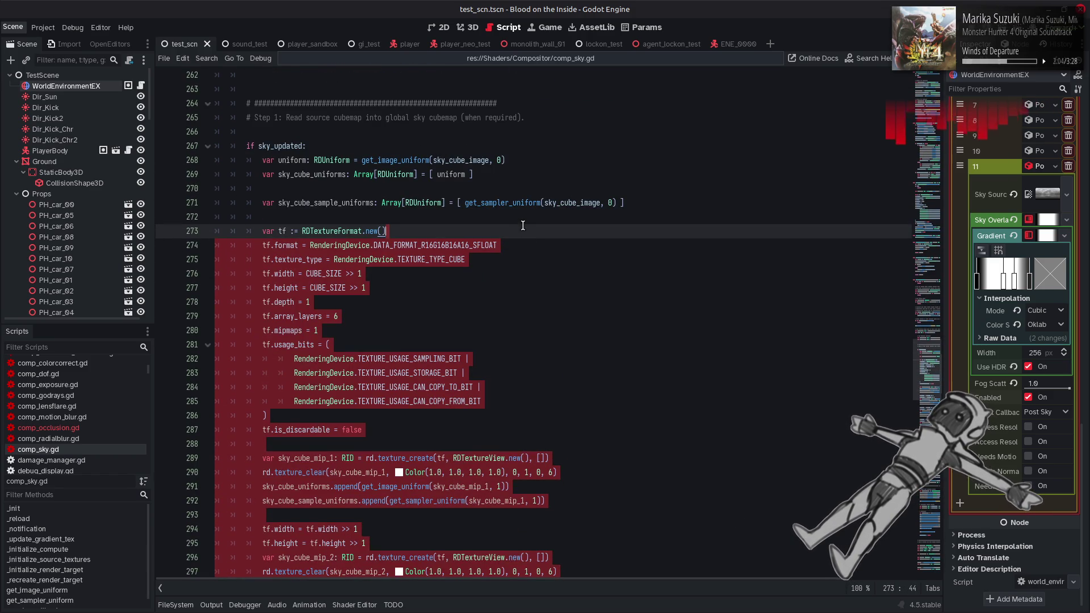
left_click_drag(348, 216, 264, 204)
key("ctrl+k")
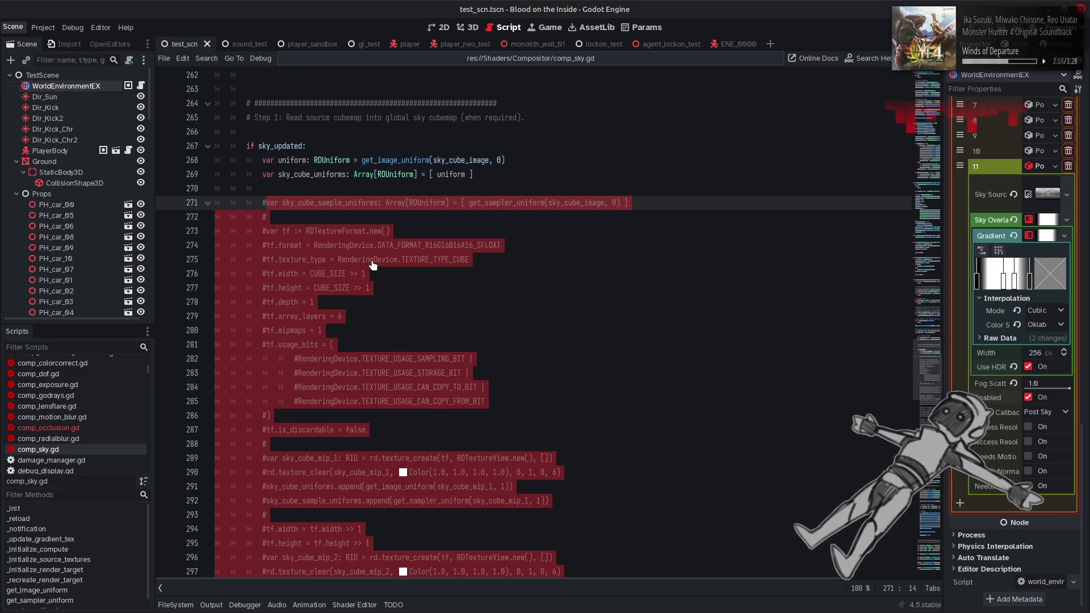
left_click(538, 252)
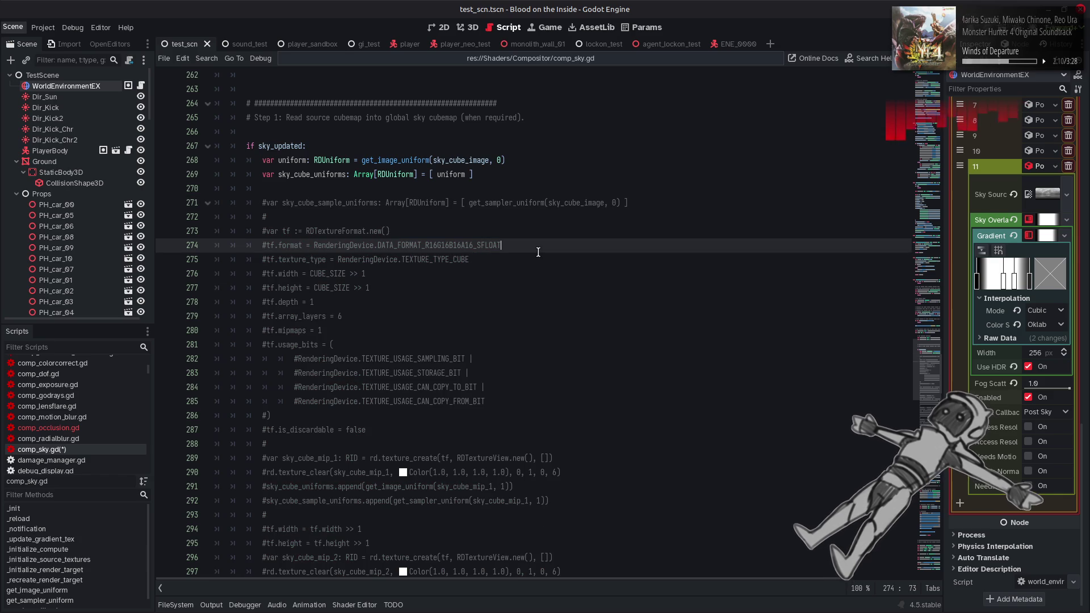
key("ctrl+s")
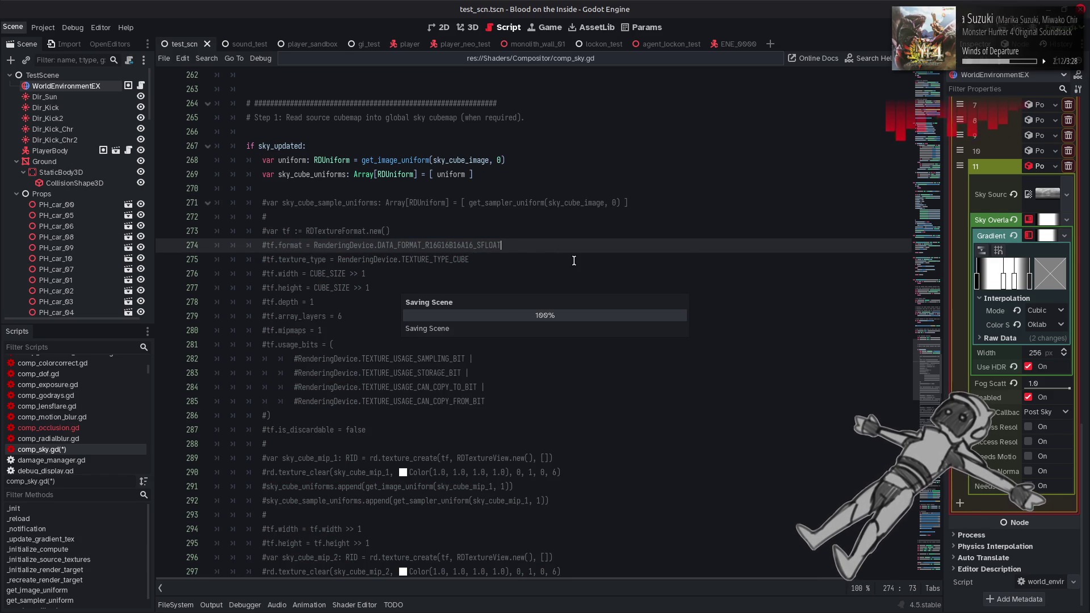
key("alt+Tab")
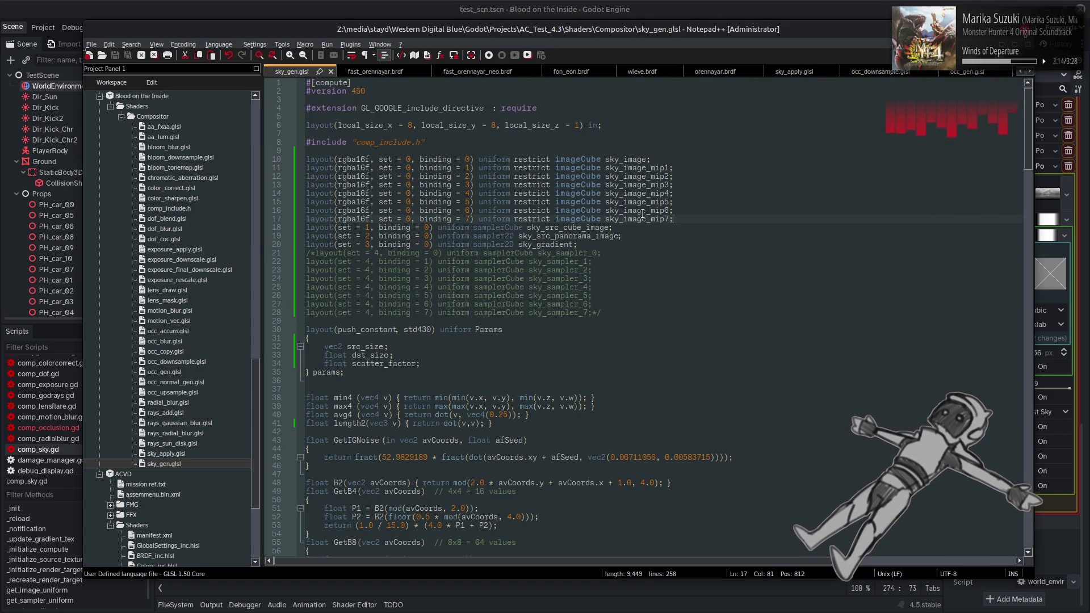
Wrap the sky_image_mip1–mip7 declarations on lines 11–17 in a /* */ comment and save.
type("*")
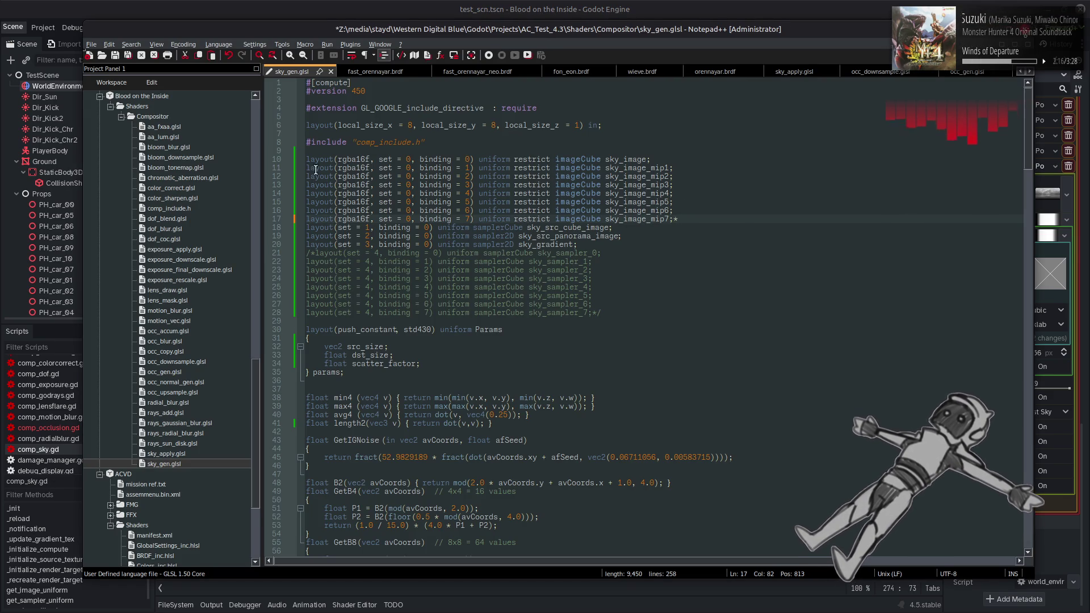
left_click(307, 168)
type("/*")
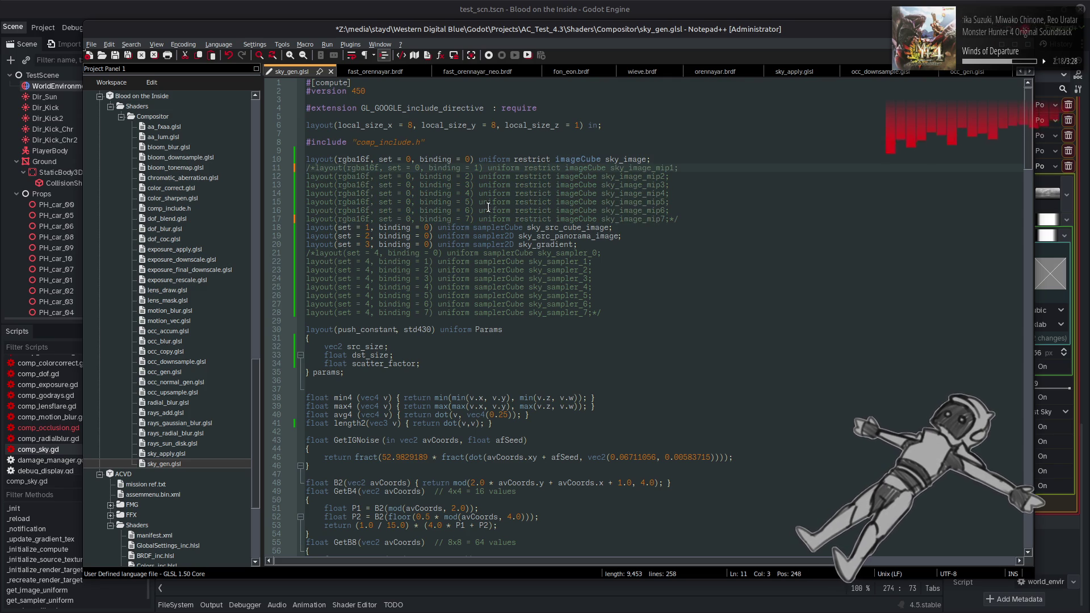
key("ctrl+s")
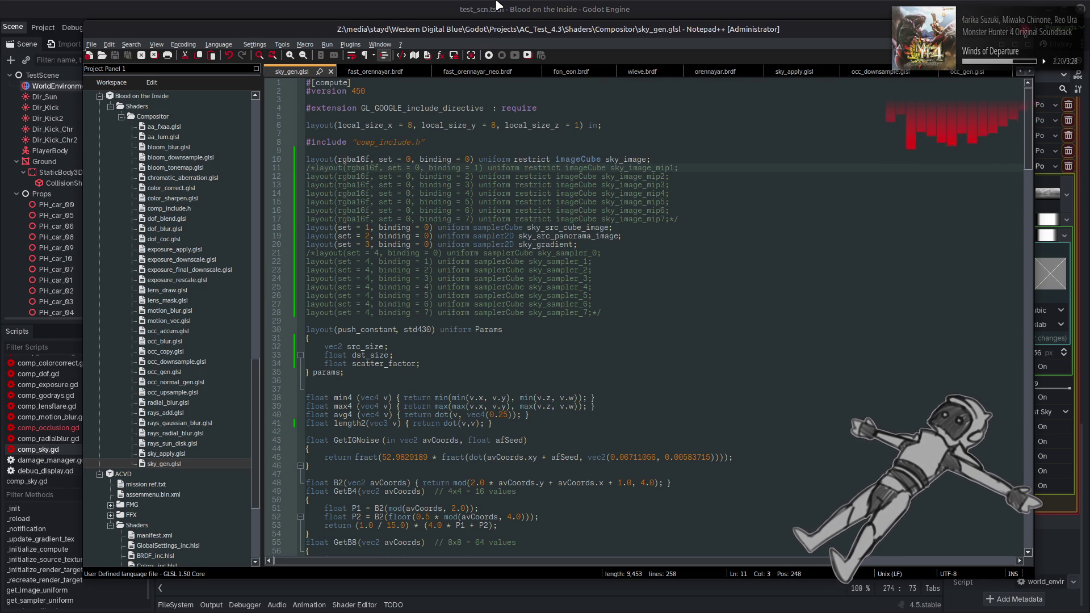
Make sky_image on line 10 writeonly, save sky_gen.glsl, and return to Godot.
left_click(554, 160)
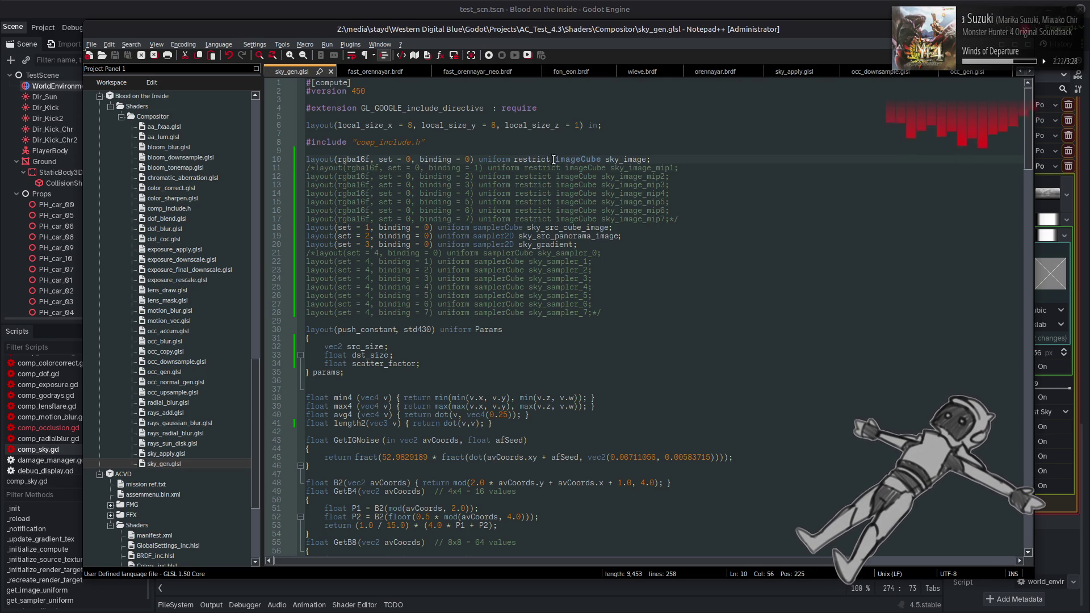
type("writeonly")
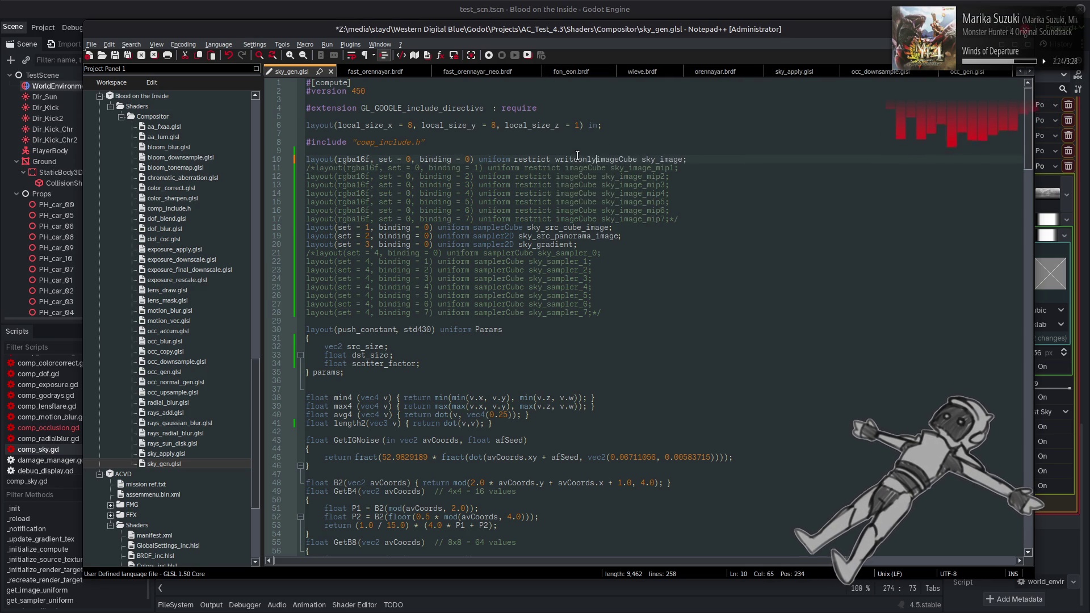
key("ctrl+s")
left_click(591, 5)
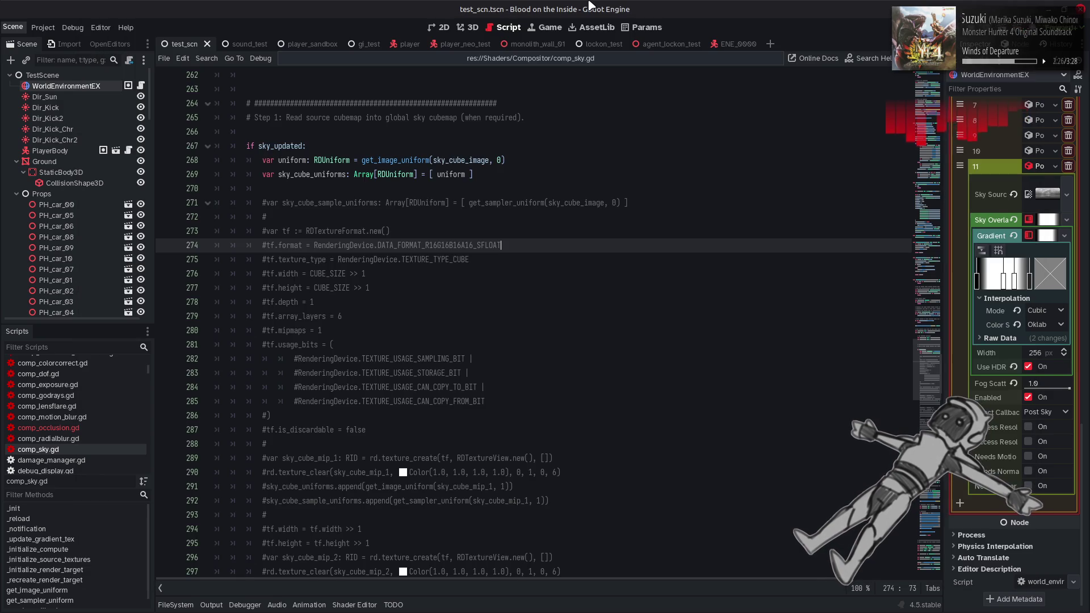
Refresh the Fog Scatter setting in the 3D view, then choose Scene > Reload Saved Scene.
left_click(468, 27)
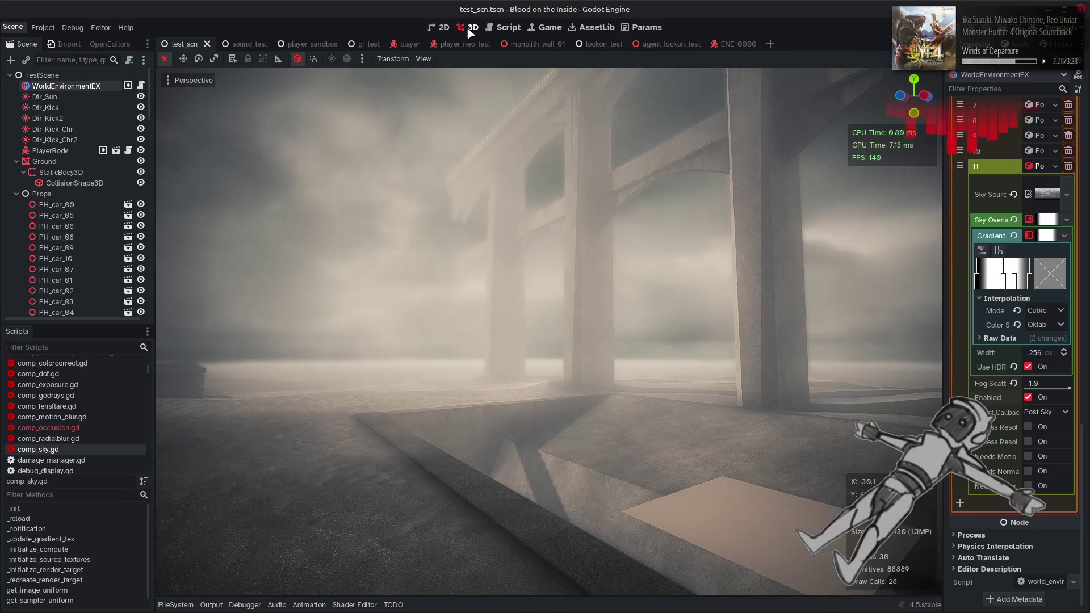
left_click(1070, 389)
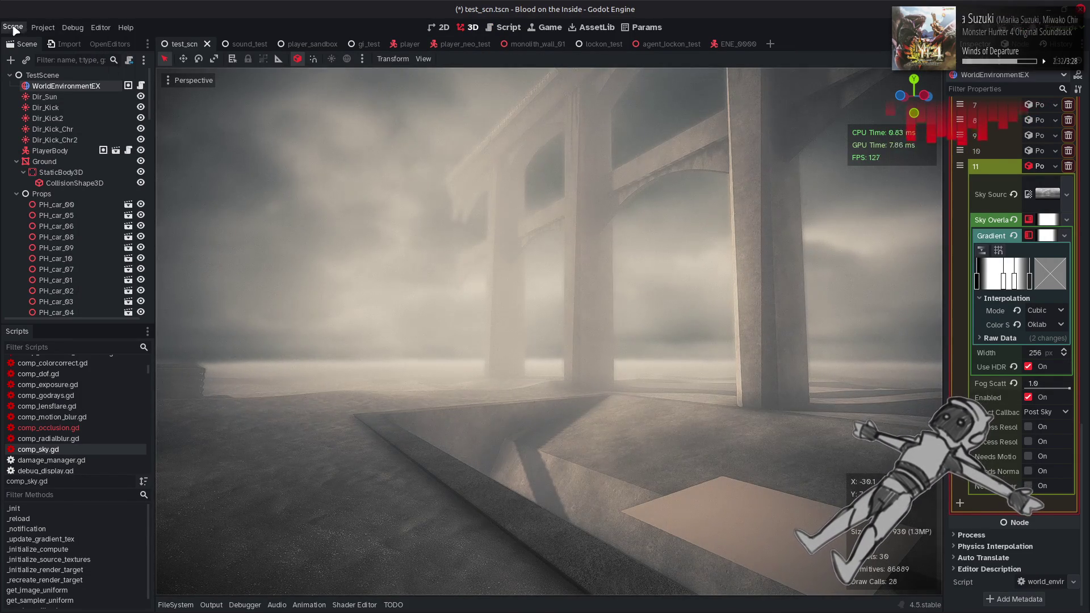
left_click(13, 27)
left_click(62, 198)
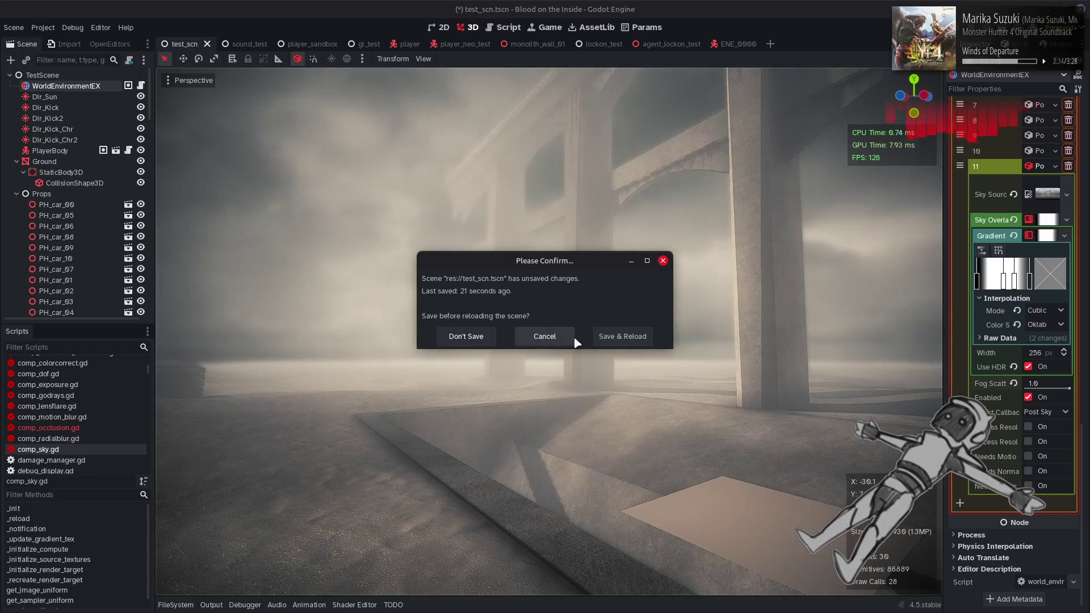
Save and reload the scene, then check the Output log for errors.
left_click(614, 341)
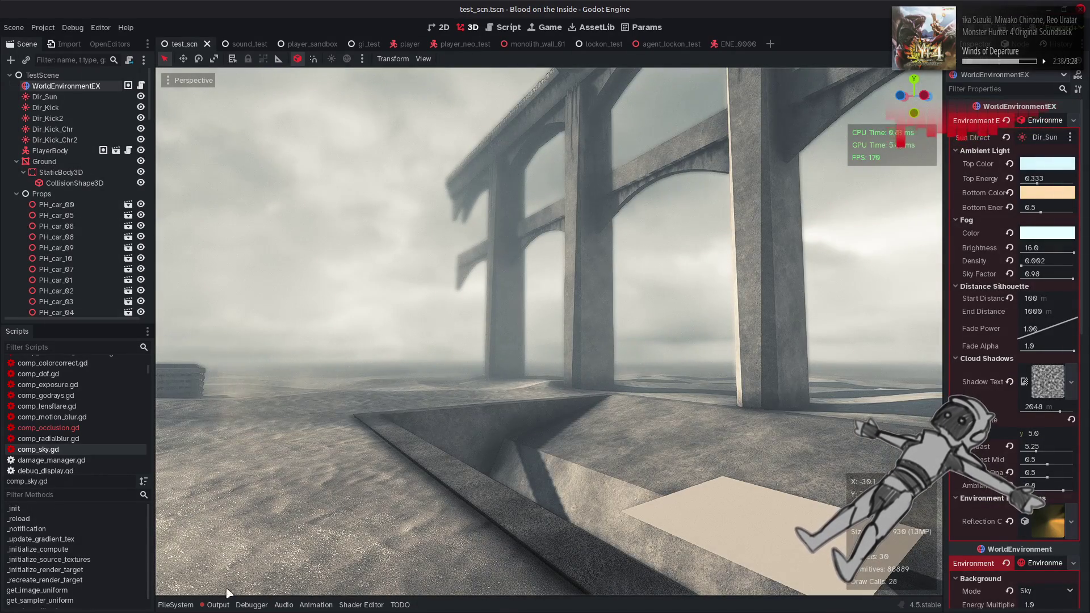
left_click(218, 604)
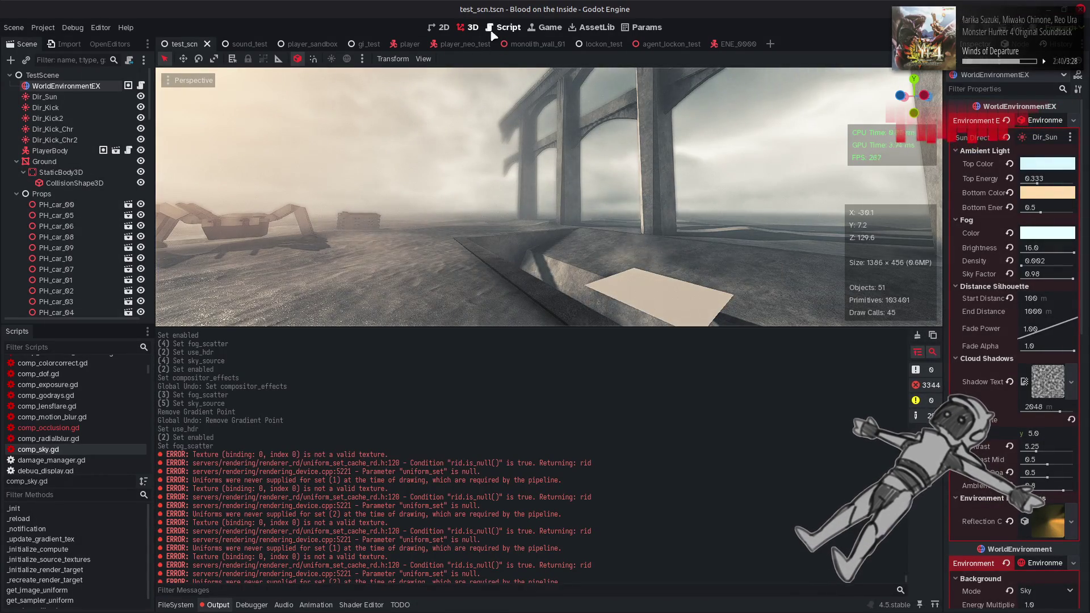
key("ctrl+F3")
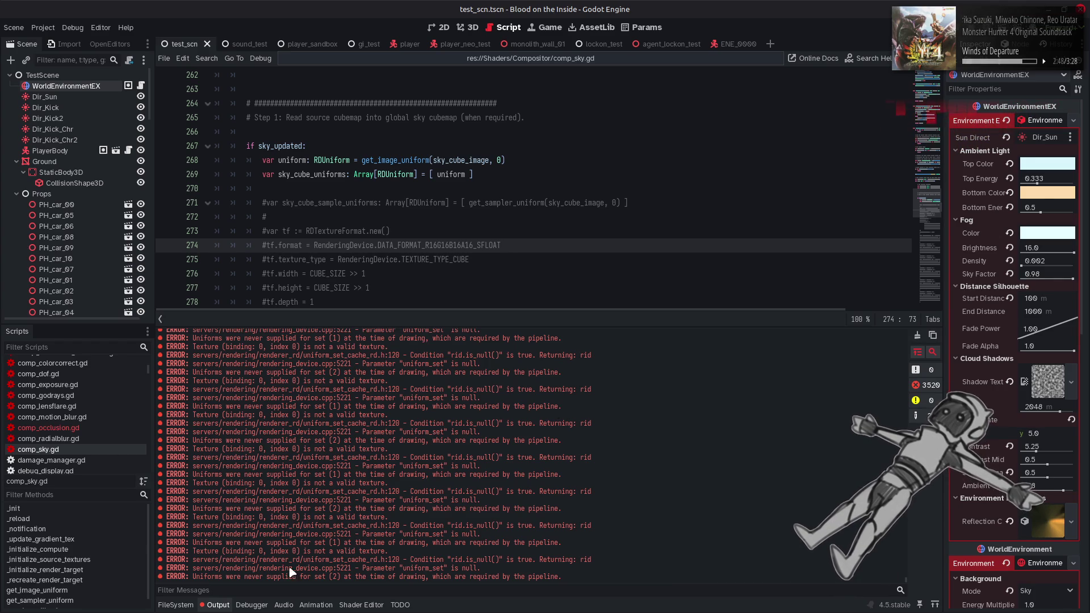
left_click(217, 606)
Reload the current project, clear the Output log, and go to the script editor.
left_click(43, 27)
left_click(113, 139)
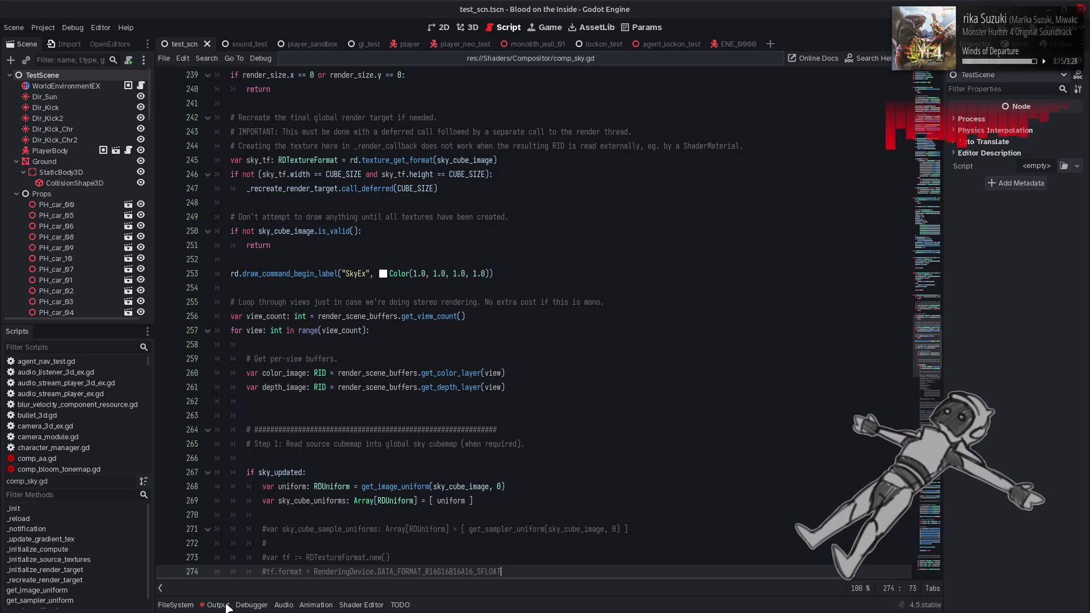
left_click(226, 606)
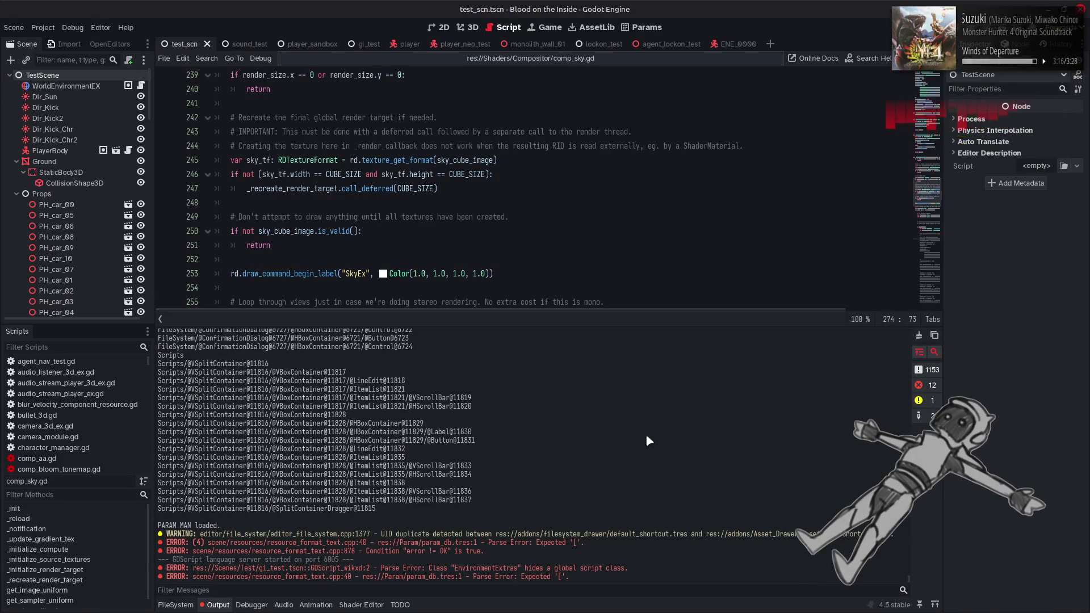
left_click(469, 28)
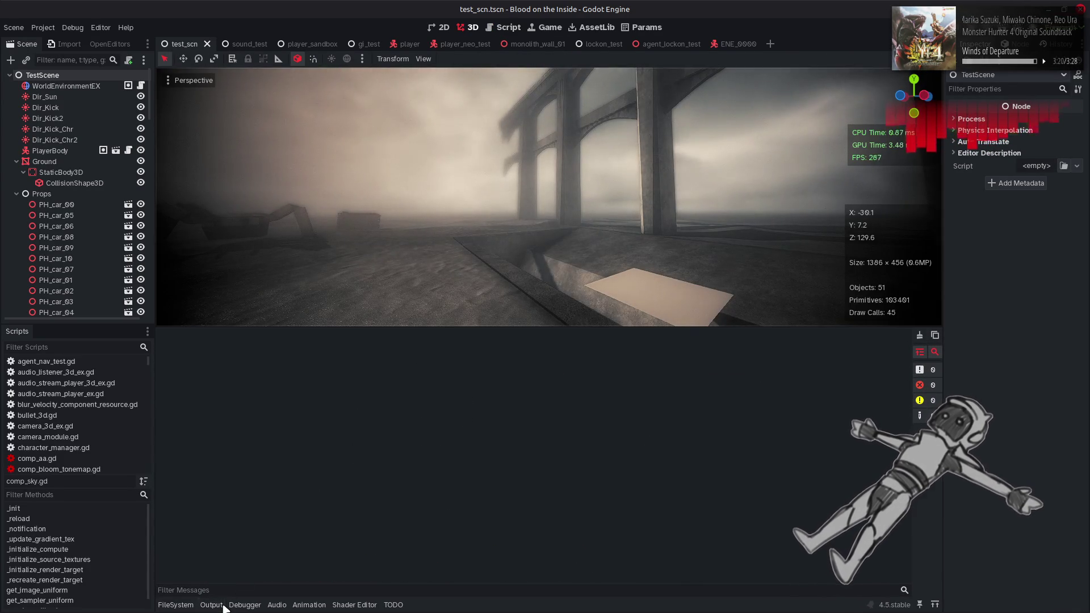
left_click(211, 605)
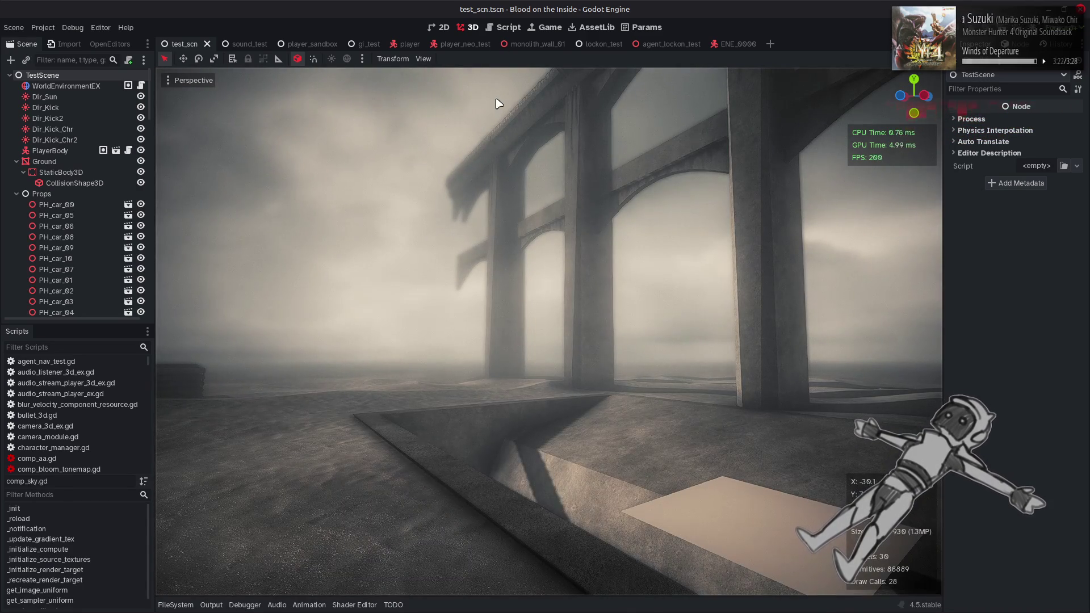
left_click(509, 29)
Undo the mip image declaration edits in sky_gen.glsl and save the shader.
key("alt+Tab")
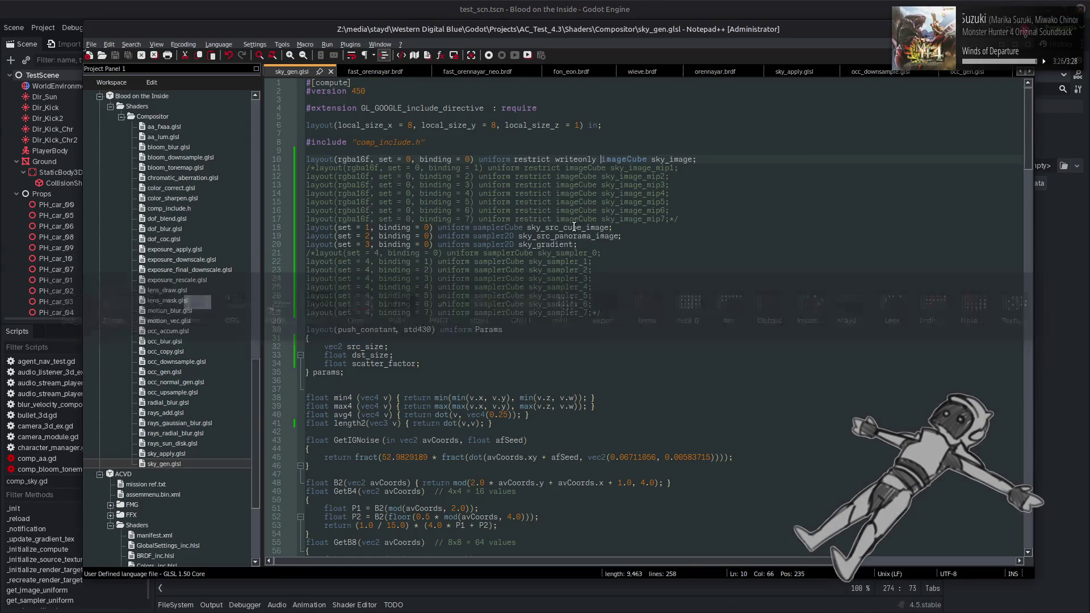
key("Down")
key("Down")
key("Down")
key("End")
key("BackSpace")
key("BackSpace")
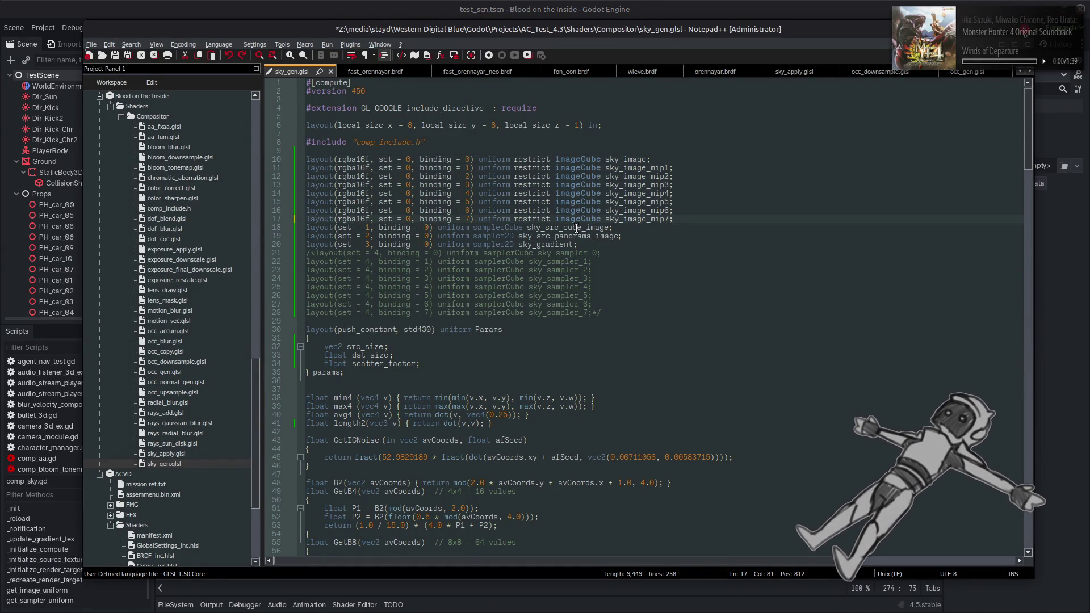
key("ctrl+s")
key("alt+Tab")
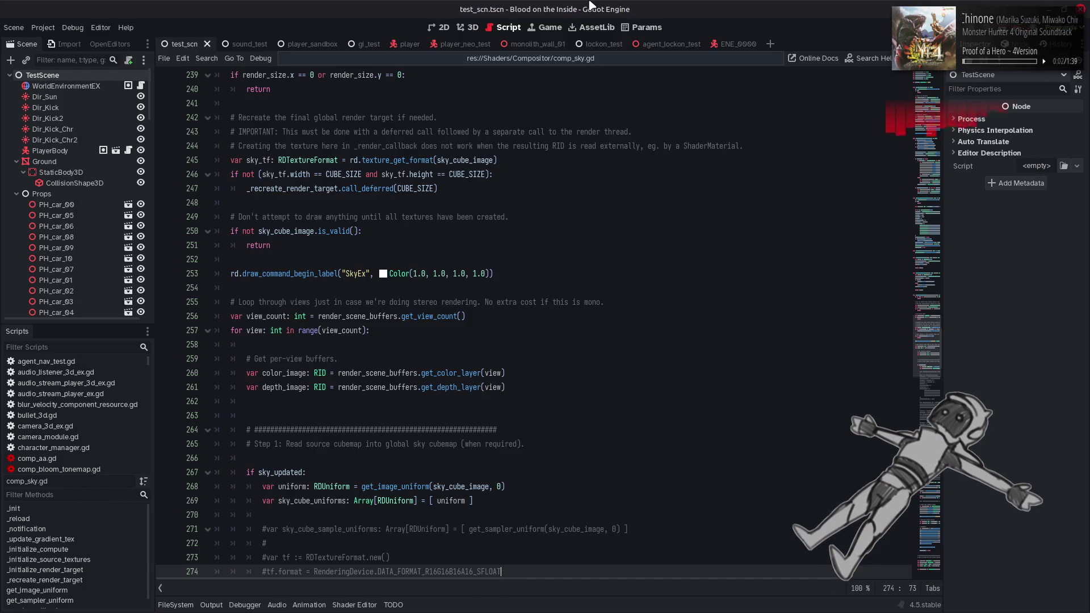
Uncomment the mip texture block in comp_sky.gd and save the script.
scroll(600, 257, "down", 1)
scroll(600, 257, "down", 1)
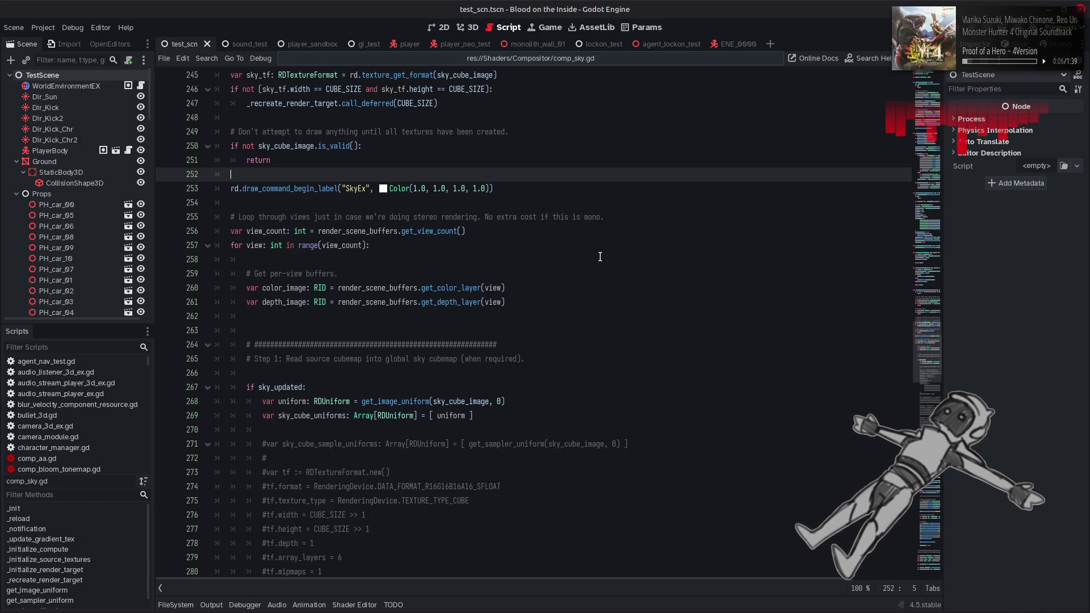
scroll(601, 256, "down", 5)
mouse_move(261, 231)
left_mouse_down()
mouse_move(434, 303)
mouse_move(454, 341)
mouse_move(569, 444)
left_mouse_up()
key("ctrl+k")
left_click(573, 427)
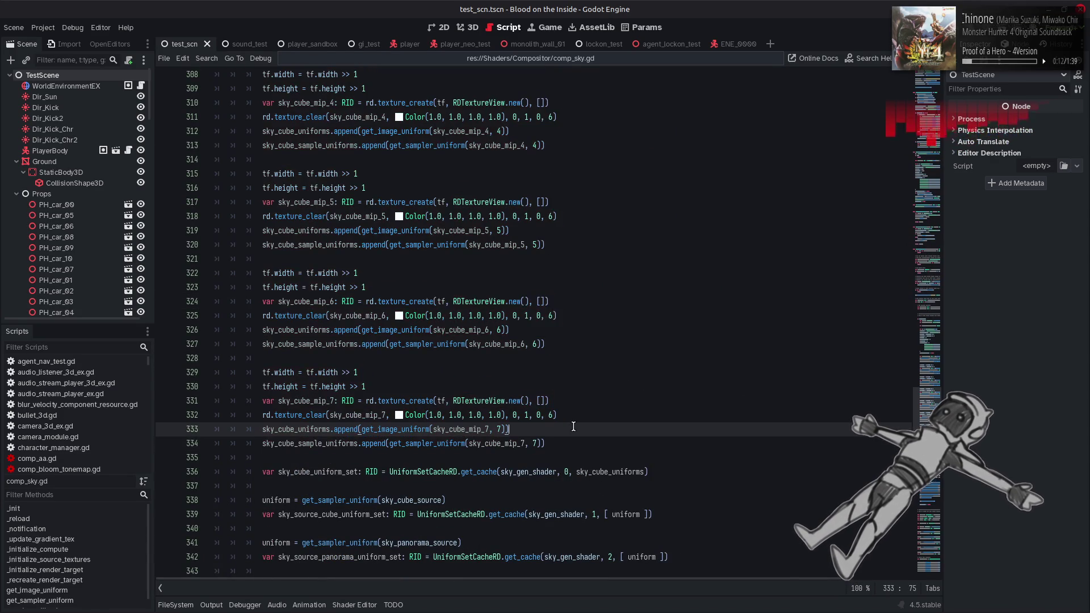
key("ctrl+s")
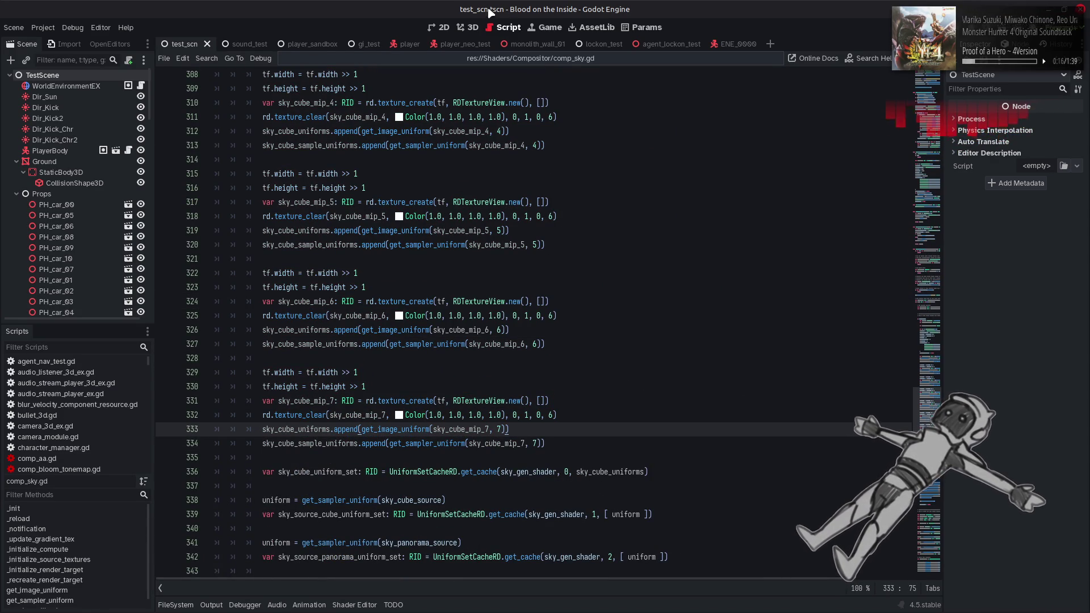
From the 3D view, reload the current project, then clear and hide the Output log.
left_click(475, 30)
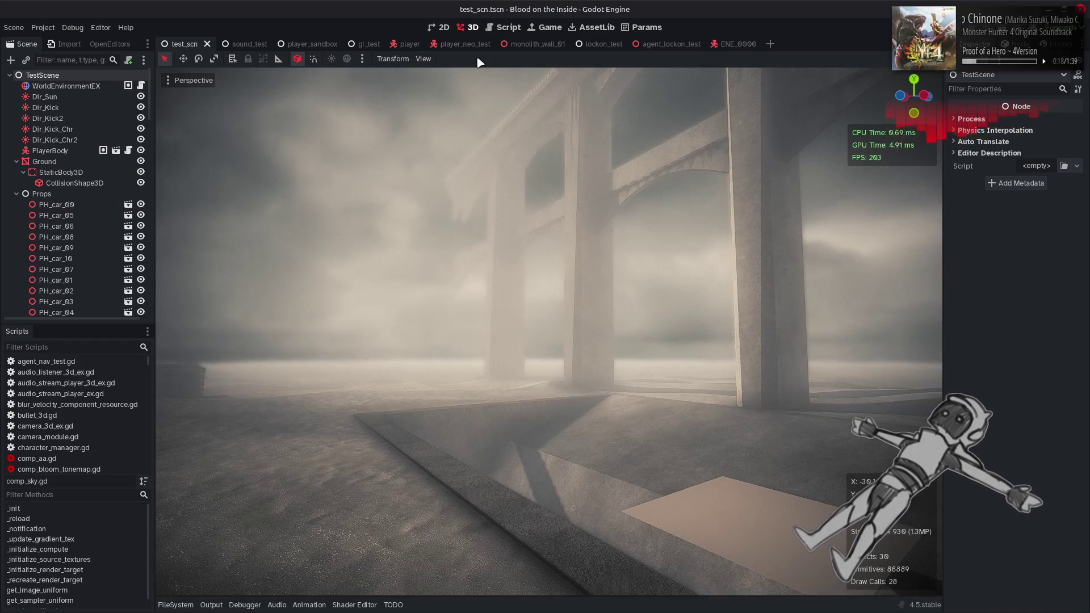
left_click(42, 27)
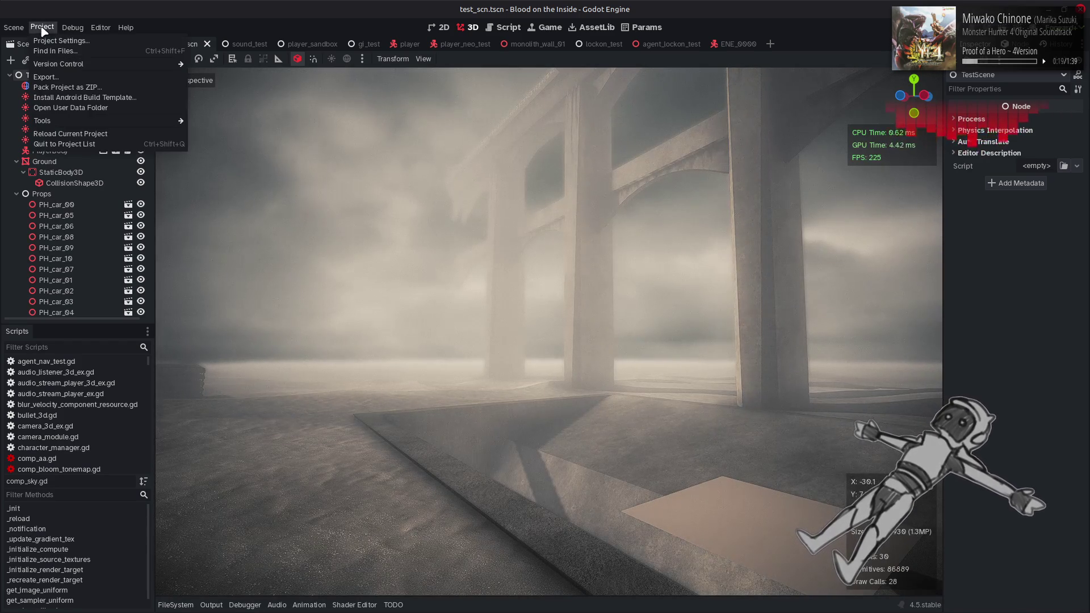
left_click(94, 136)
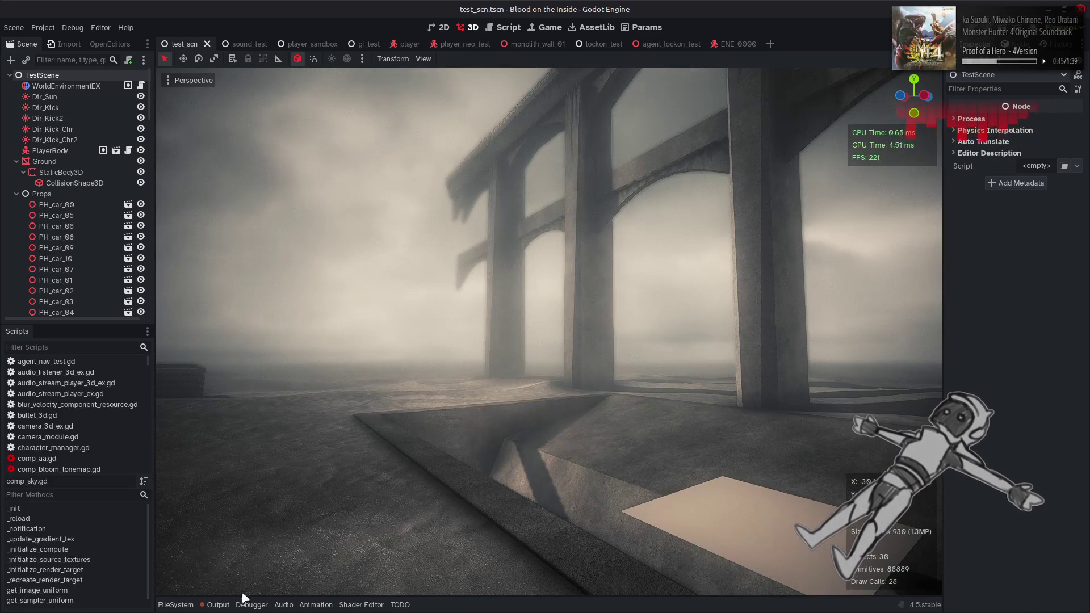
left_click(220, 604)
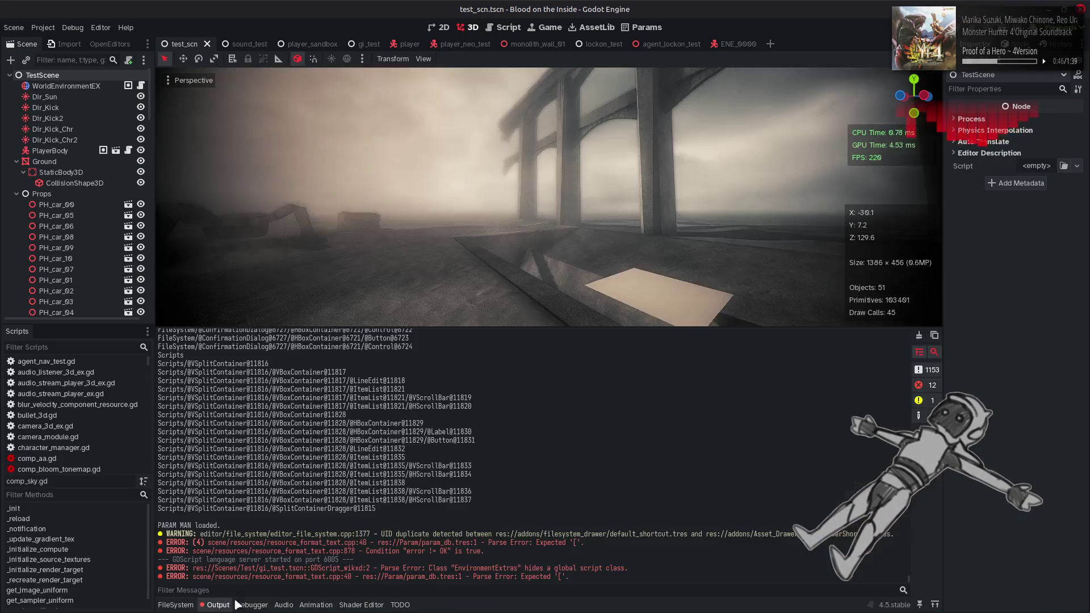
left_click(919, 336)
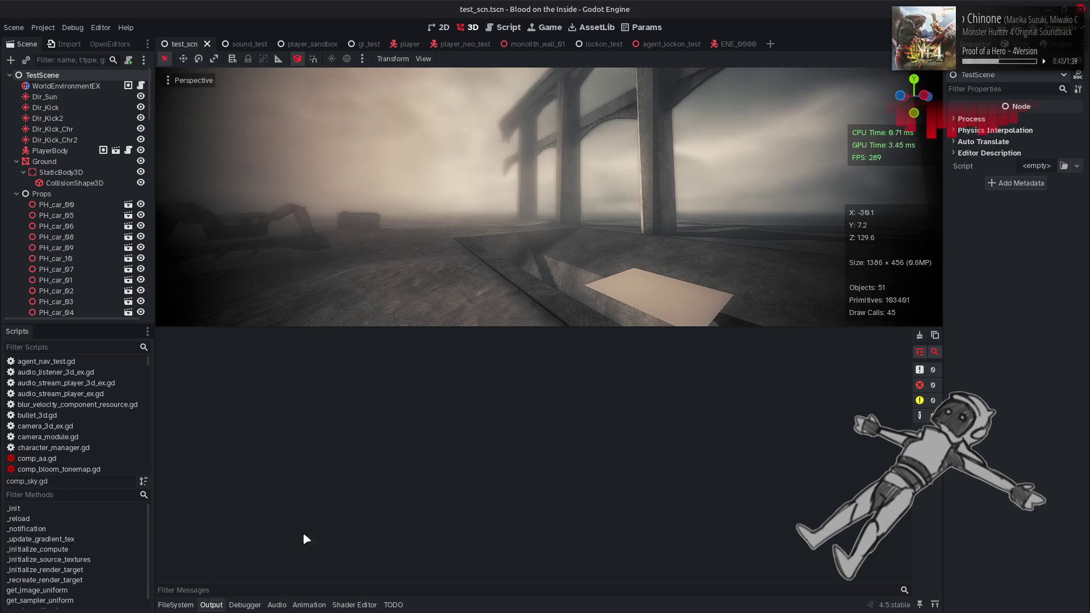
left_click(211, 605)
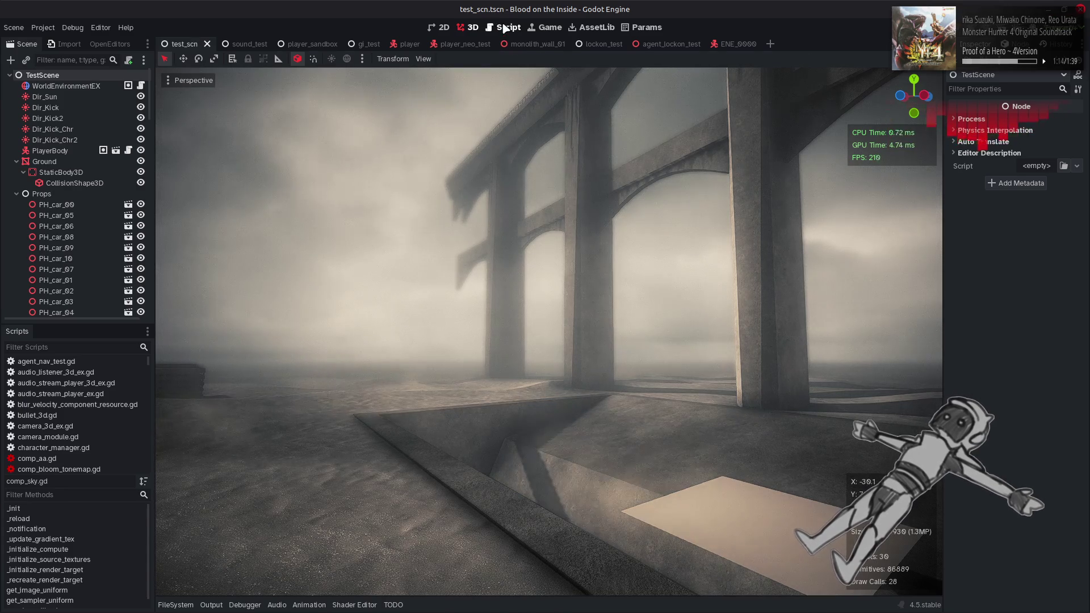
Uncomment line 347's sky cube sample uniform set and line 369's set 4 binding, then save comp_sky.gd.
key("ctrl+F3")
scroll(513, 307, "down", 9)
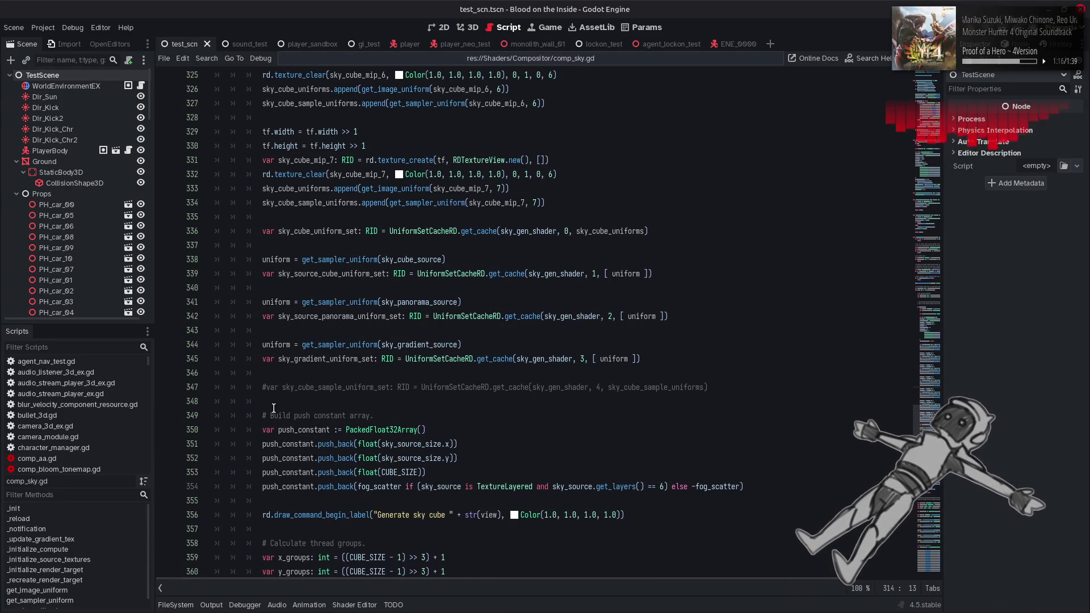
left_click(270, 388)
scroll(272, 392, "down", 5)
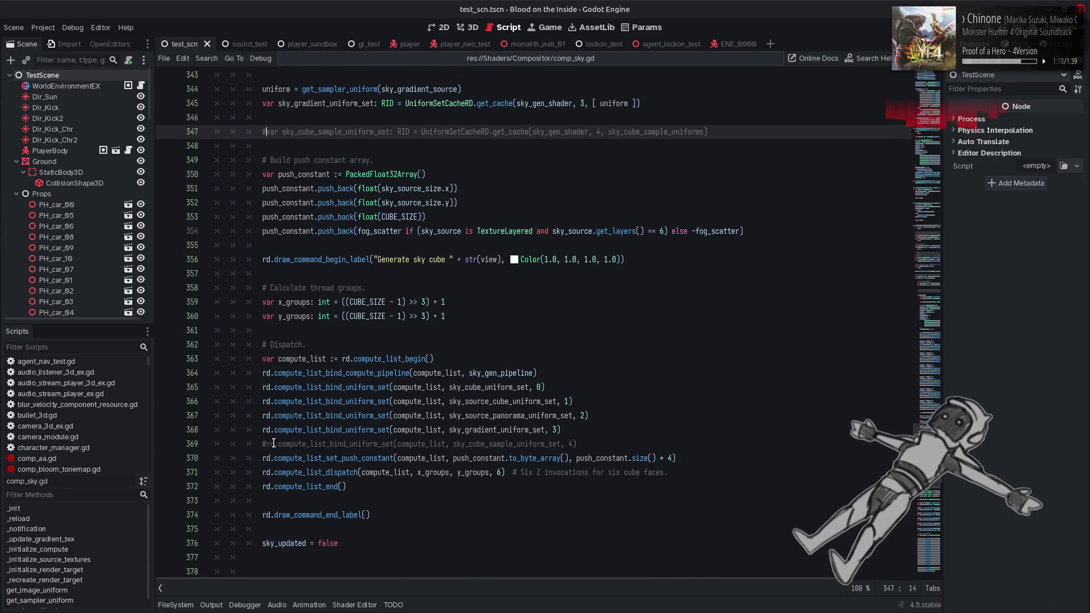
key("ctrl+k")
left_click(277, 444)
key("ctrl+k")
left_click(598, 379)
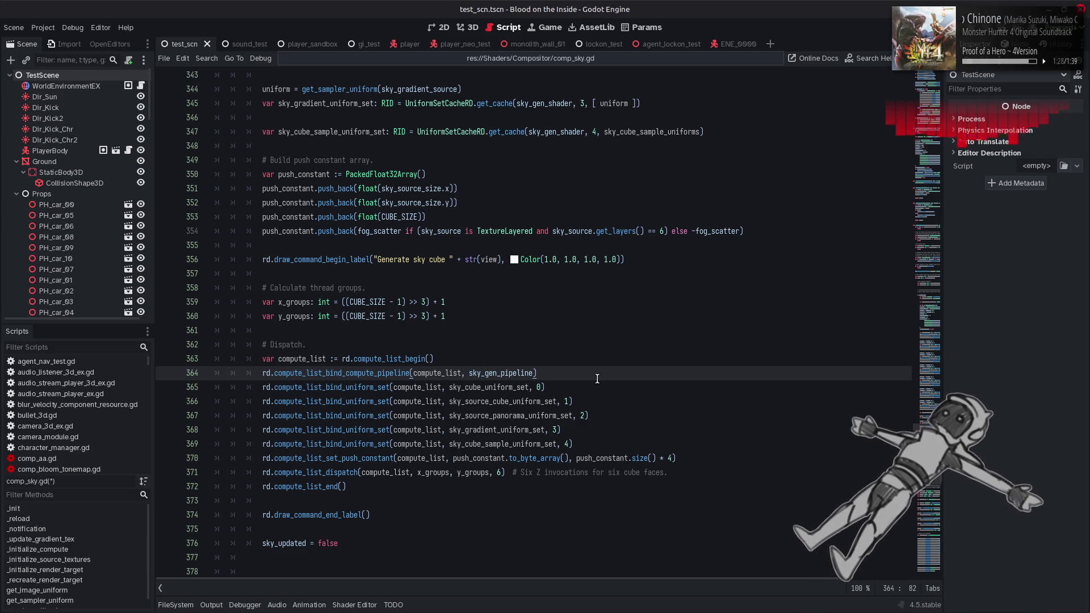
key("ctrl+s")
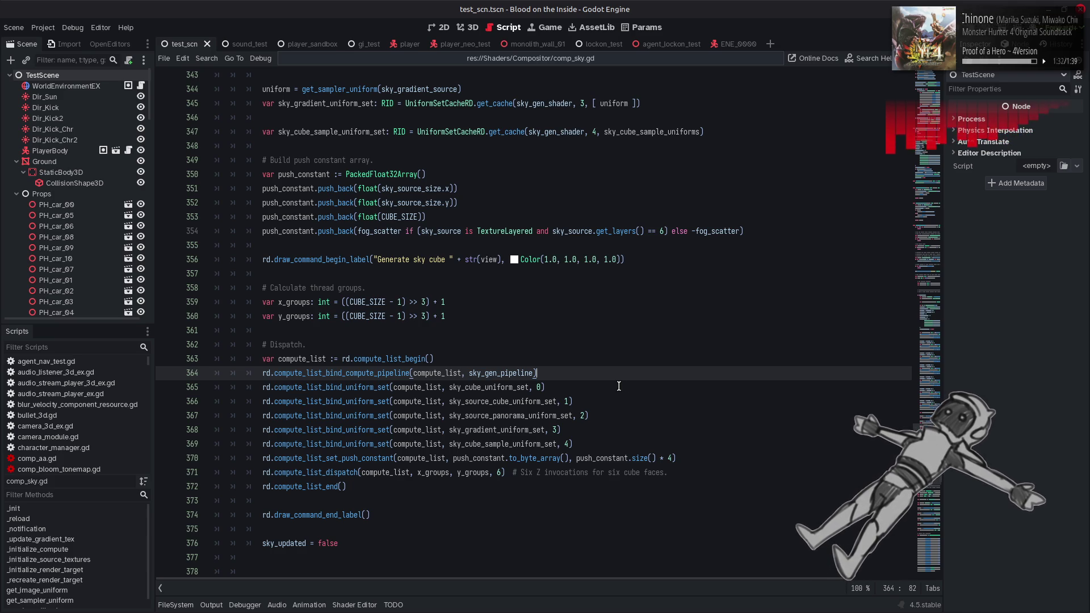
key("alt+Tab")
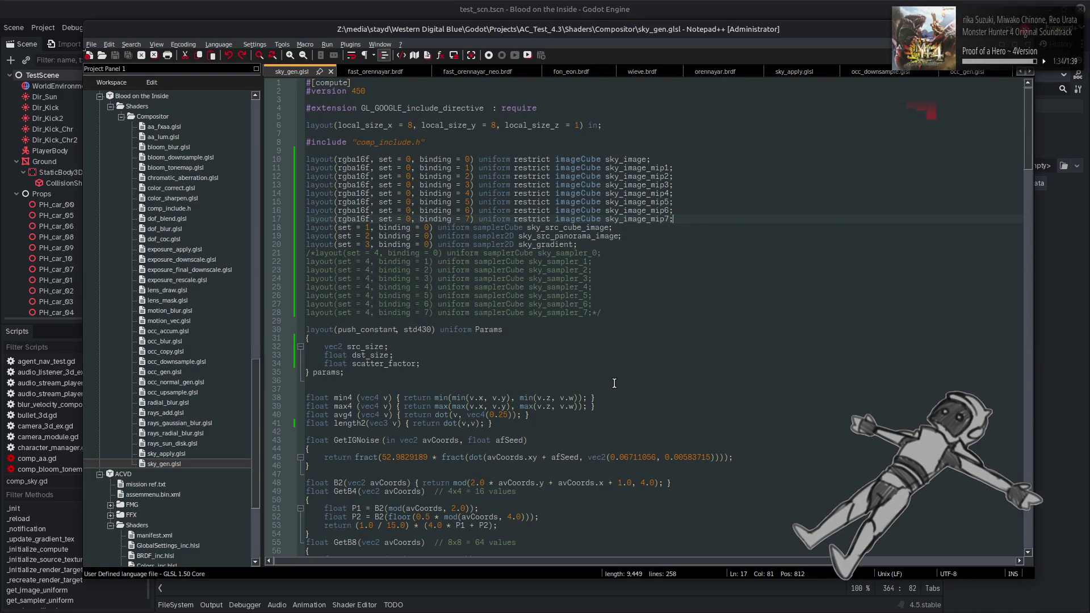
Remove restrict from the imageCube outputs, uncomment sky_sampler_0–7 at set 4, and save sky_gen.glsl.
key("ctrl+s")
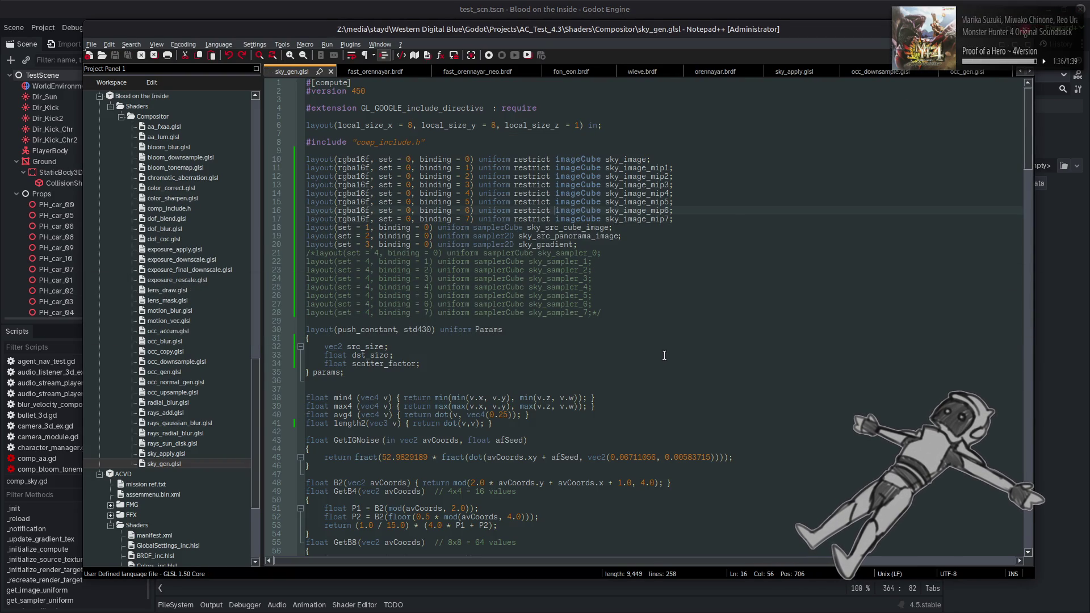
key("ctrl+z")
key("ctrl+z")
key("ctrl+z")
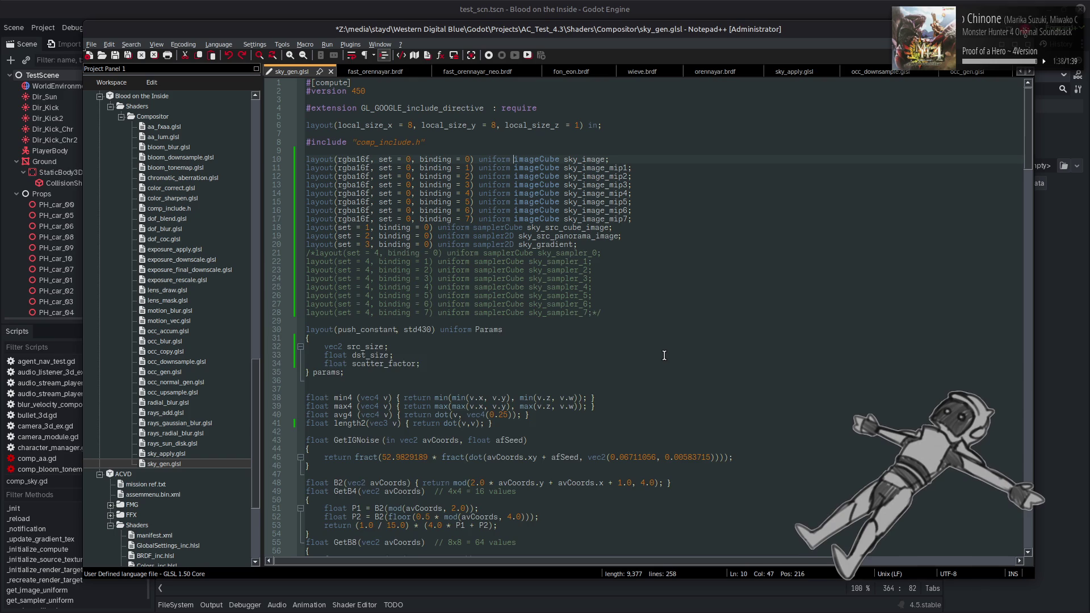
key("ctrl+z")
key("ctrl+s")
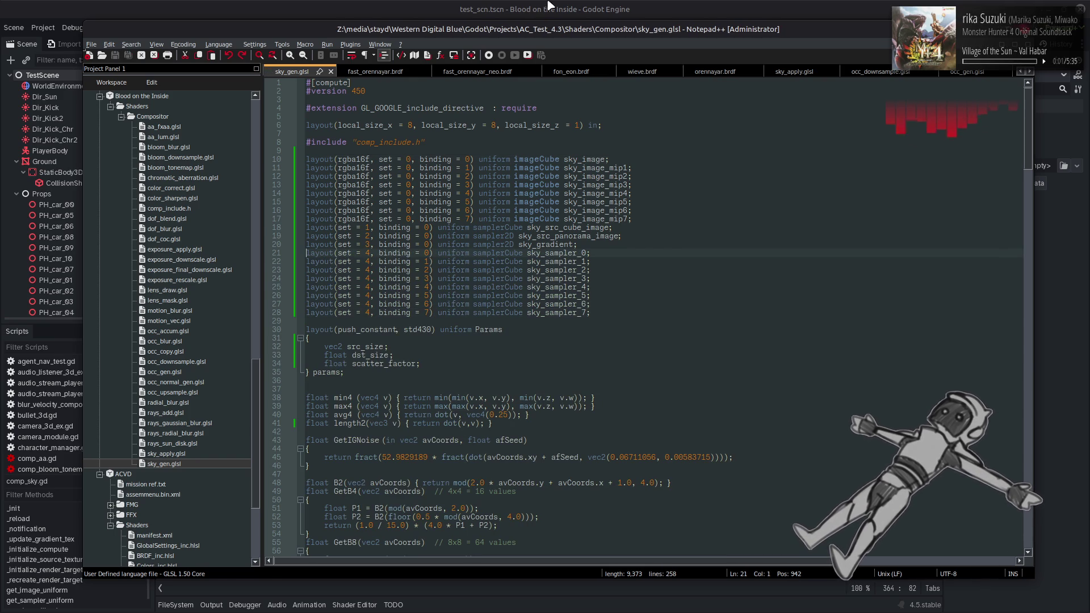
left_click(550, 6)
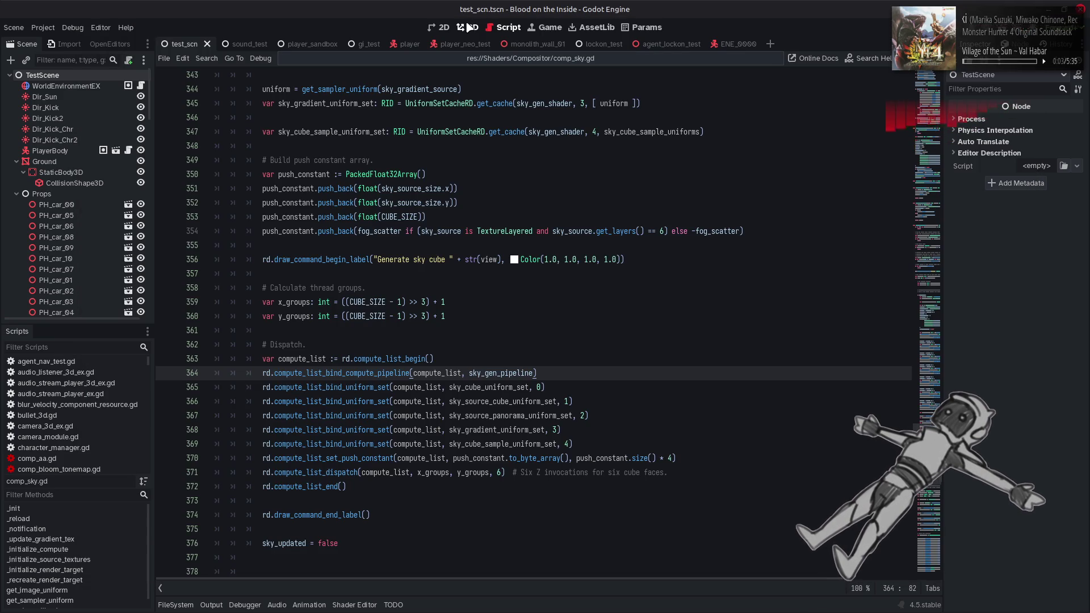
Reload the current Godot project from the 3D view via the Project menu.
left_click(469, 27)
left_click(43, 28)
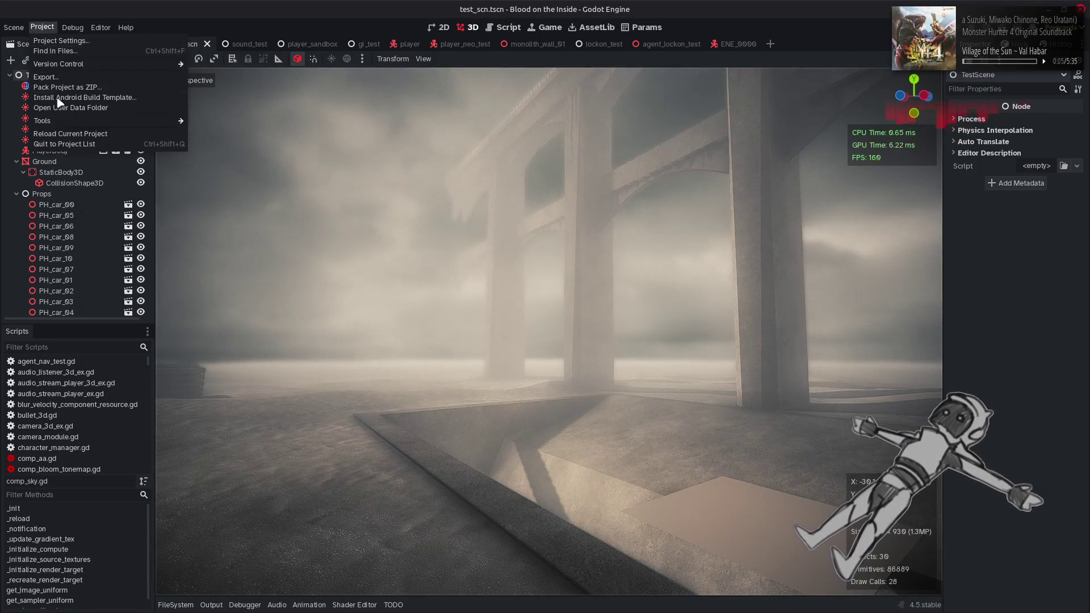
left_click(70, 134)
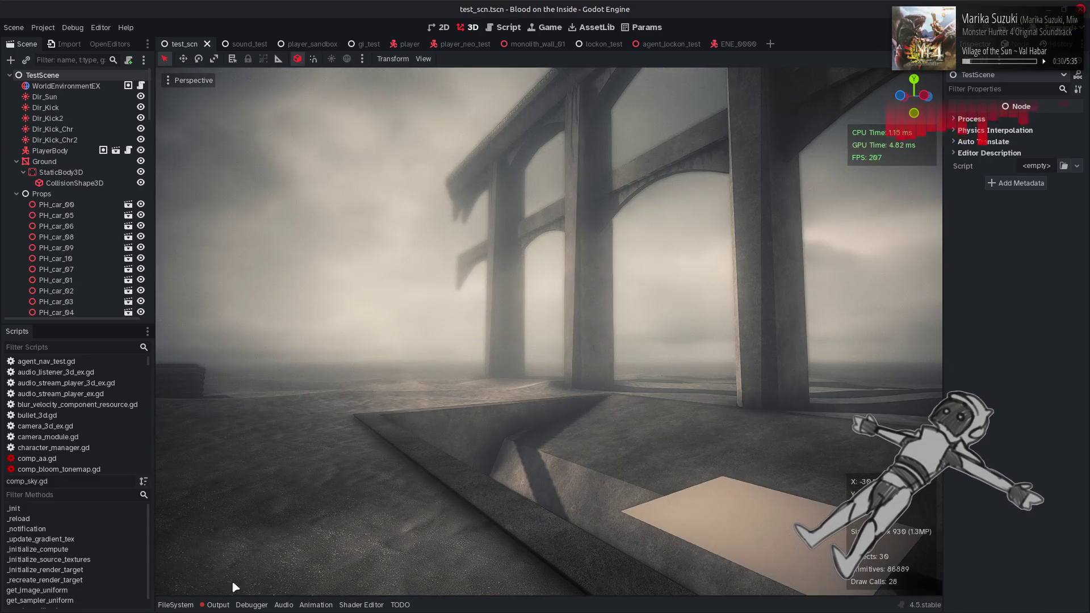
Clear and hide the Output log after loading, then return to comp_sky.gd and Notepad++.
left_click(221, 605)
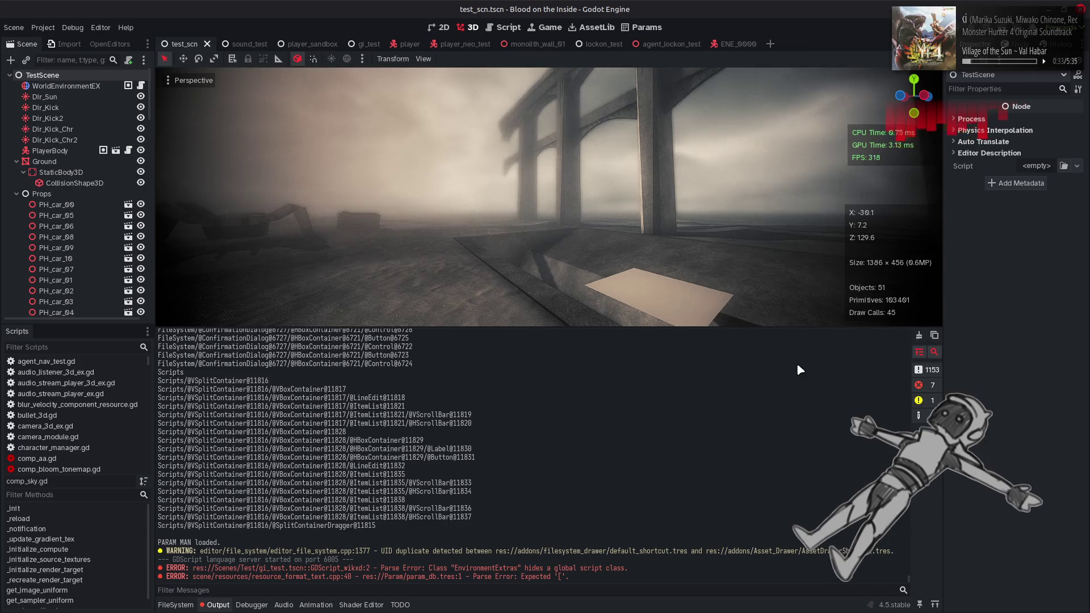
left_click(919, 336)
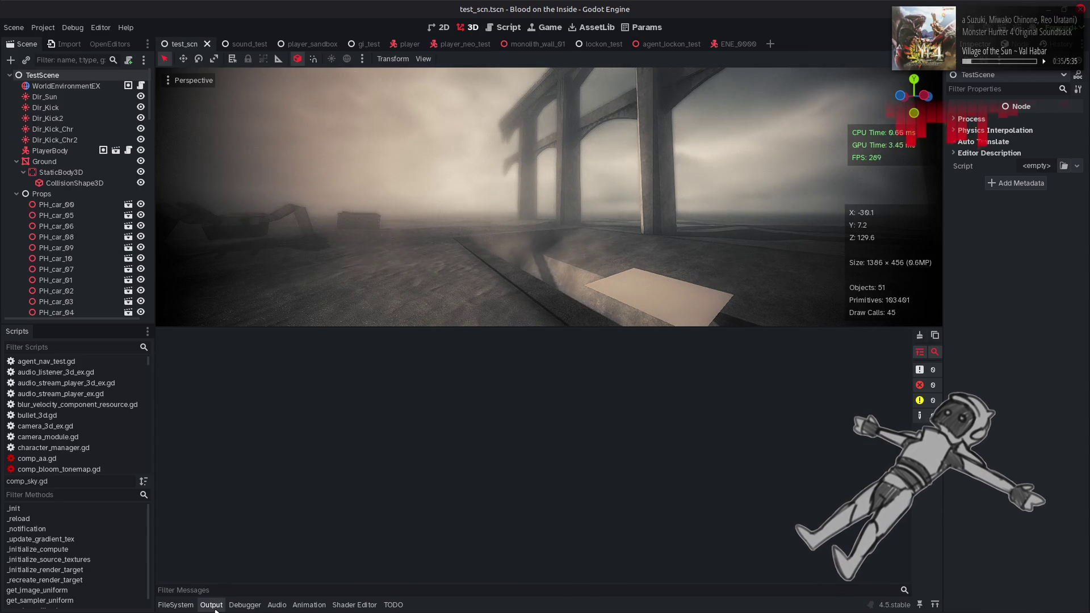
left_click(214, 605)
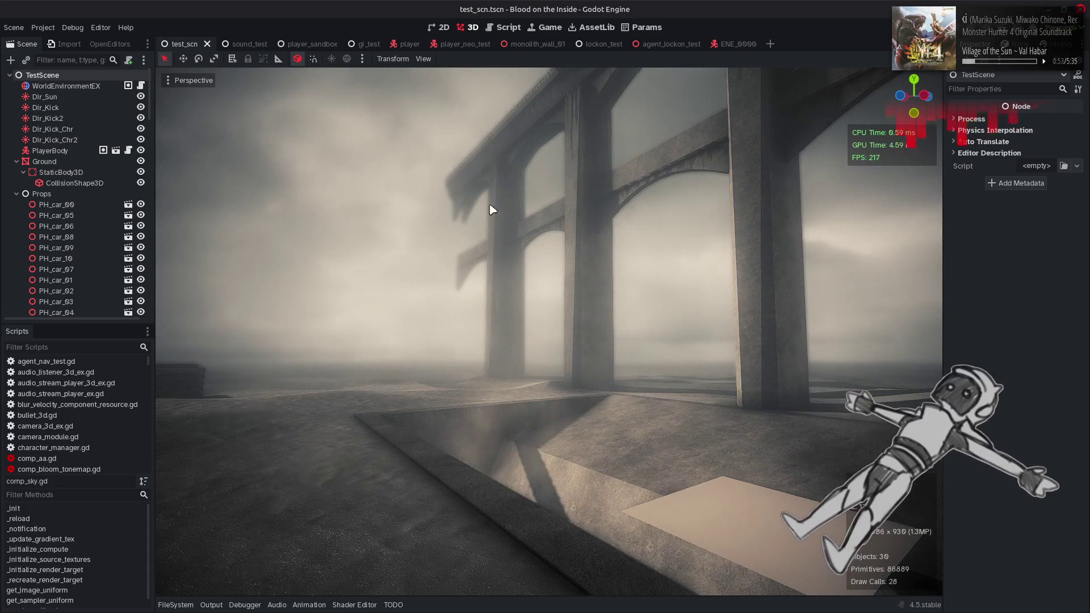
left_click(500, 27)
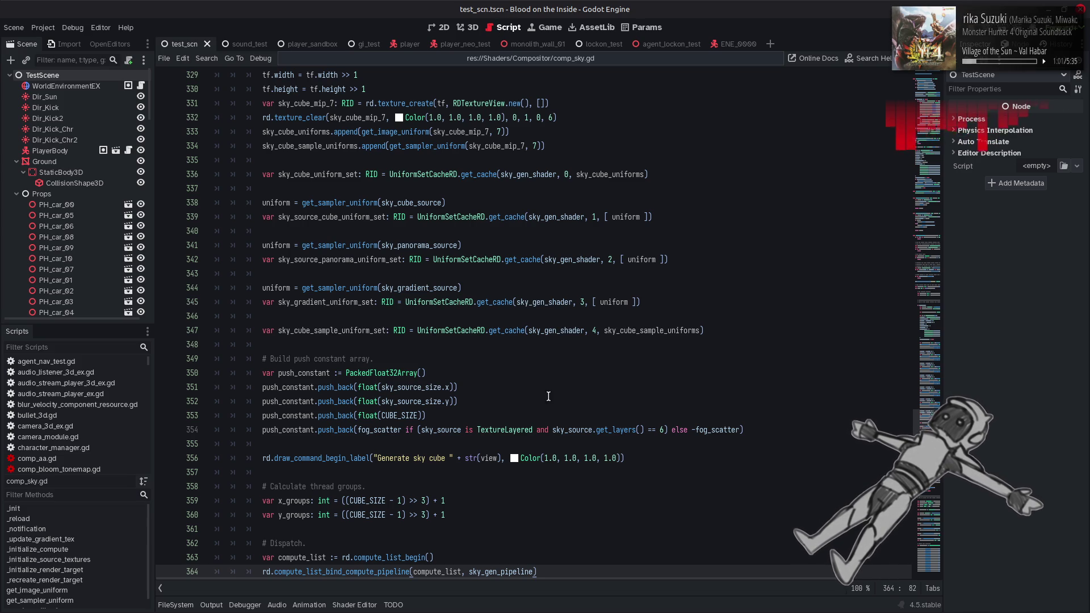
key("alt+Tab")
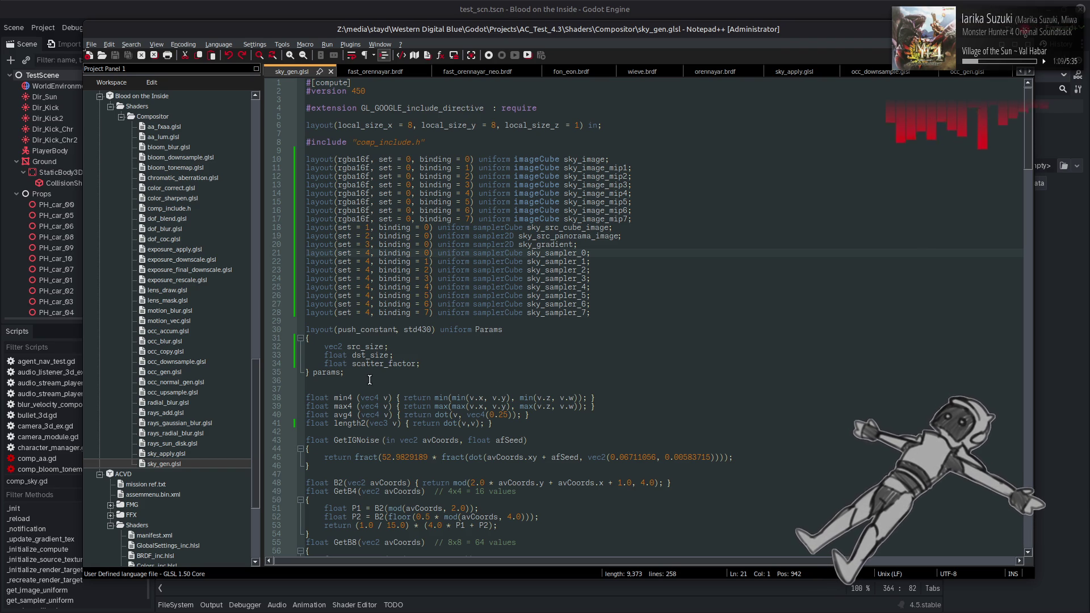
Open occ_downsample.glsl and select its groupMemoryBarrier/barrier calls on lines 161–162.
double_click(176, 362)
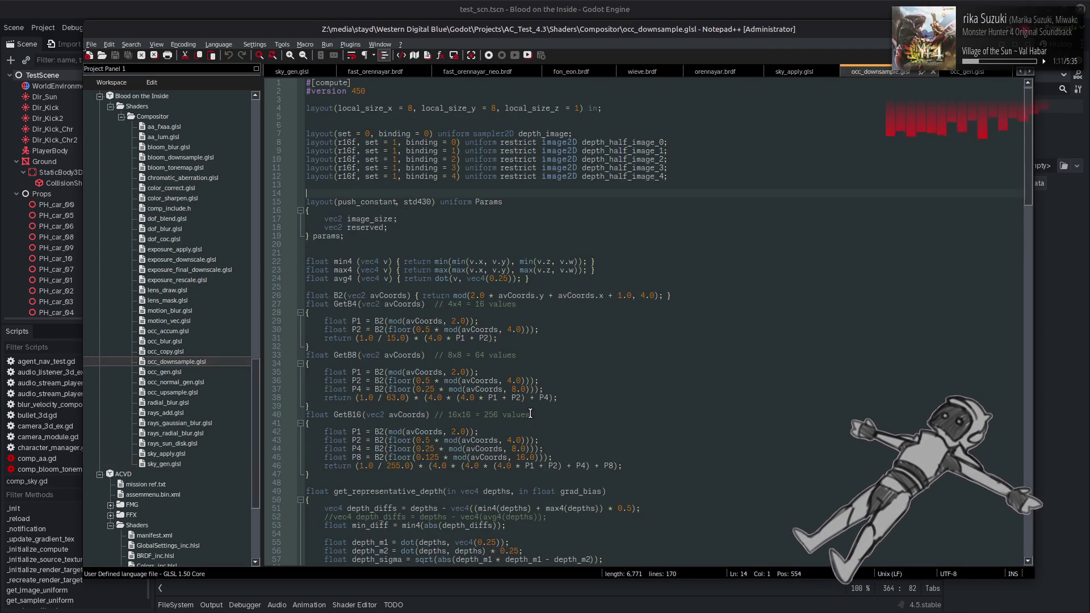
scroll(532, 407, "down", 15)
scroll(531, 407, "down", 20)
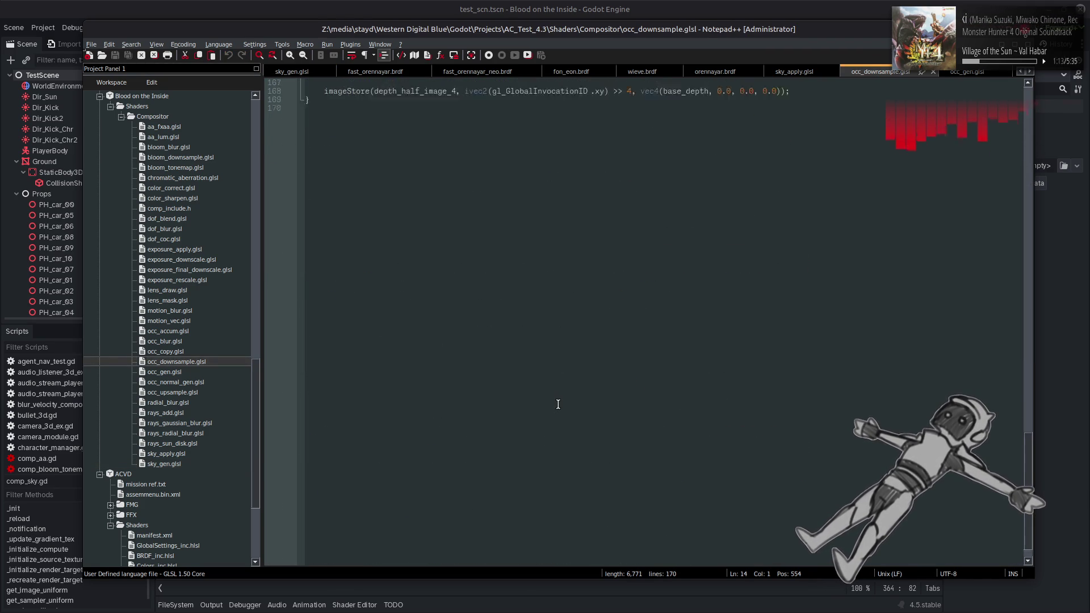
scroll(558, 404, "up", 2)
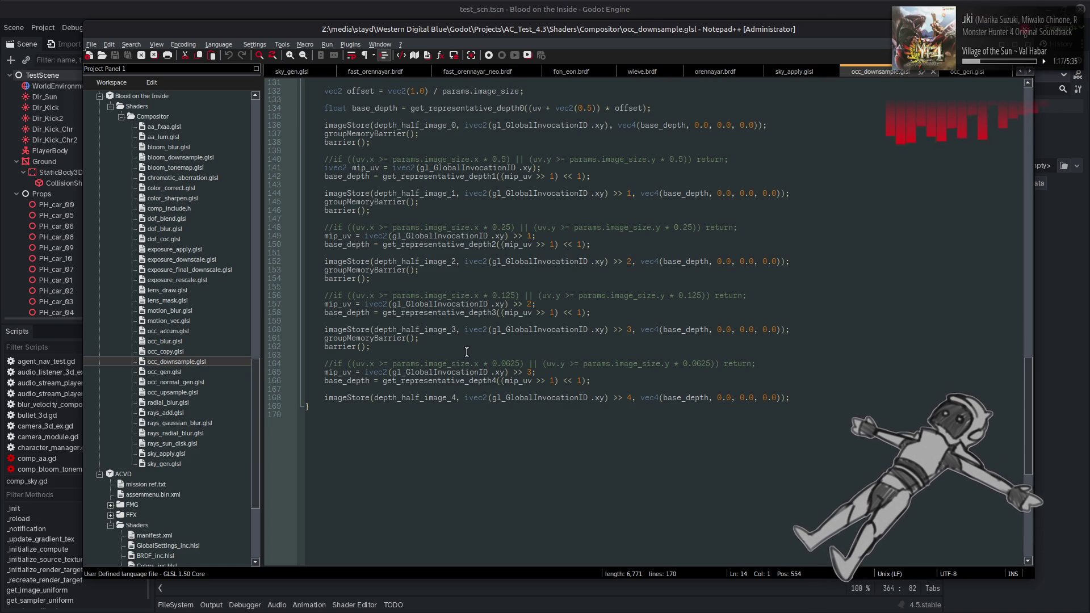
left_click(380, 371)
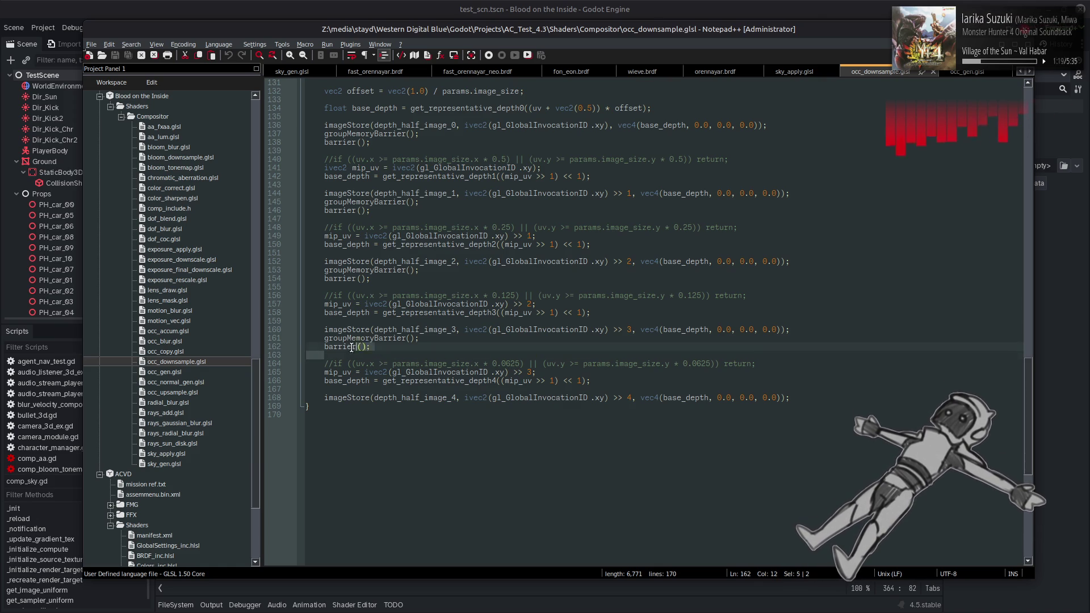
left_click_drag(370, 346, 324, 339)
key("ctrl+c")
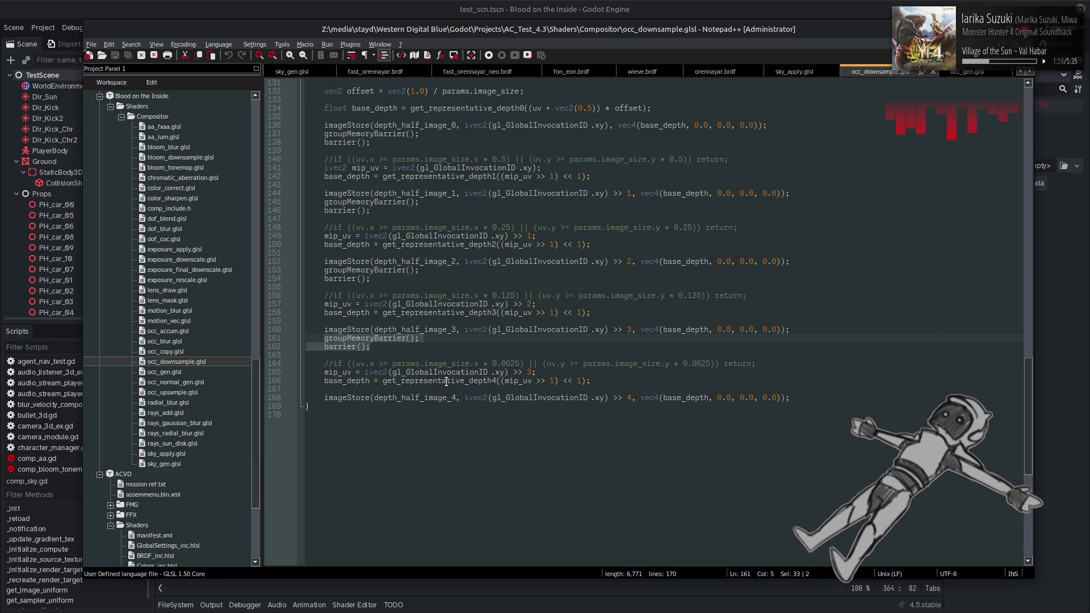
scroll(446, 382, "up", 4)
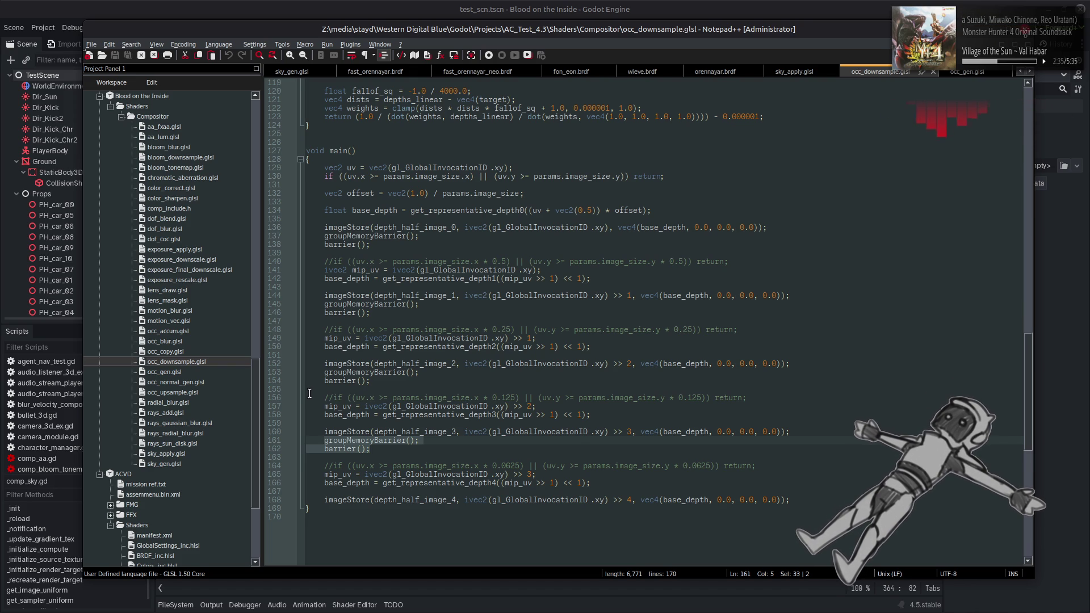
double_click(171, 463)
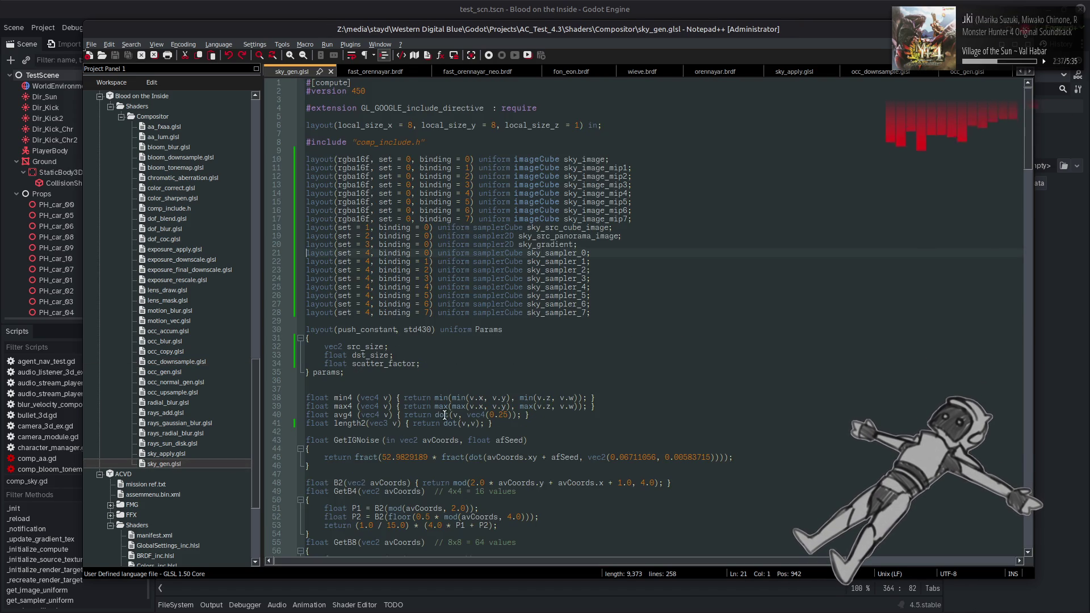
Paste groupMemoryBarrier(); barrier(); after the final sky_image imageStore on line 256.
scroll(445, 415, "down", 20)
scroll(466, 385, "down", 20)
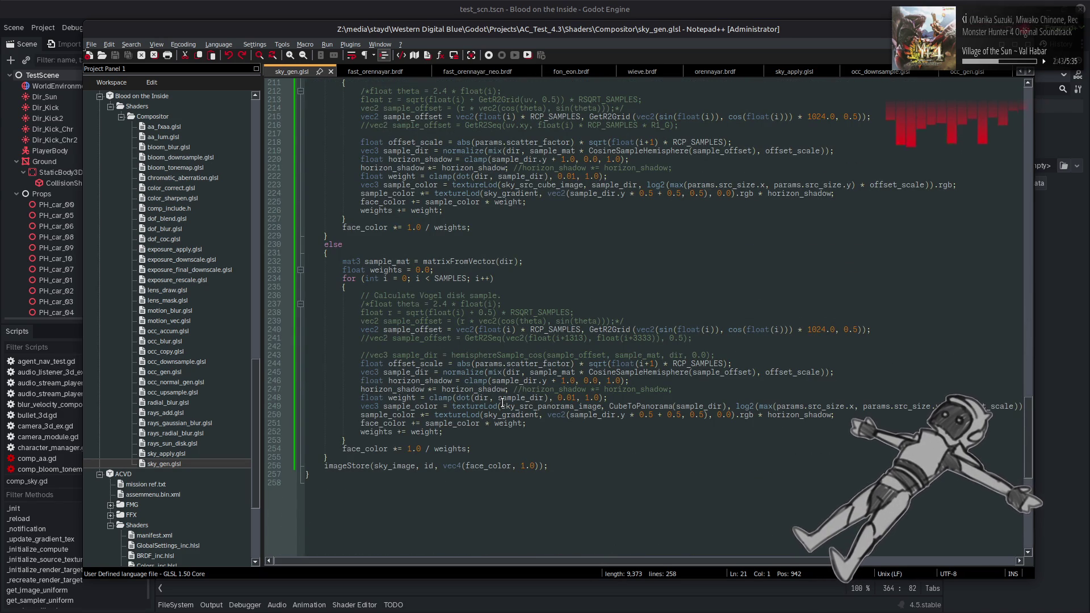
left_click(571, 465)
key("Return")
key("ctrl+v")
key("Return")
key("Return")
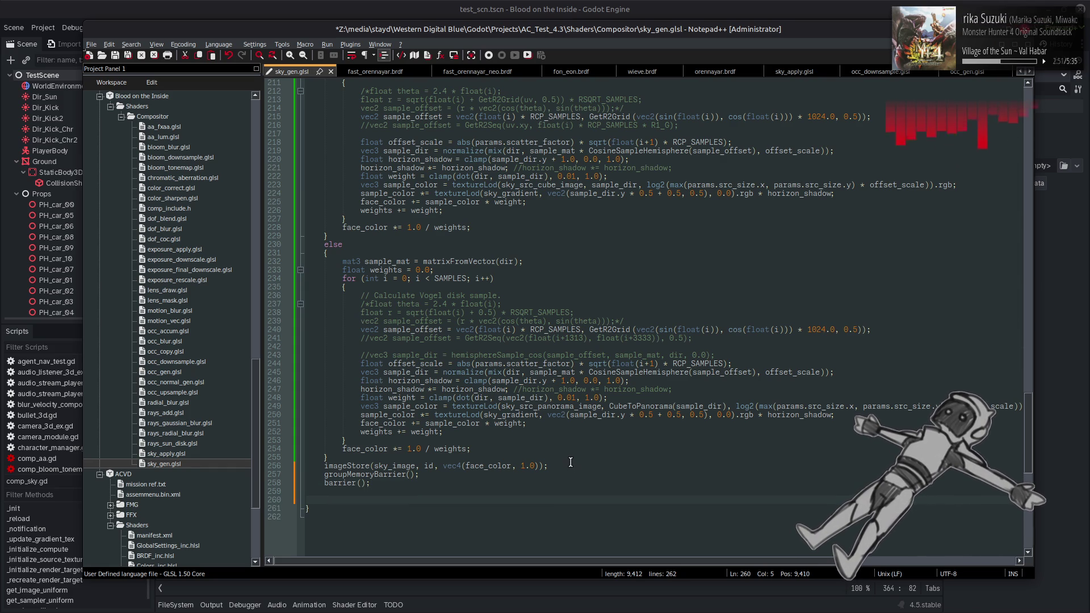
Copy the sky_image imageStore line for reuse below the barrier calls.
left_click(565, 466)
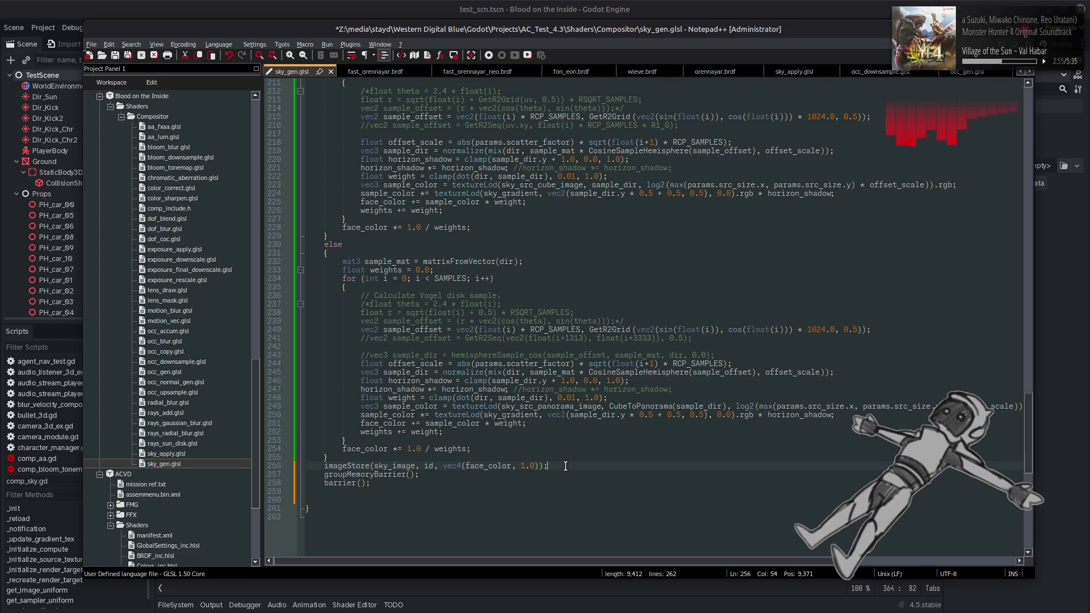
mouse_move(565, 466)
left_mouse_down()
mouse_move(313, 469)
mouse_move(335, 475)
mouse_move(325, 475)
left_mouse_up()
key("ctrl+c")
left_click(352, 499)
Paste the duplicated imageStore with its own groupMemoryBarrier and barrier calls below it.
key("ctrl+v")
key("ctrl+c")
left_click(550, 500)
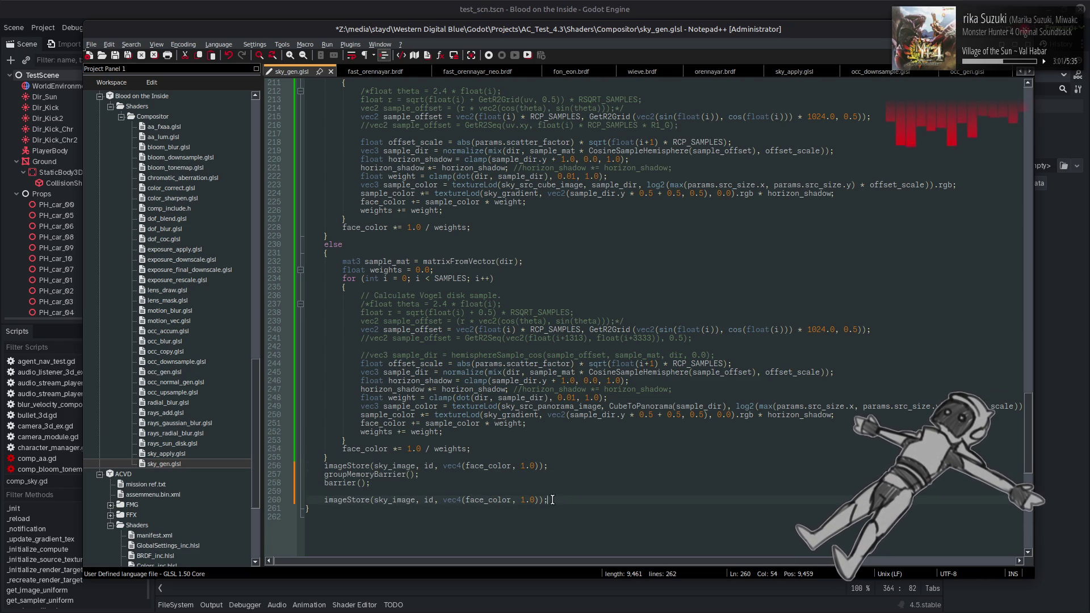
key("Return")
key("ctrl+v")
Change the duplicated store's target from sky_image to sky_image_mip1, copied from line 11.
scroll(522, 499, "up", 15)
scroll(521, 499, "up", 15)
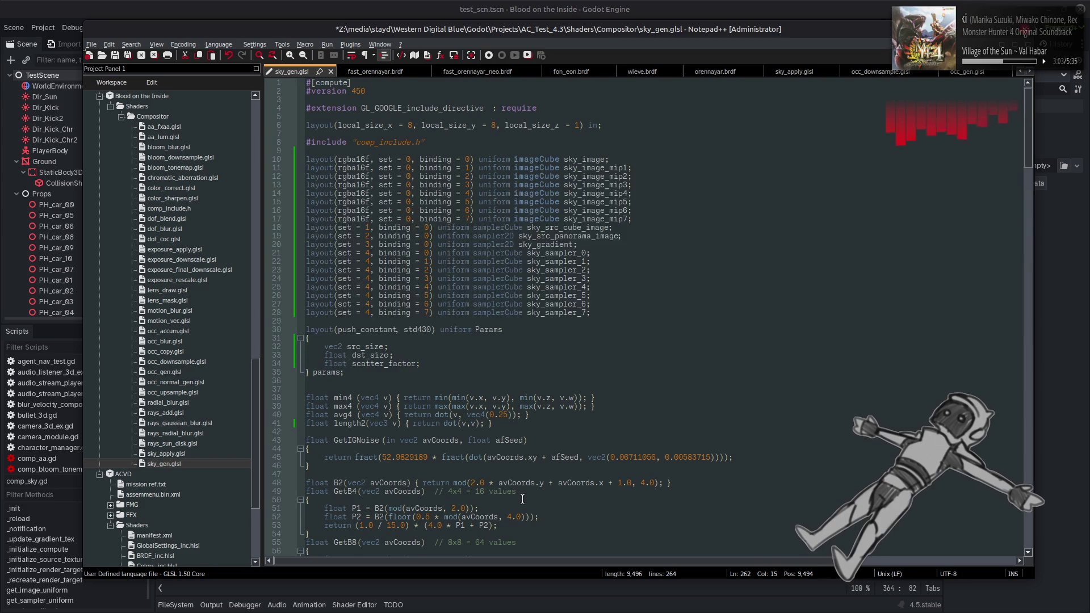
double_click(624, 169)
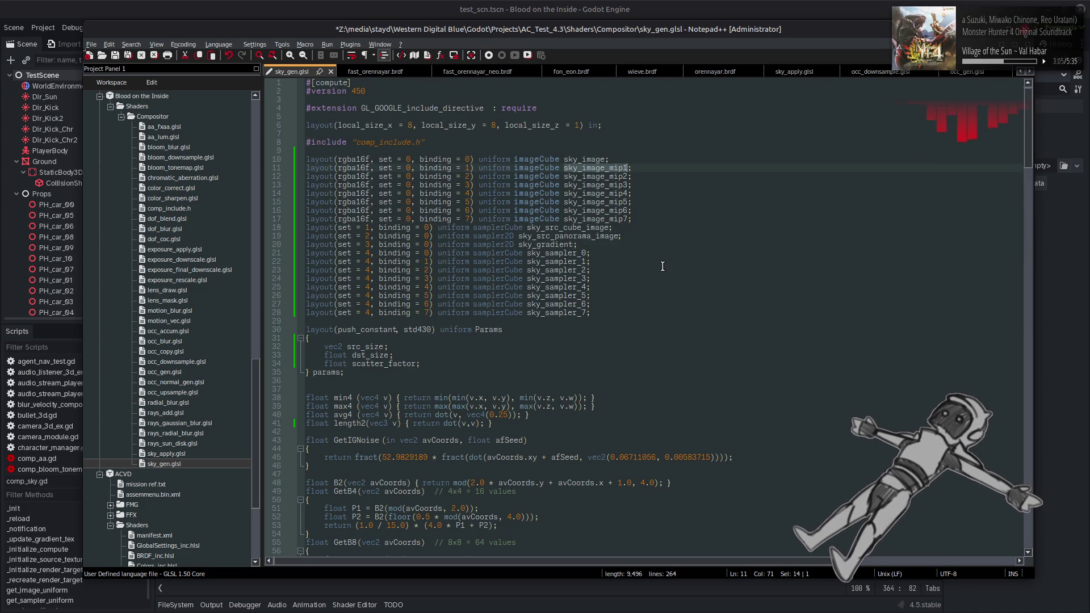
scroll(660, 264, "down", 20)
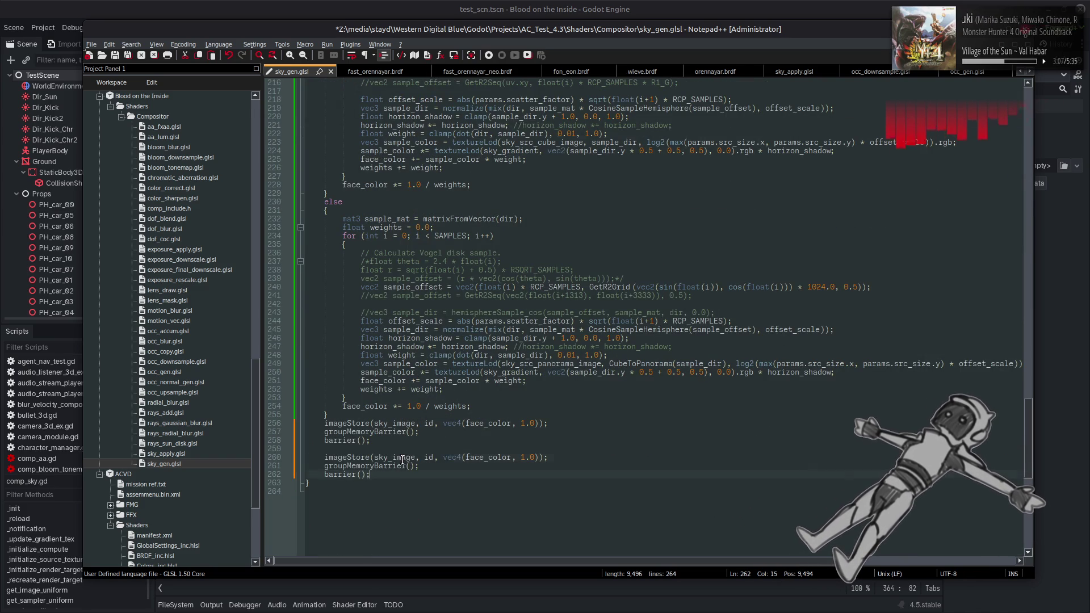
double_click(404, 457)
key("ctrl+v")
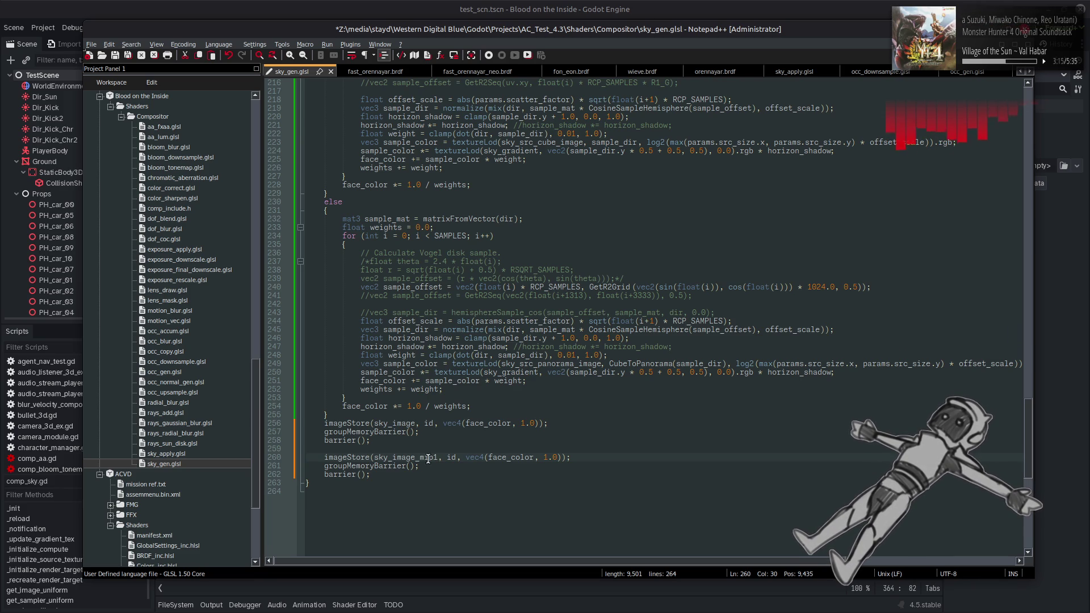
Select the id argument in the mip1 store and search the file for its uses.
left_click(447, 457)
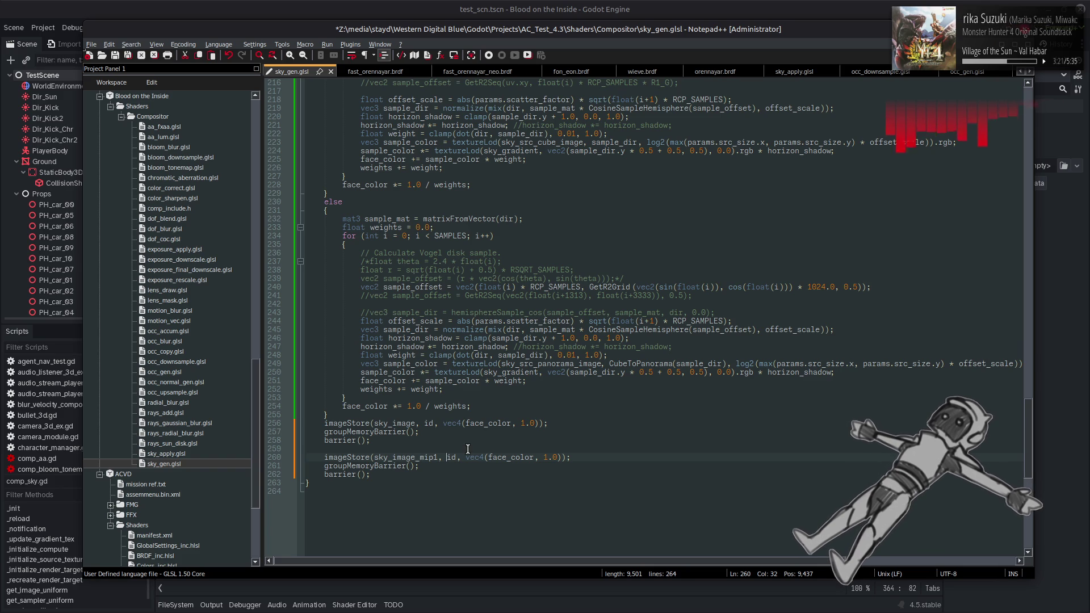
key("Down")
key("shift+Left")
key("shift+Left")
key("shift+Left")
double_click(452, 458)
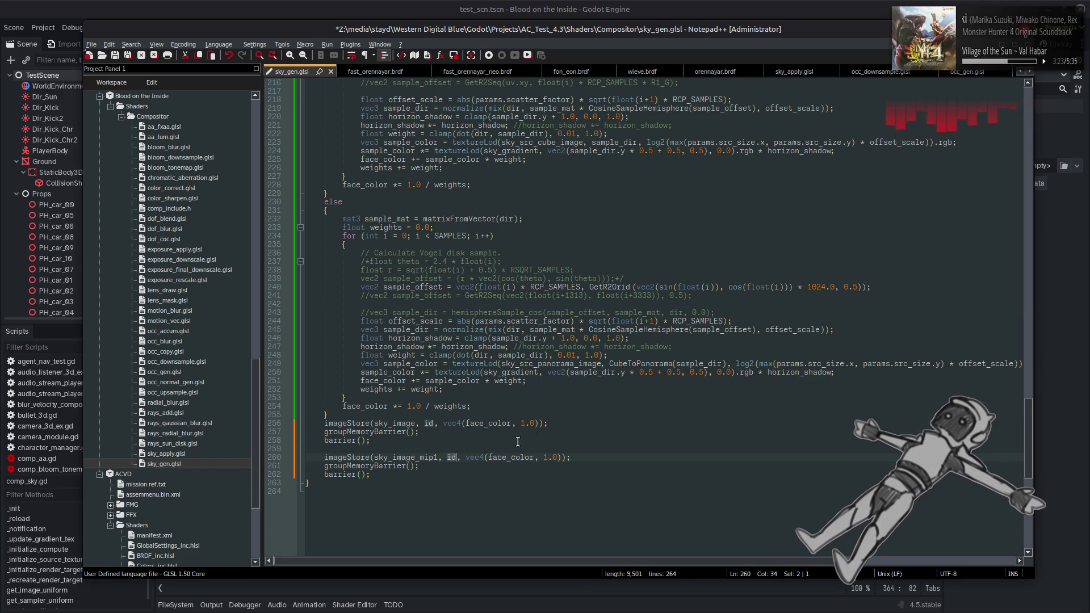
key("ctrl+f")
left_click(887, 451)
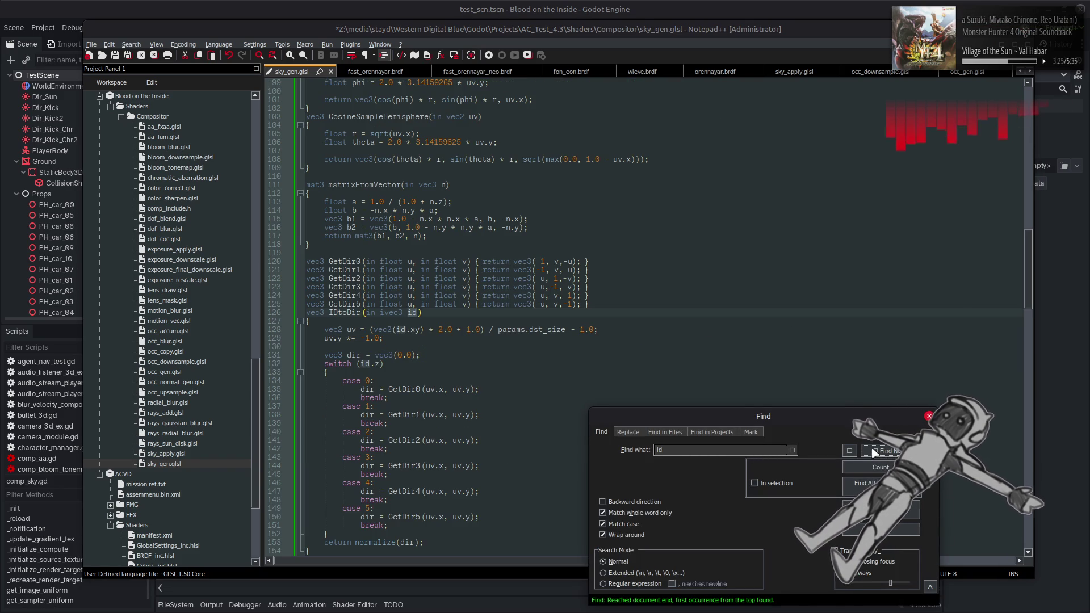
Check the occurrences of id with Find, then close the search.
left_click(850, 451)
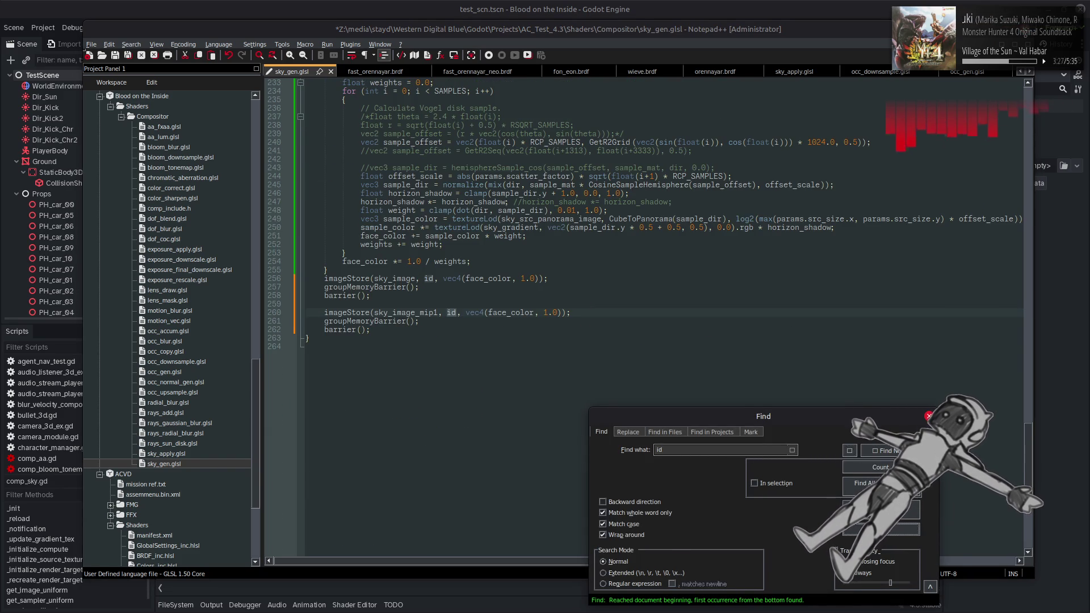
key("Escape")
scroll(454, 363, "up", 2)
Wrap the mip1 store's coordinate as ivec3(id.xy, id.z).
left_click(446, 364)
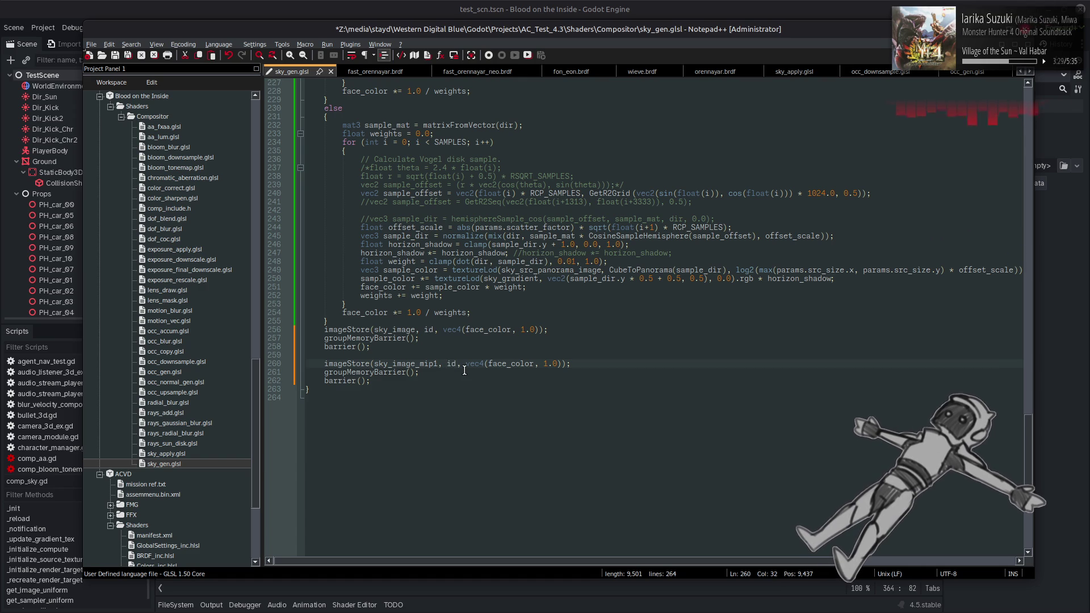
type("ivec3")
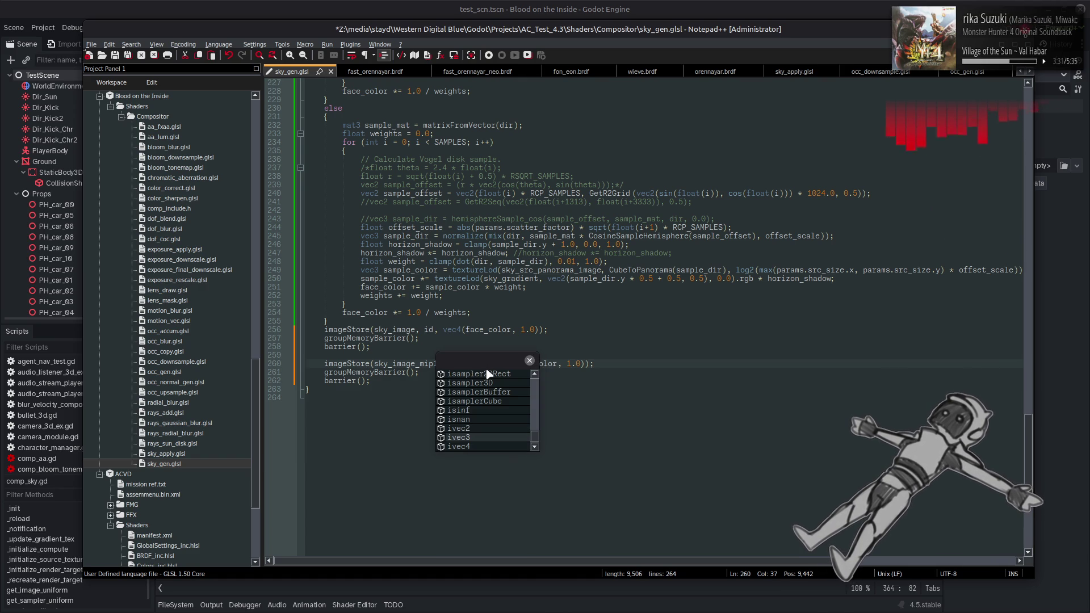
type("(")
key("Right")
key("Right")
type(")")
key("Left")
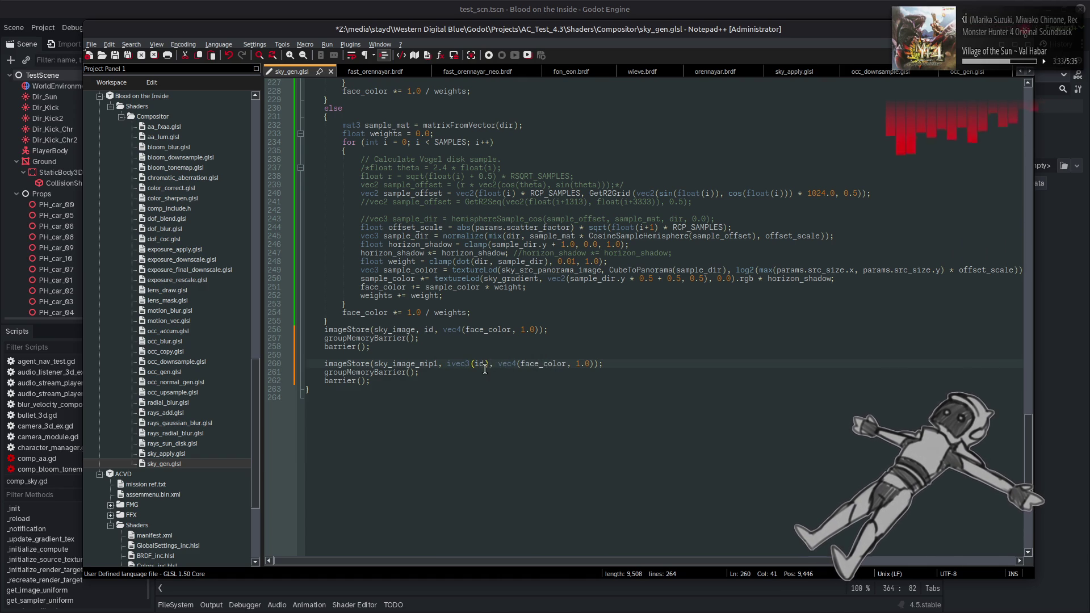
type(".x")
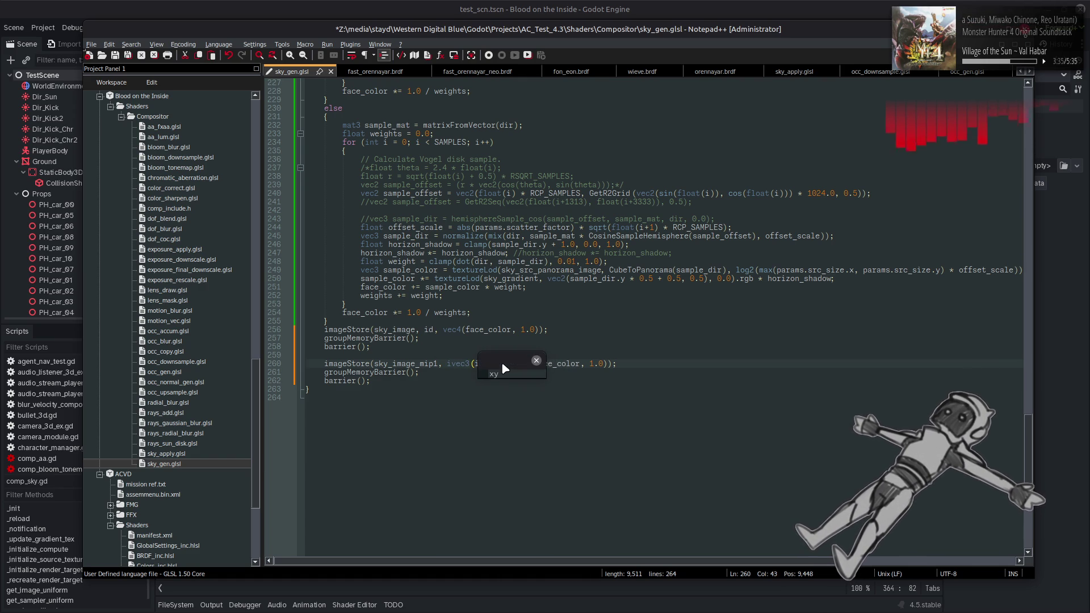
type("y, sky_image_mip1")
key("ctrl+Left")
key("ctrl+Left")
key("ctrl+Left")
key("ctrl+Right")
key("ctrl+Right")
key("ctrl+Right")
key("ctrl+Delete")
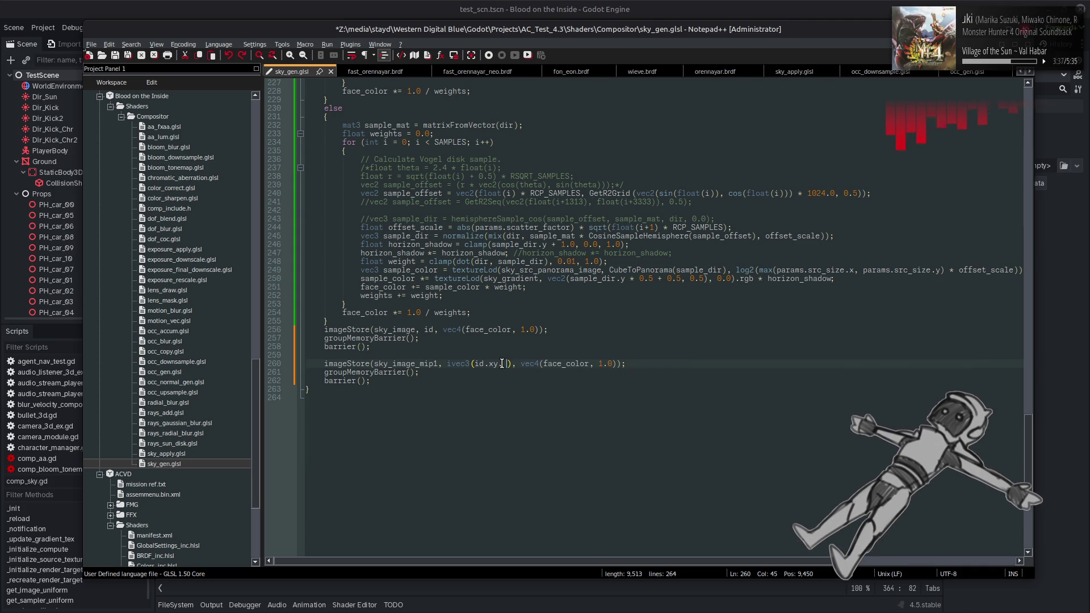
type("id.z")
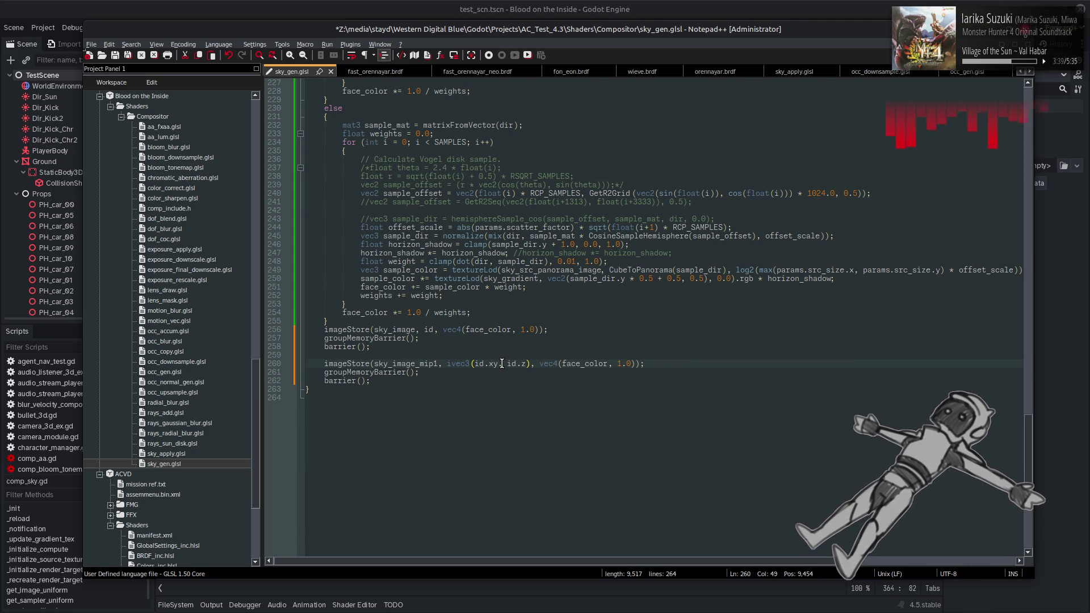
left_click(498, 364)
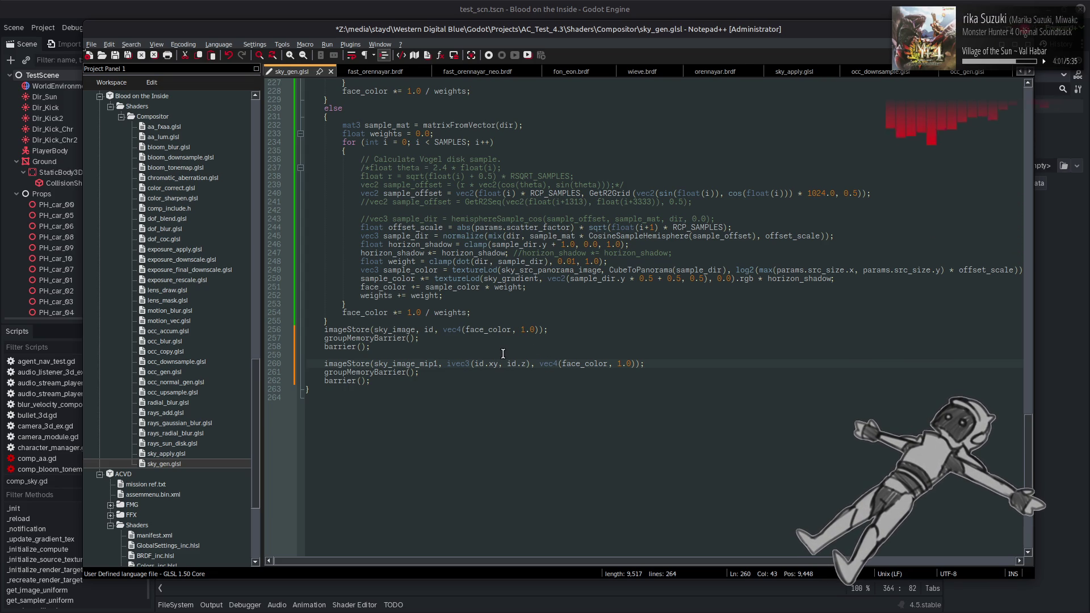
Type a partial 'ivec3 mip_id =' line above the mip1 store and revert its coordinate to plain id.
key("Return")
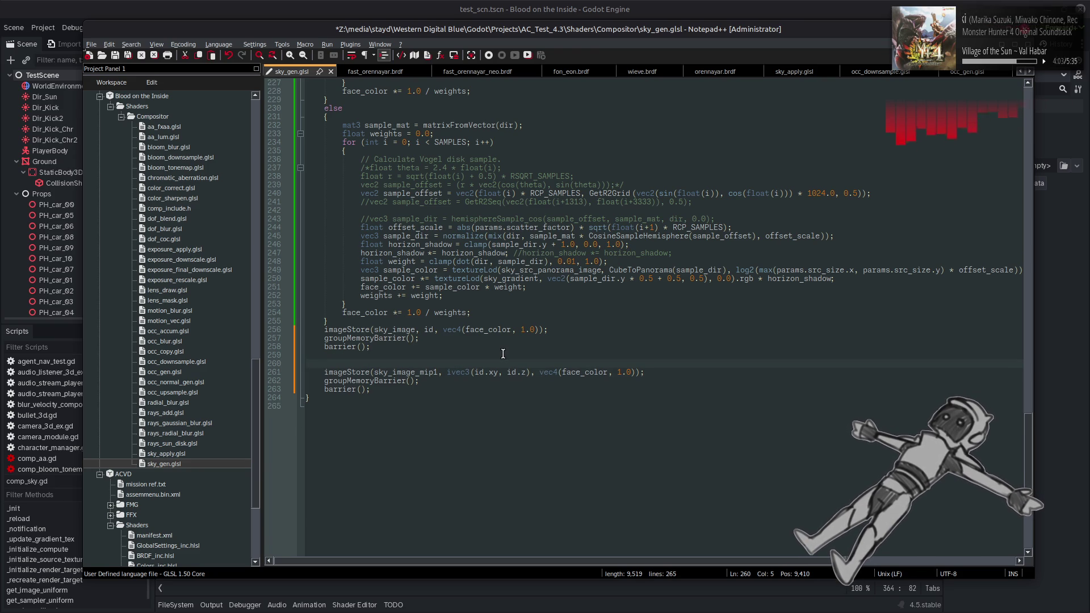
type("ivec3 ")
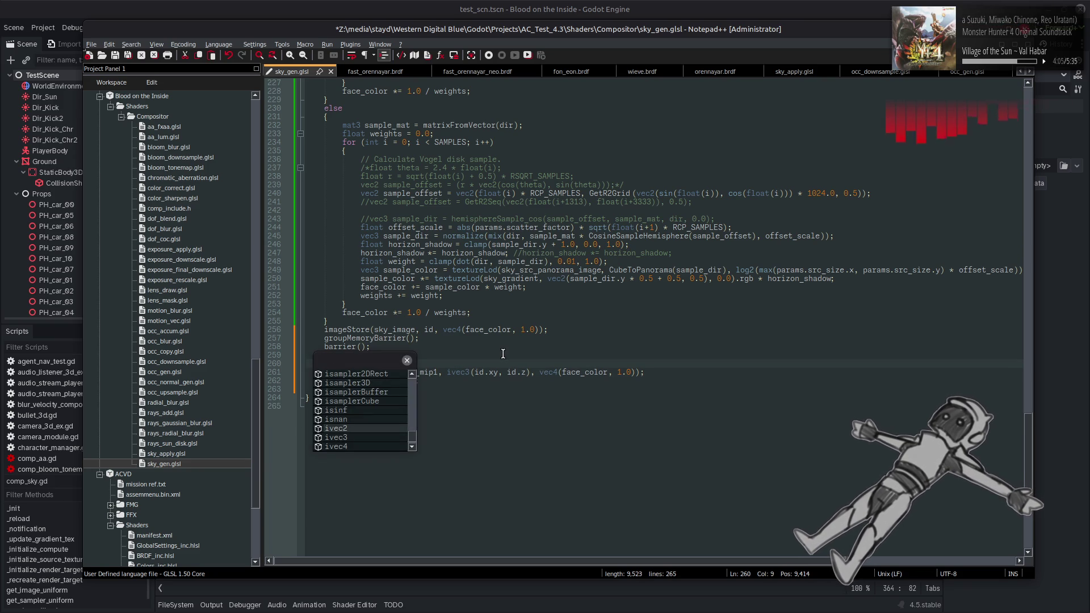
type("mip_id =")
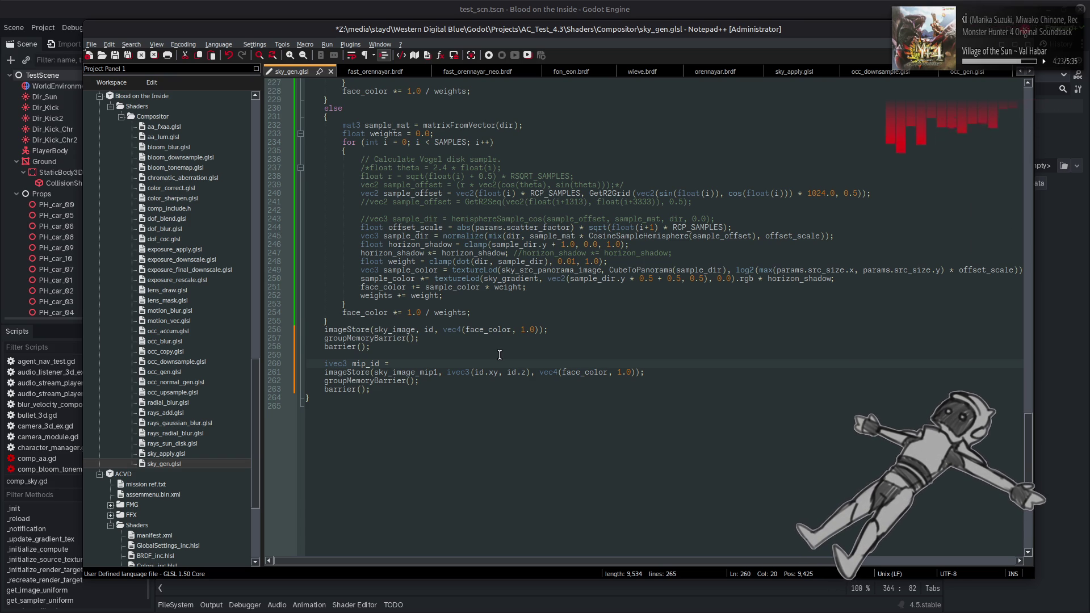
double_click(480, 372)
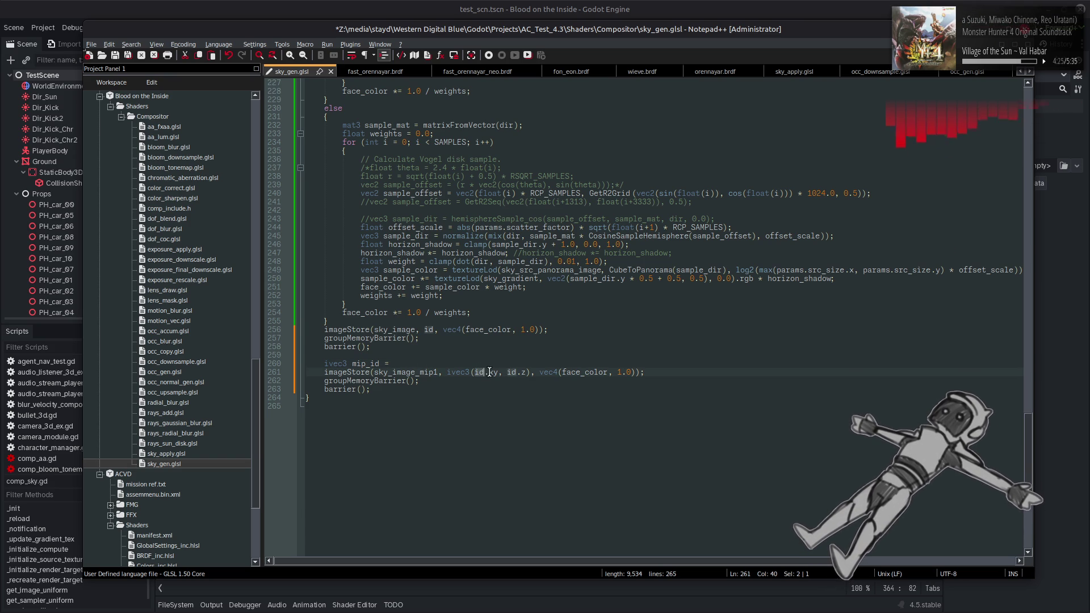
left_click_drag(531, 372, 498, 374)
key("BackSpace")
key("BackSpace")
key("BackSpace")
key("Left")
key("Left")
key("BackSpace")
key("BackSpace")
key("BackSpace")
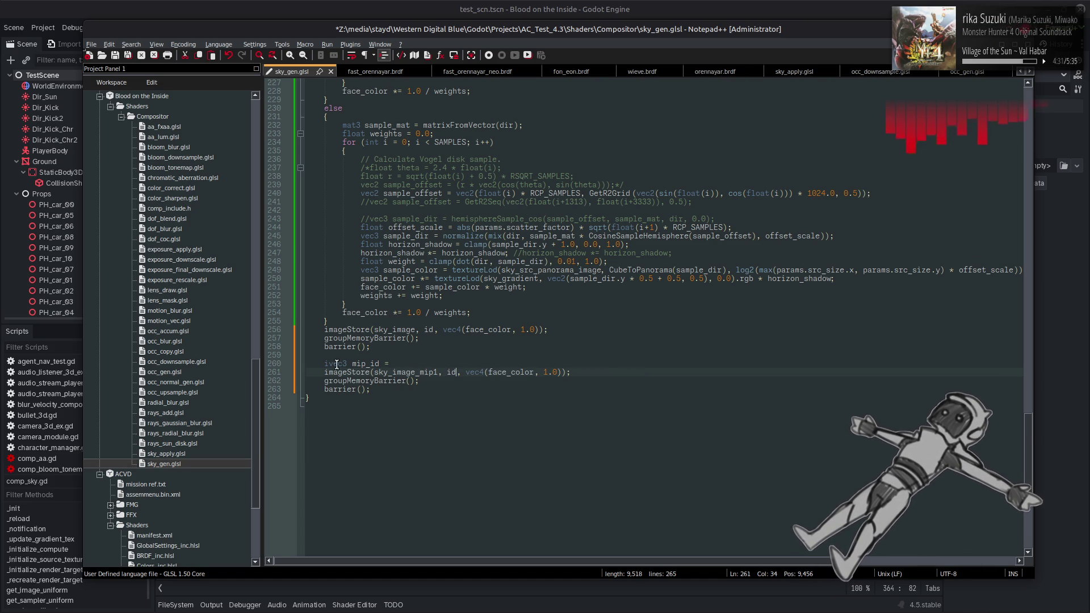
left_click_drag(325, 364, 433, 366)
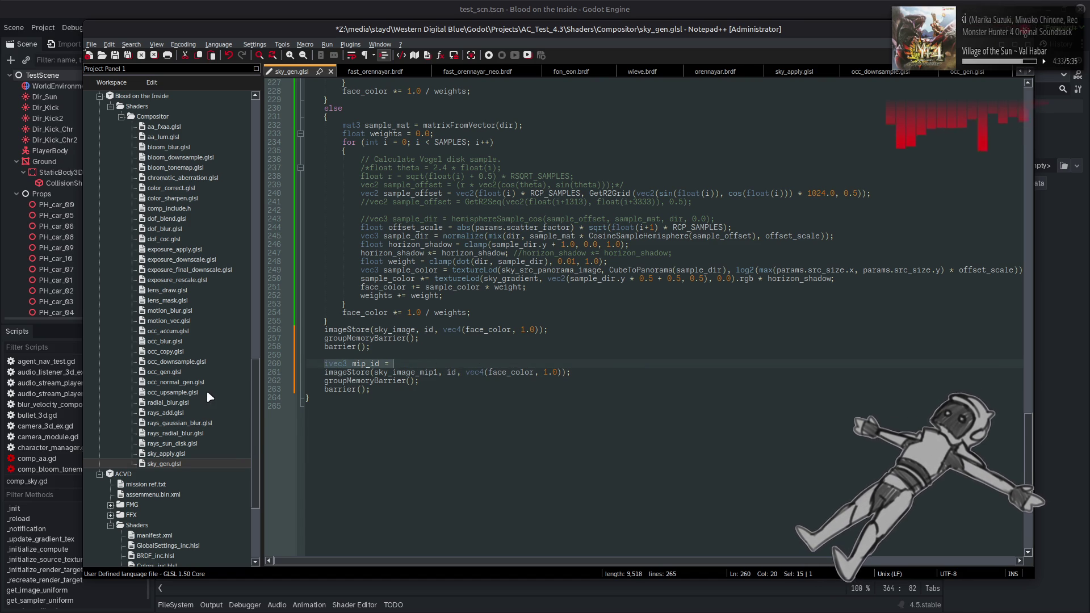
double_click(193, 362)
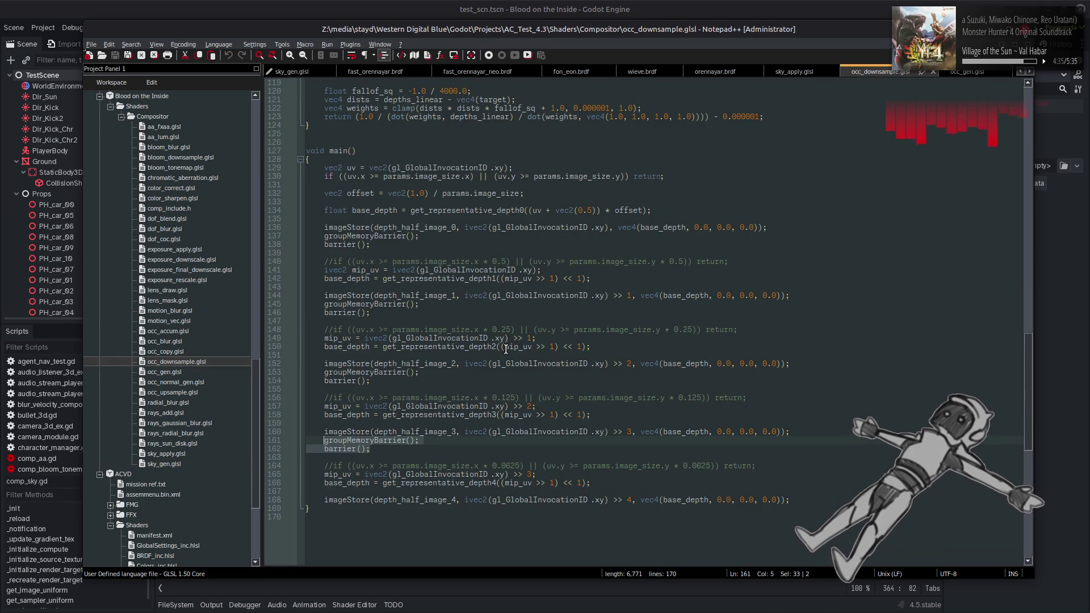
Replace the partial mip_id line with occ_downsample's line-164 bounds check, uncommented.
left_click_drag(761, 466, 323, 466)
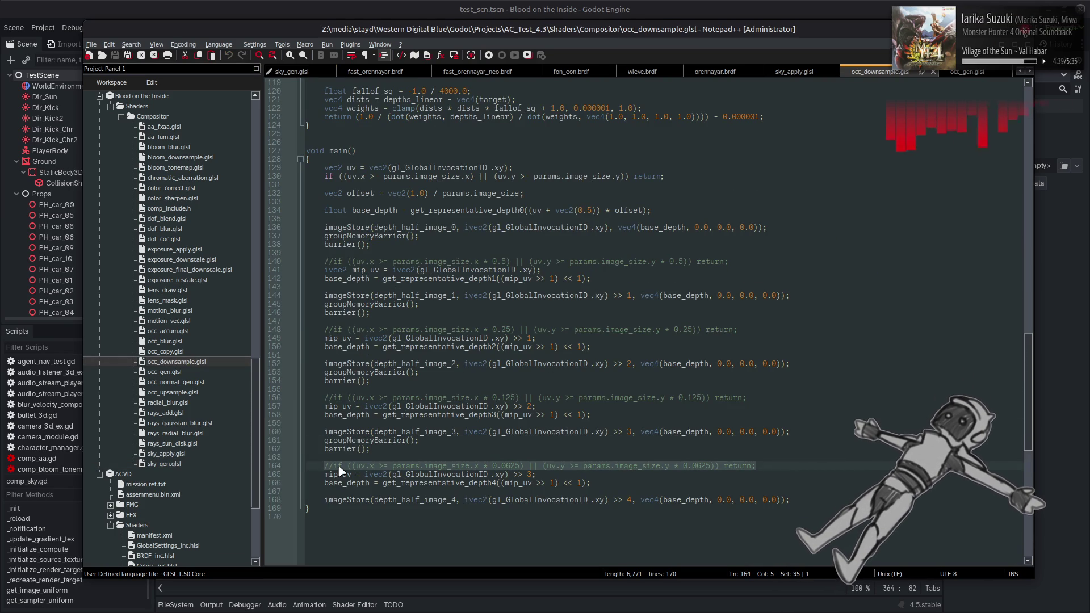
double_click(171, 464)
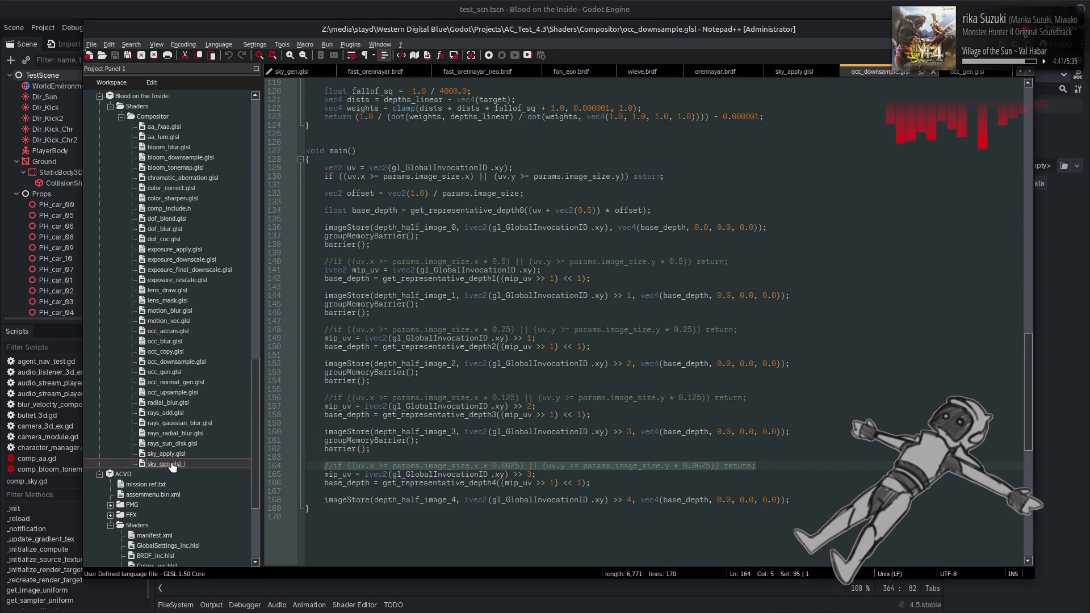
left_click(404, 363)
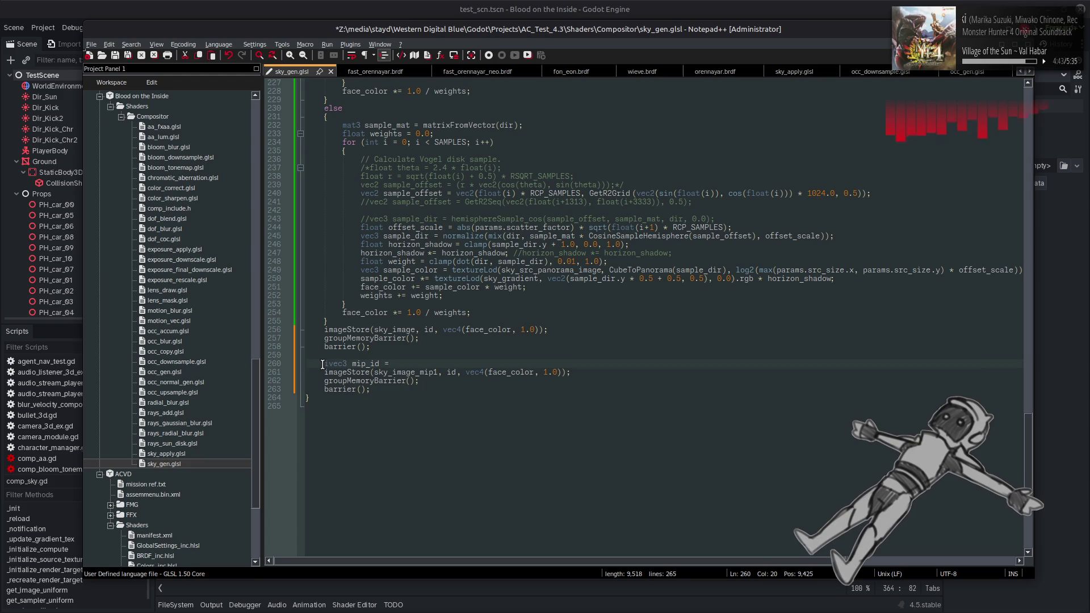
left_click_drag(393, 363, 327, 364)
type("//if ((uv.x >= params.image_size.x * 0.0625) || (uv.y >= params.image_size.y * 0.0625)) return;")
key("Home")
key("Delete")
key("Delete")
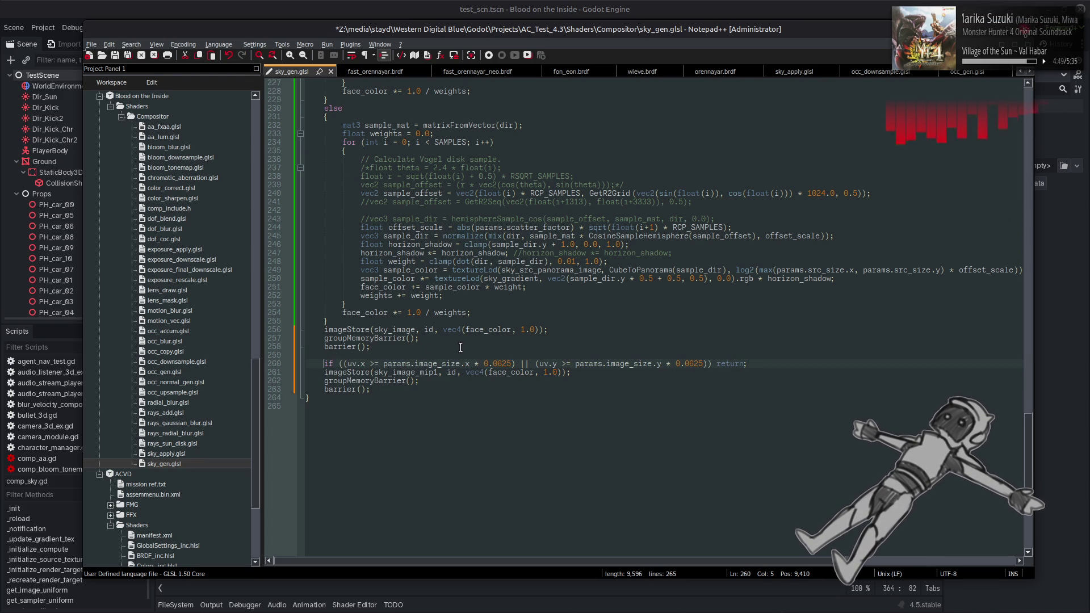
scroll(460, 348, "up", 13)
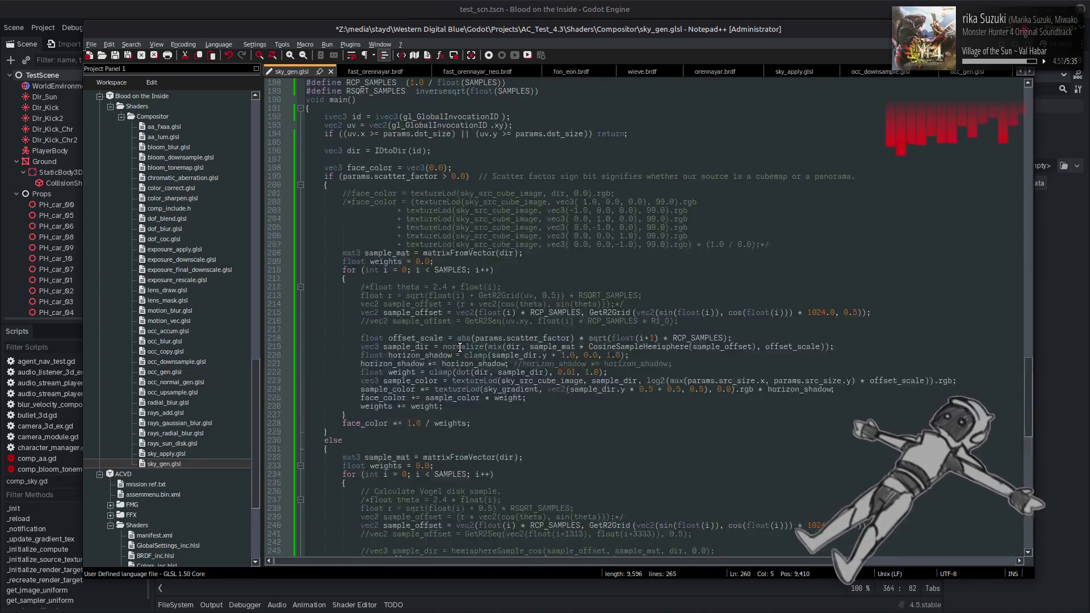
scroll(460, 347, "up", 5)
double_click(351, 253)
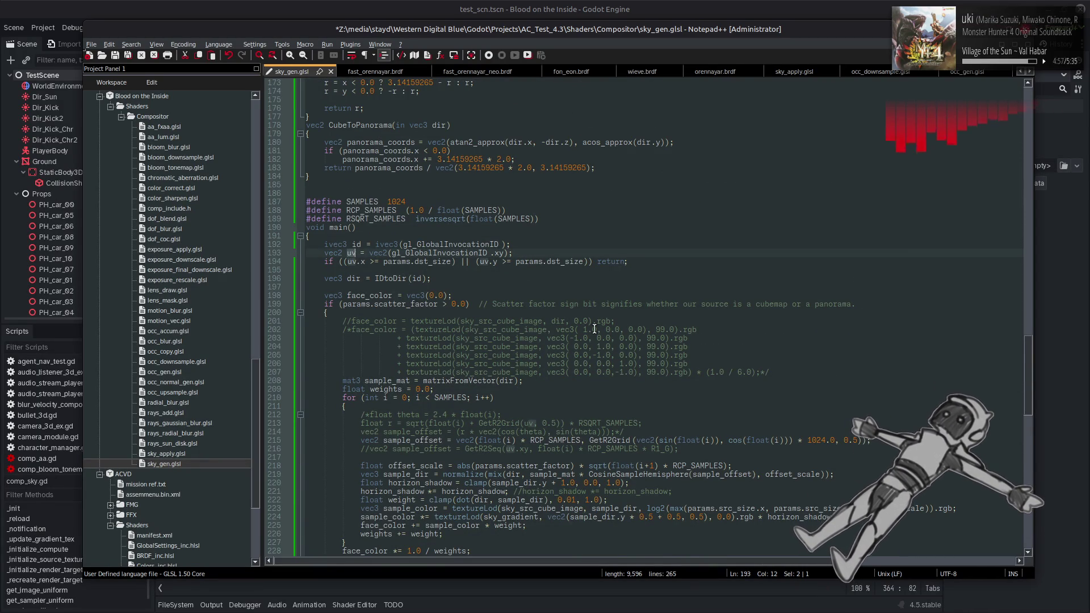
scroll(594, 329, "down", 5)
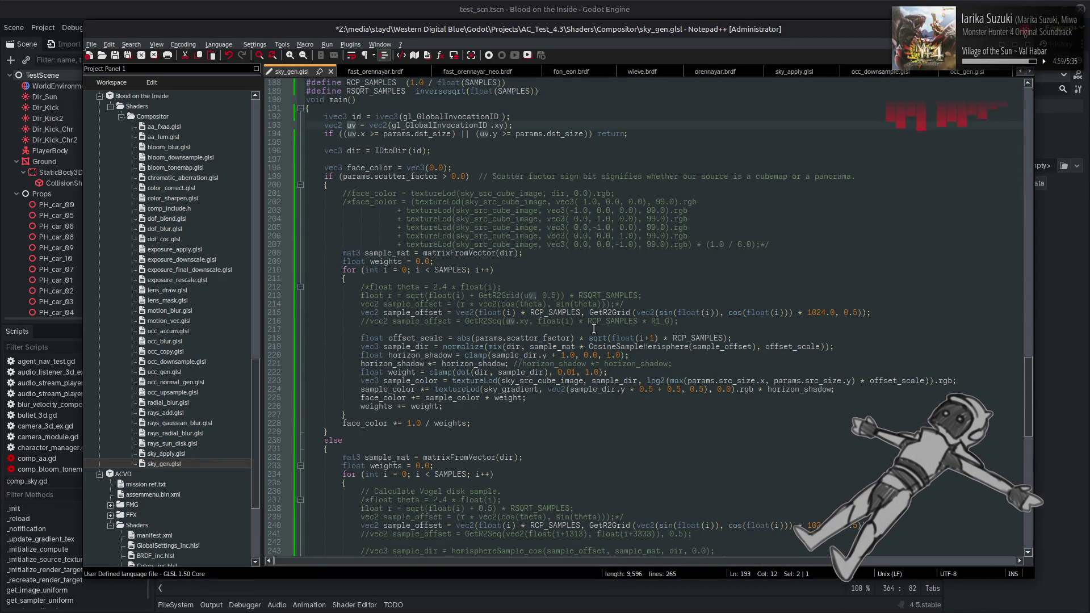
scroll(594, 330, "up", 5)
key("ctrl+f")
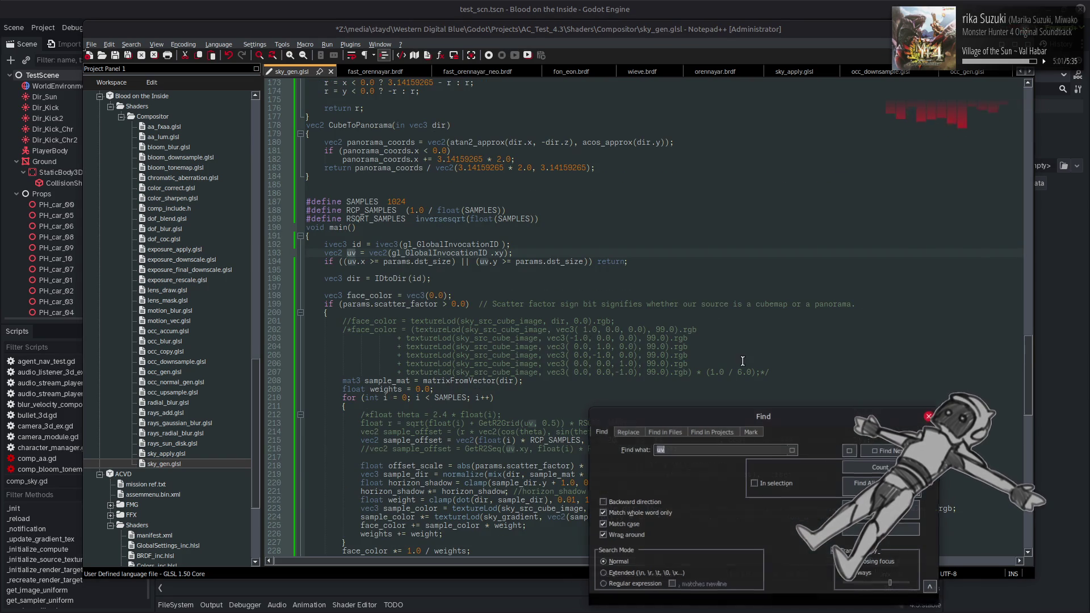
left_click(882, 453)
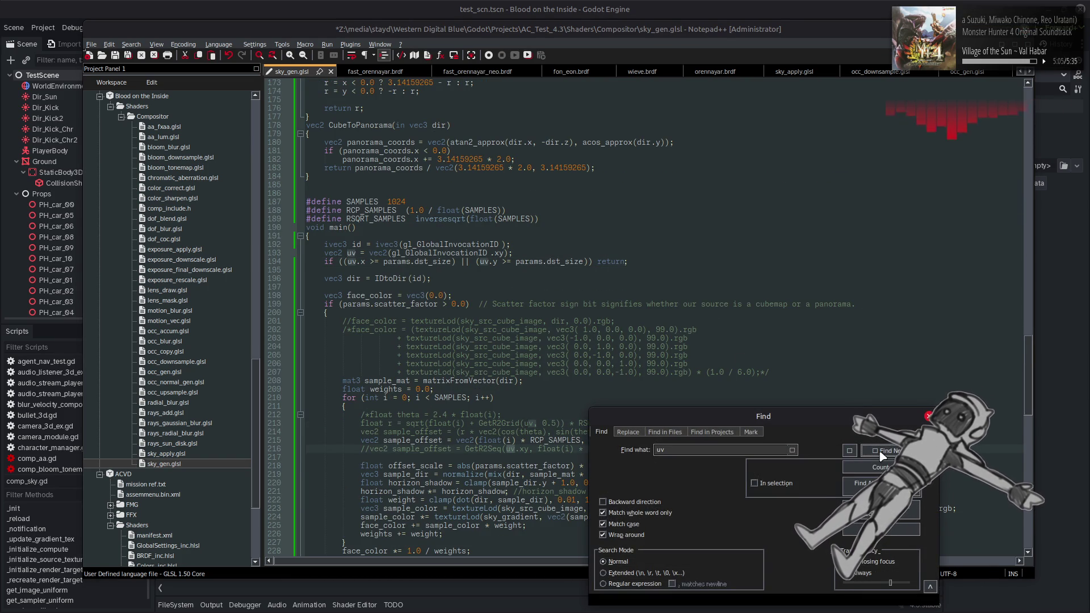
left_click(882, 452)
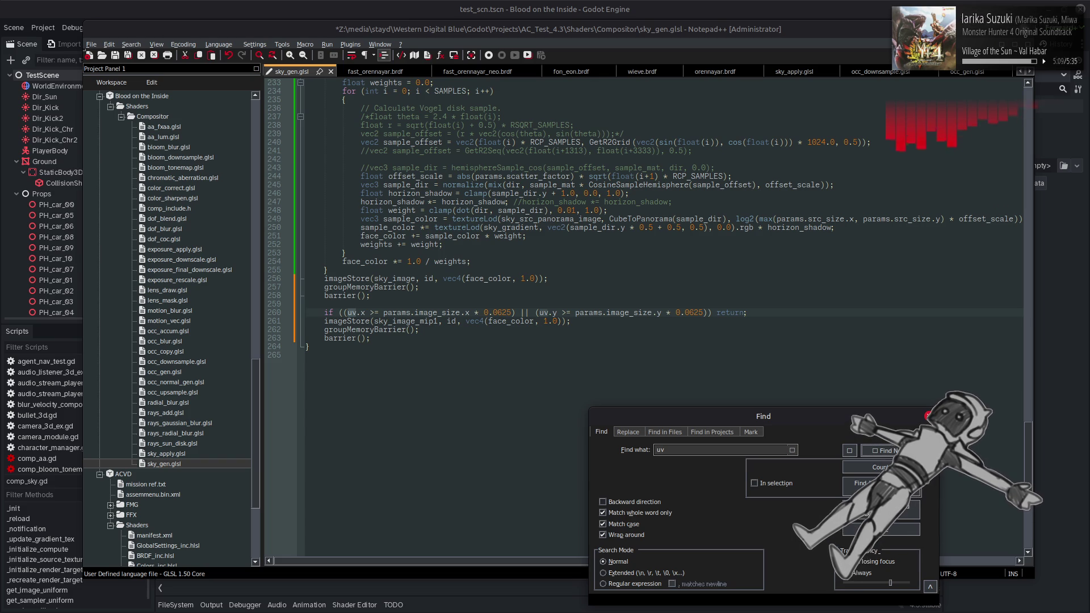
left_click(847, 453)
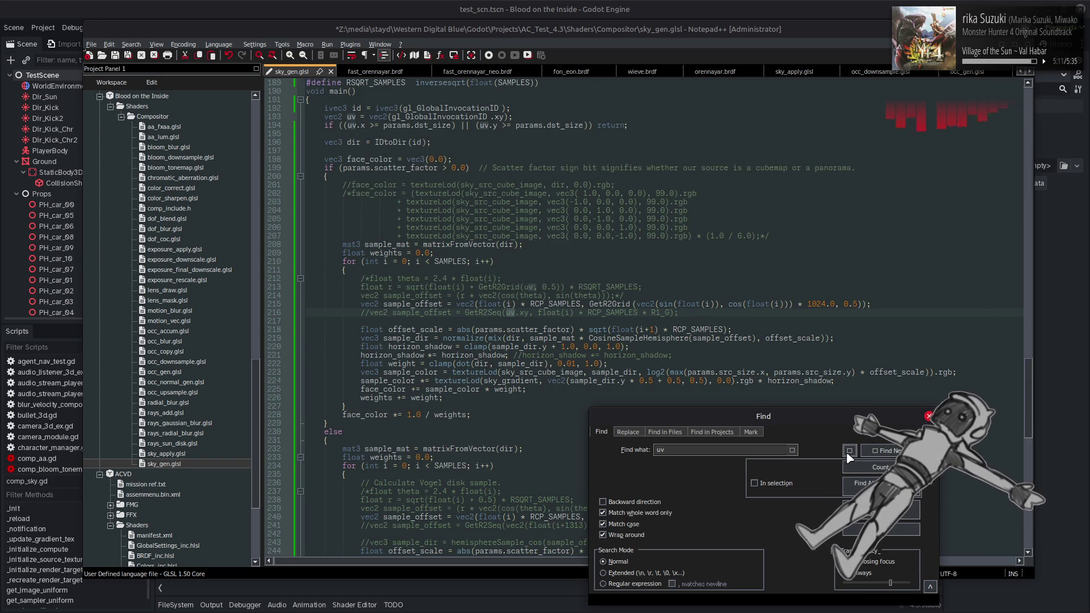
double_click(557, 126)
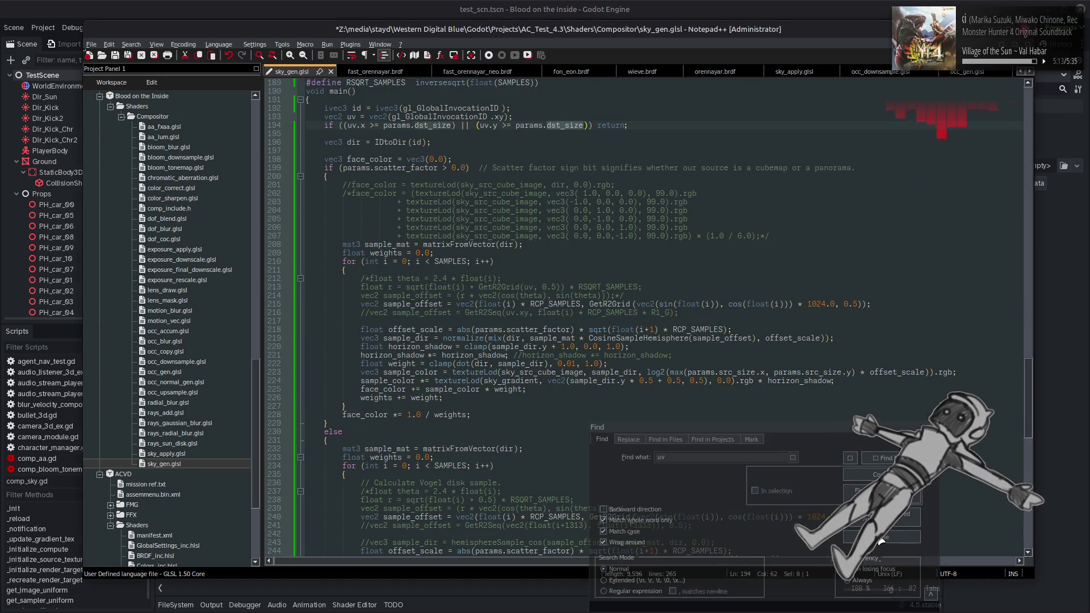
key("Escape")
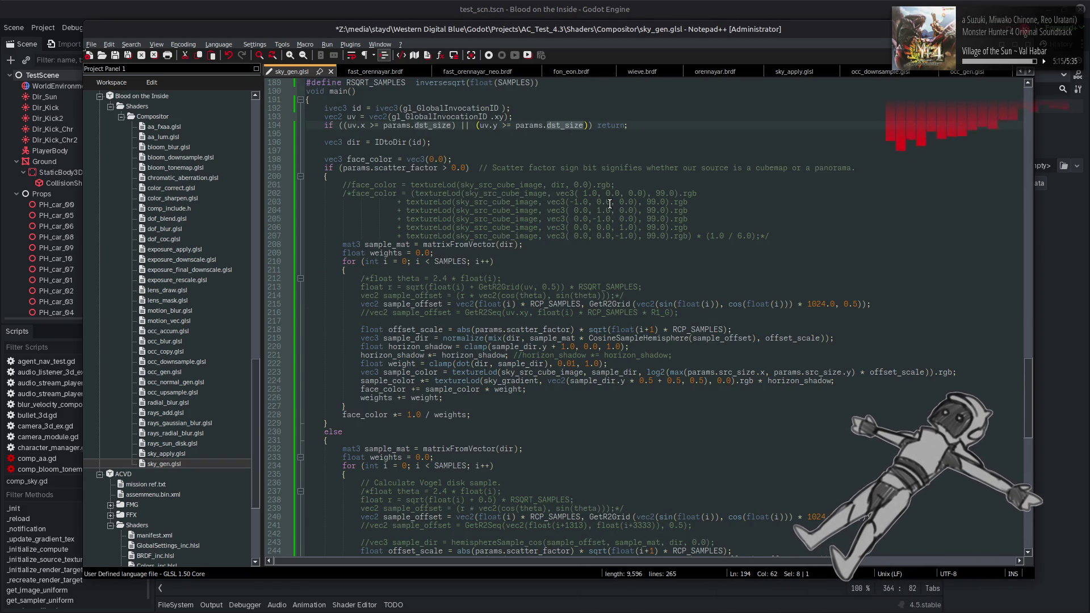
key("ctrl+z")
key("ctrl+y")
scroll(652, 414, "up", 5)
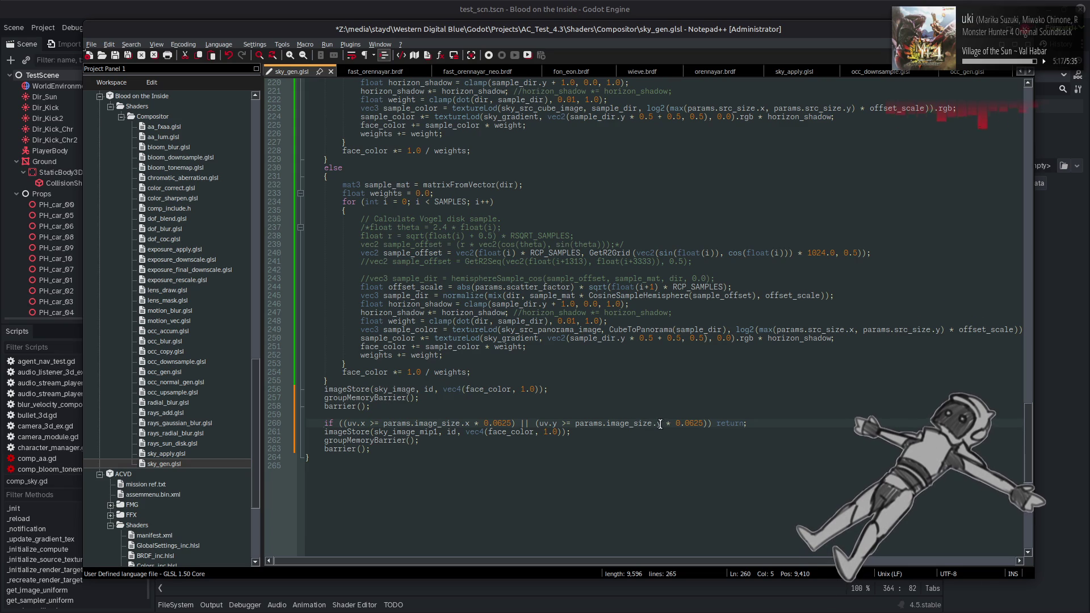
left_click_drag(661, 423, 605, 423)
Make the bounds check compare against dst_size with both 0.0625 factors changed to 0.5.
type("dst_size")
left_click_drag(469, 423, 423, 425)
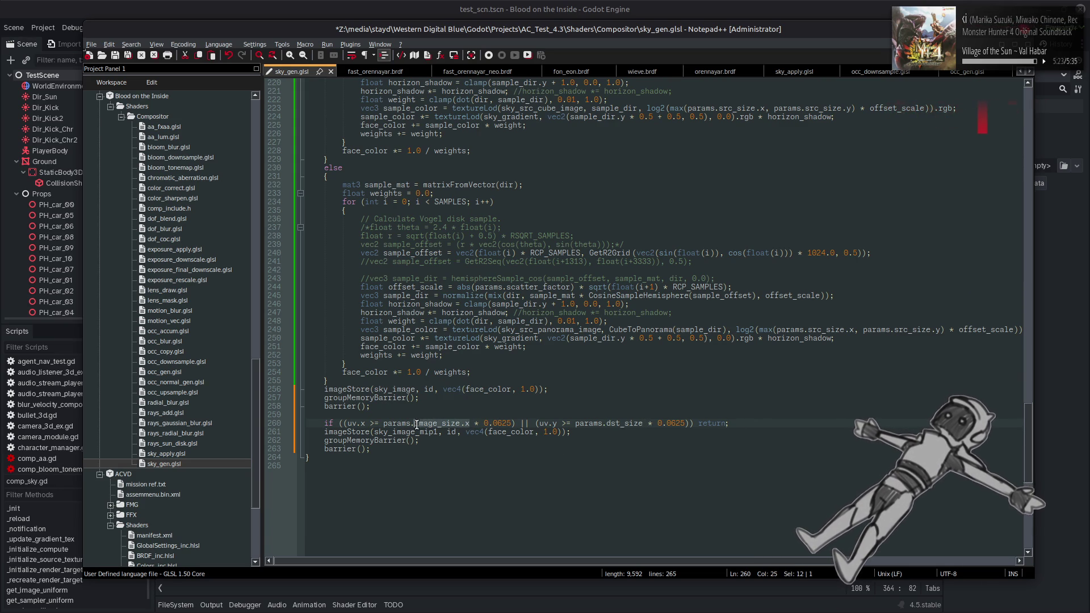
type("dst_size")
double_click(484, 423)
type("5")
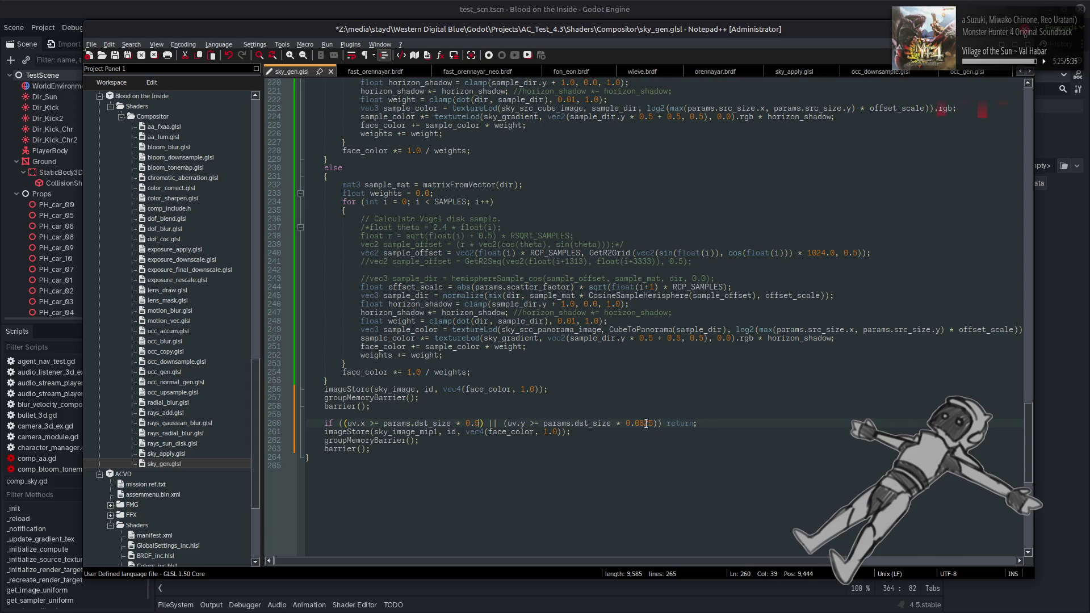
double_click(646, 424)
type("5")
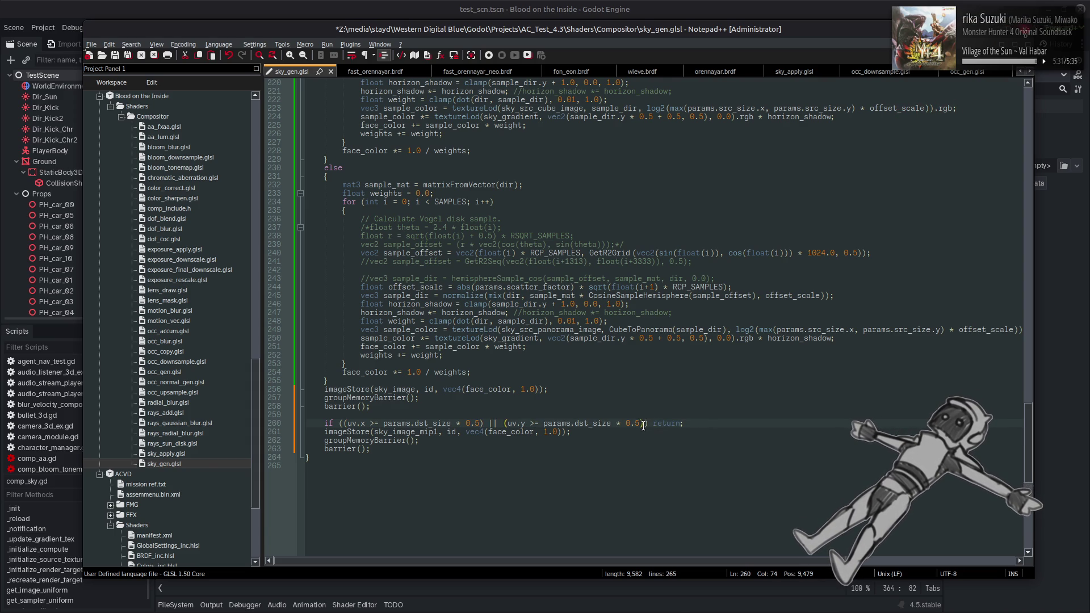
Write constant colour (1.0, 0.0, 0.0, 1.0) to sky_image_mip1 instead of face_color and save.
double_click(518, 433)
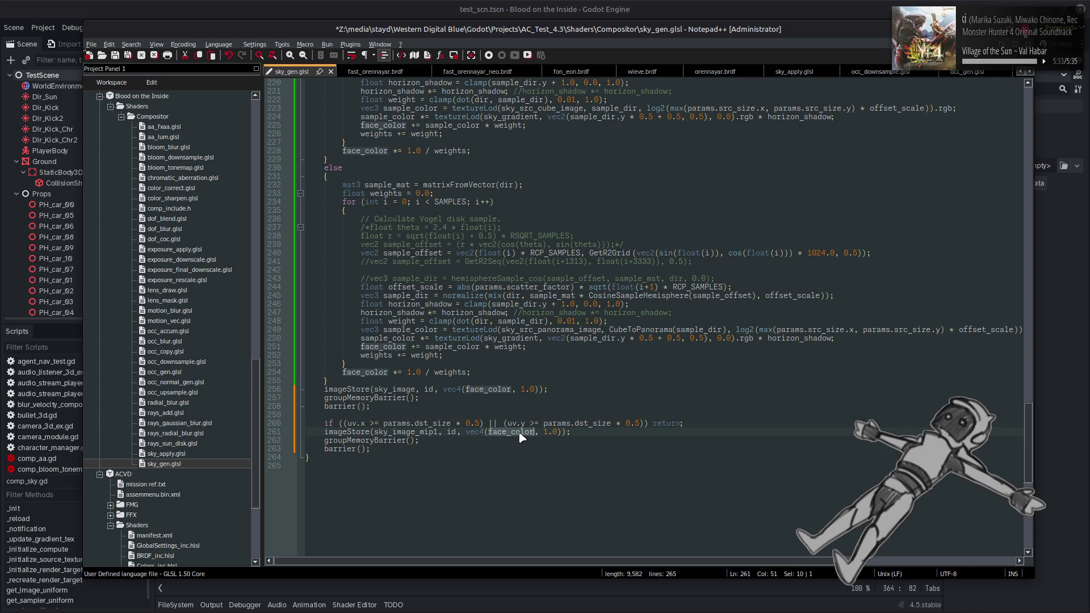
type("1.0")
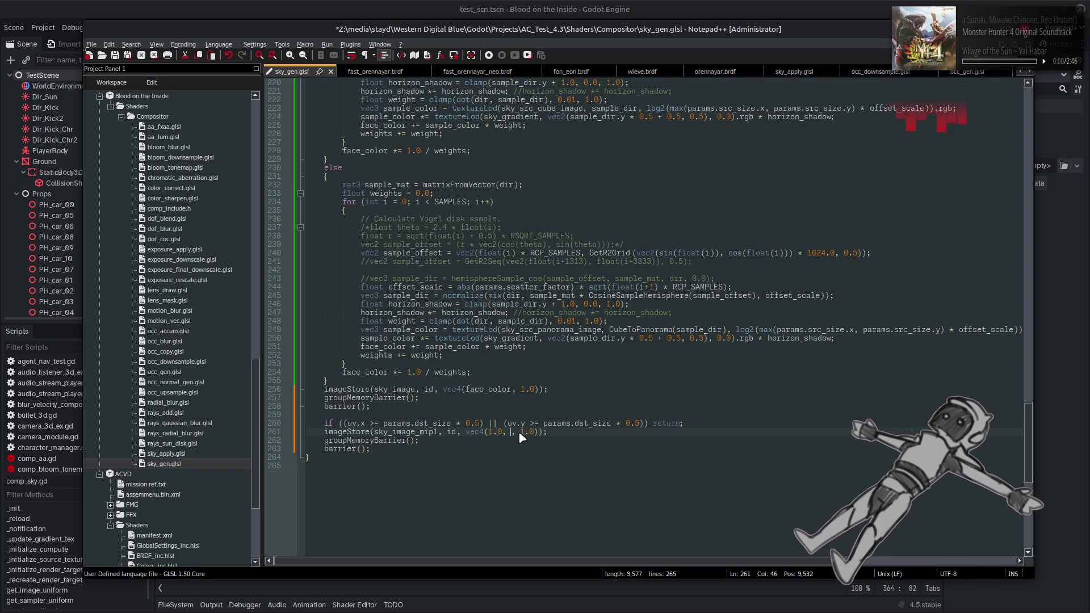
type(", 0.0, 0.0, 1.")
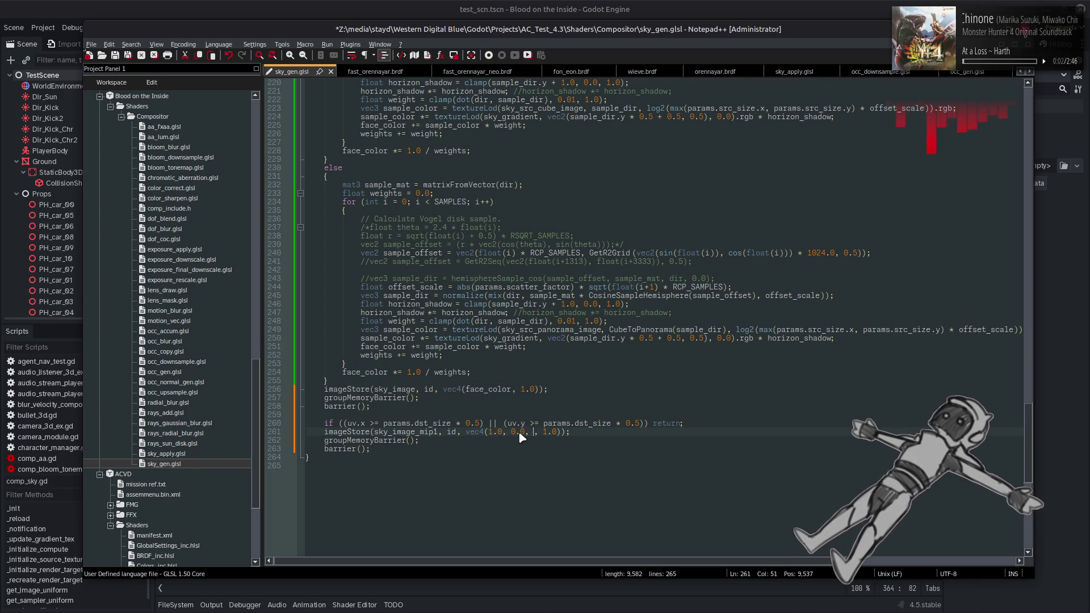
type("0")
key("ctrl+s")
left_click(517, 6)
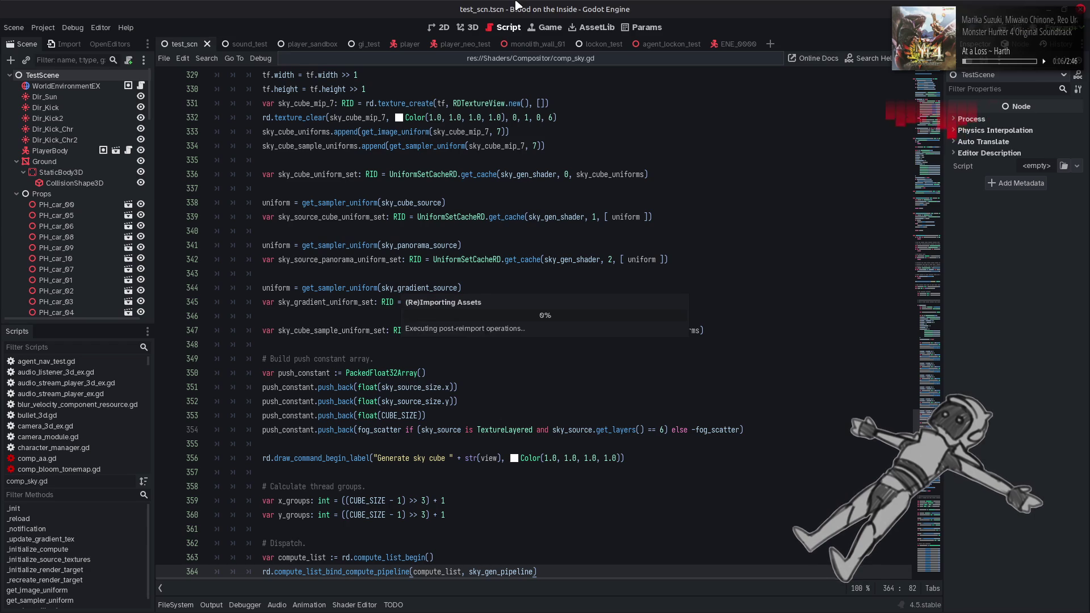
Select WorldEnvironmentEX, expand compositor effect 11 in the Inspector, then return to comp_sky.gd.
left_click(473, 29)
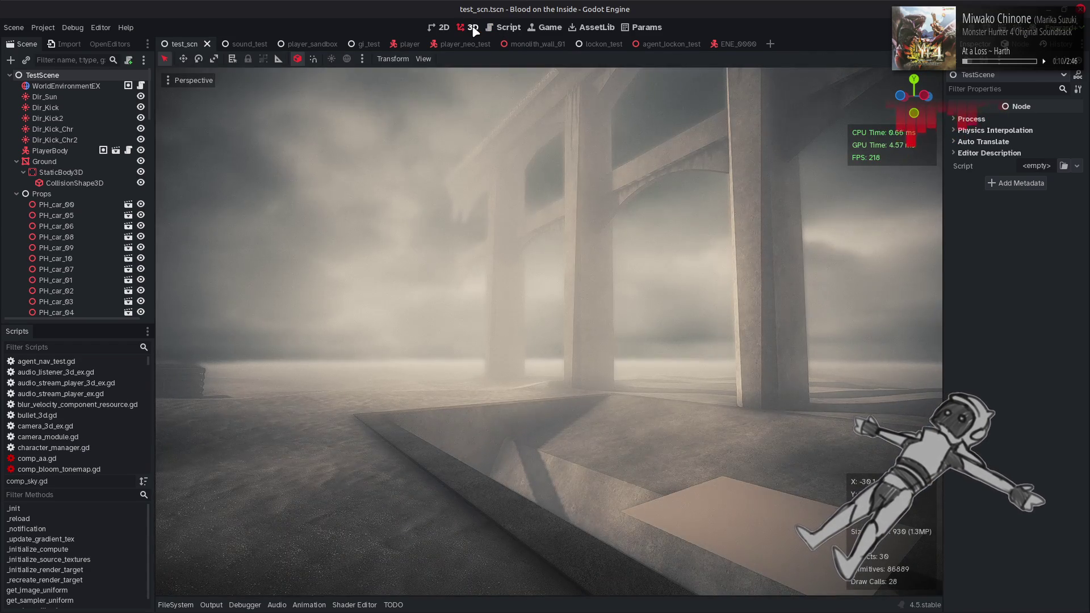
left_click(74, 85)
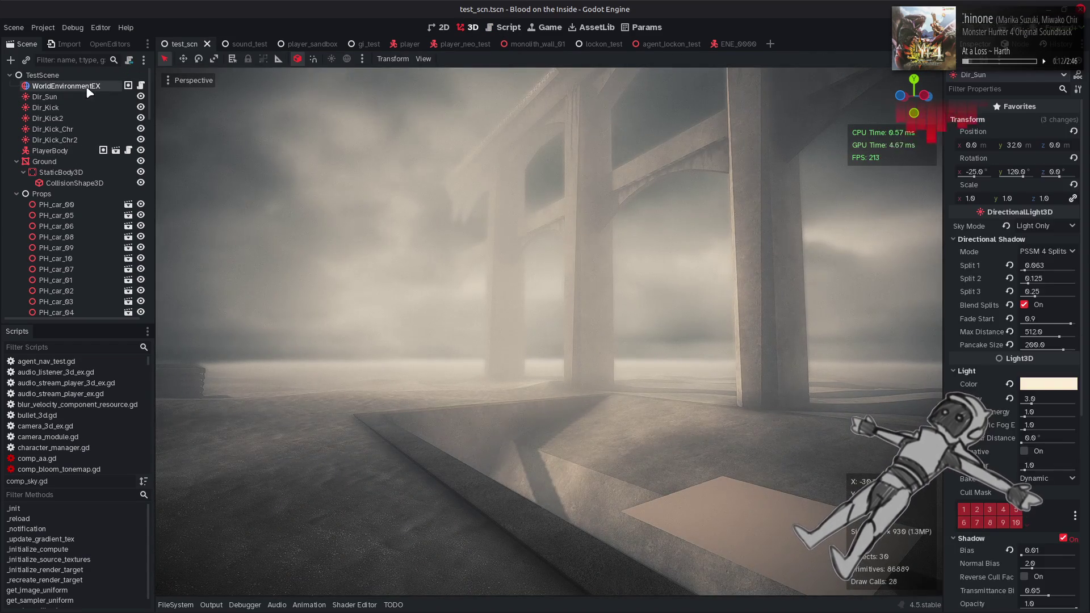
scroll(1032, 344, "down", 15)
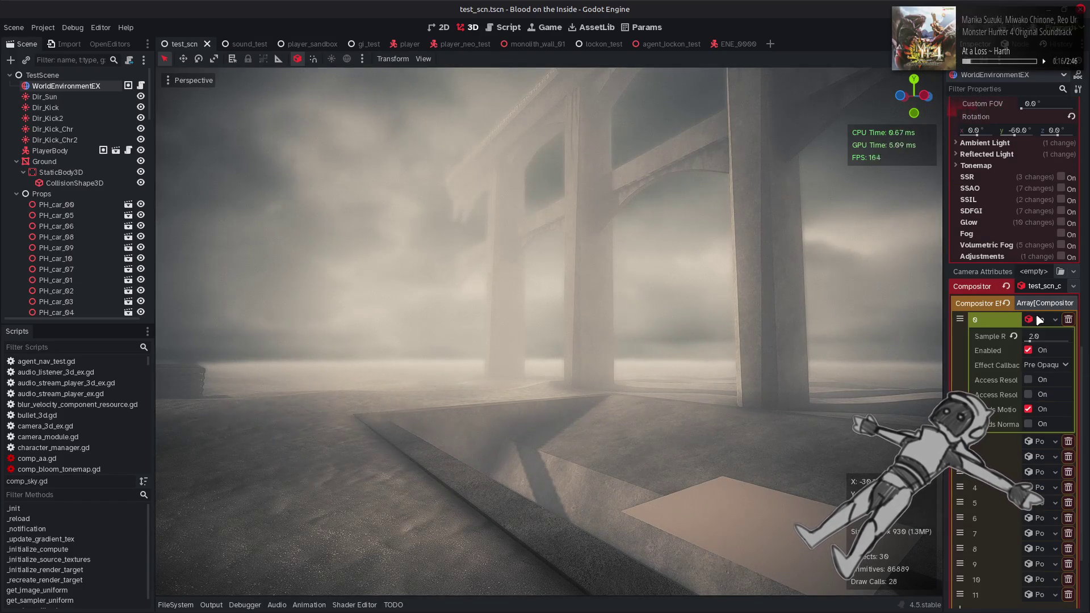
left_click(1039, 487)
scroll(1008, 368, "down", 5)
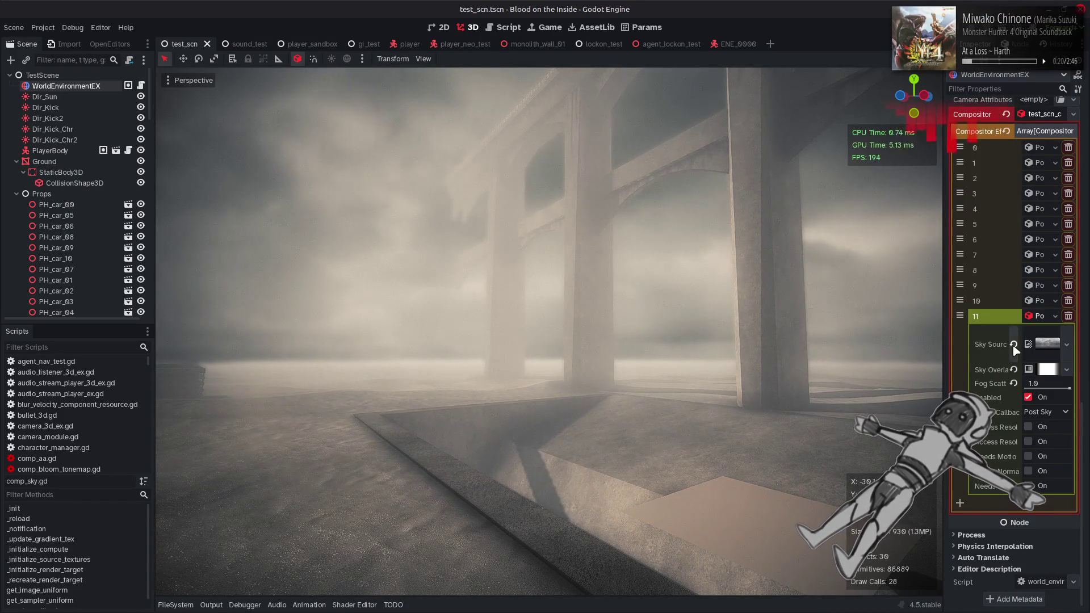
scroll(1005, 366, "up", 1)
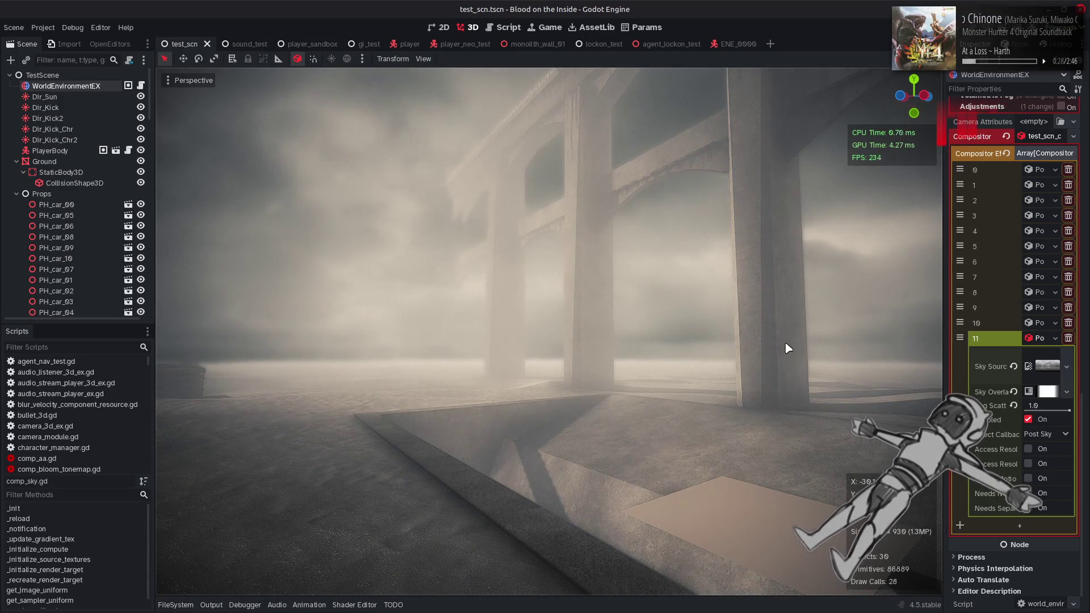
key("alt+Tab")
key("alt+Tab")
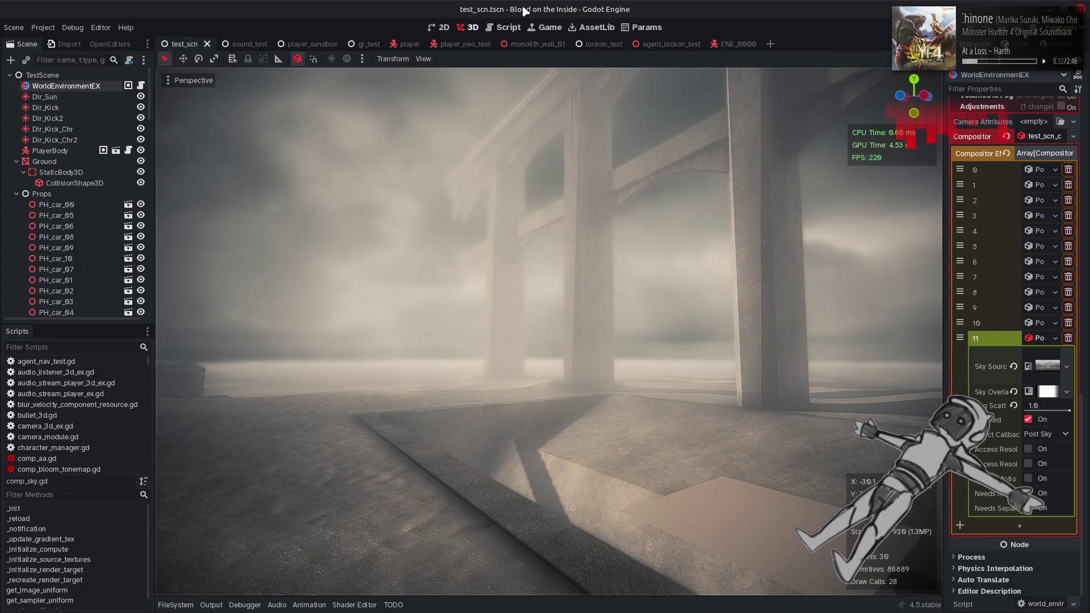
key("ctrl+F3")
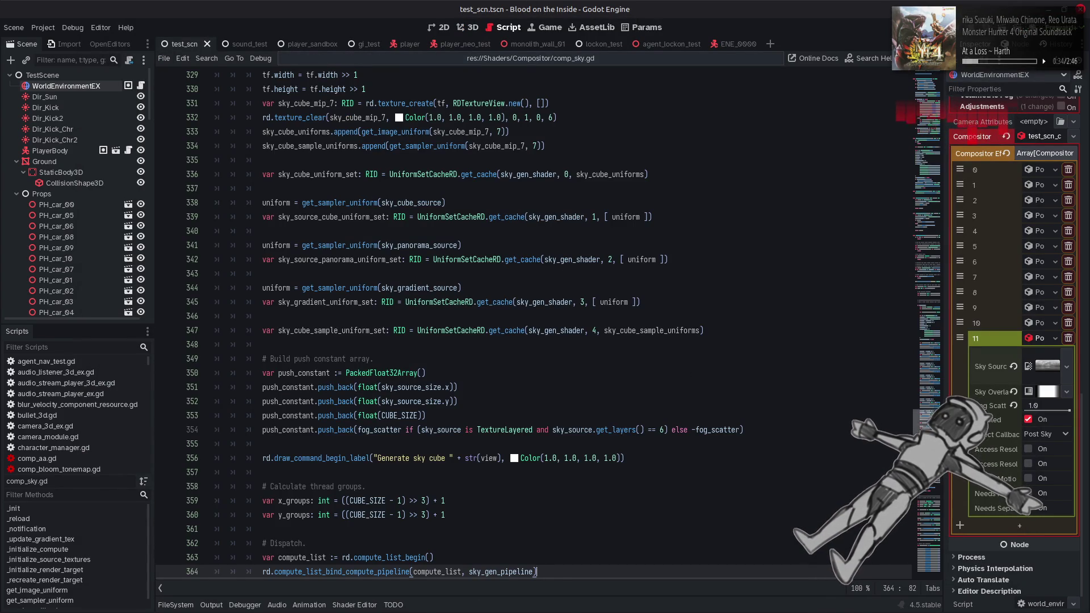
Step through every CUBE_SIZE match in comp_sky.gd, including lines 41, 246, 247 and 276.
scroll(581, 201, "up", 20)
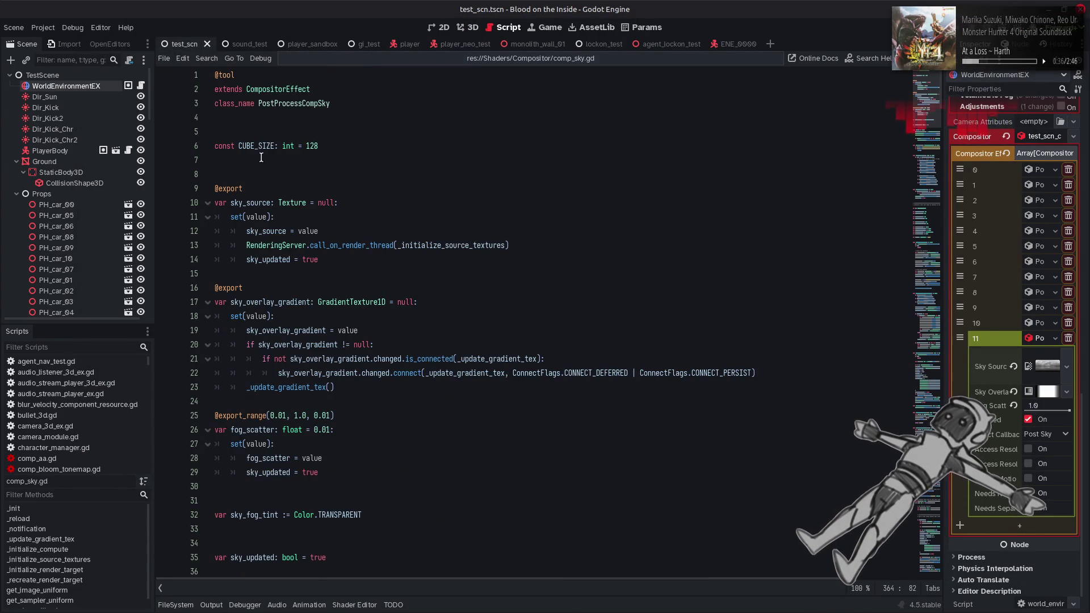
double_click(256, 145)
key("ctrl+f")
left_click(799, 589)
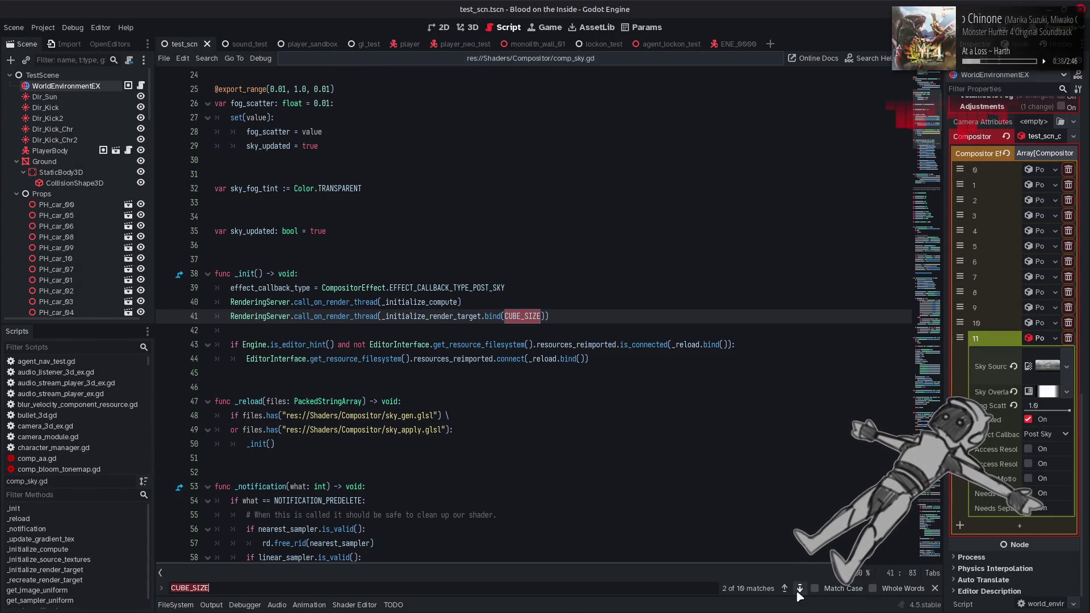
left_click(800, 588)
left_click(784, 589)
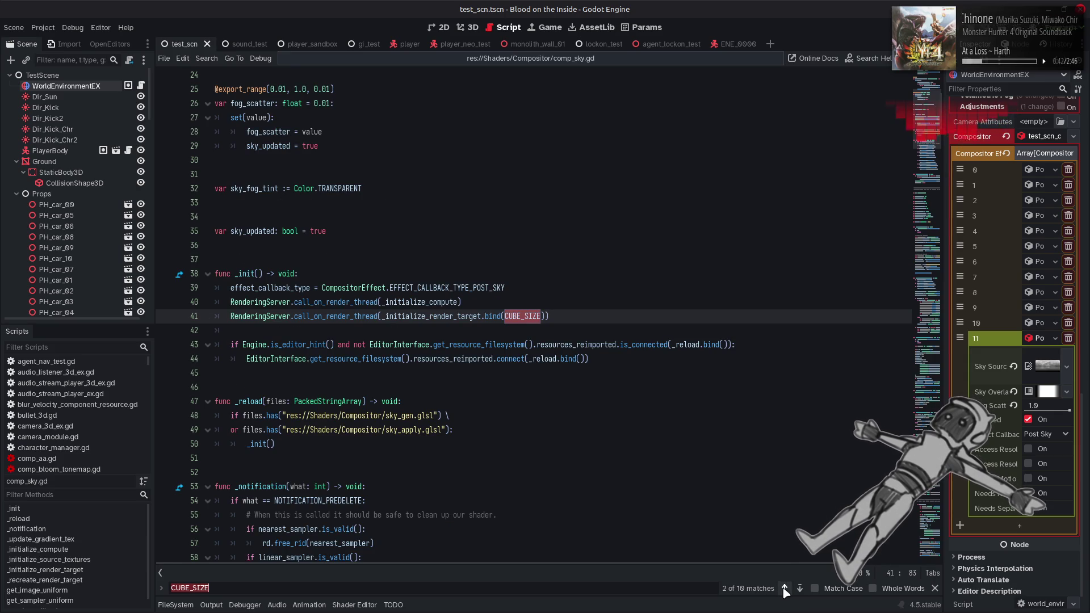
left_click(800, 588)
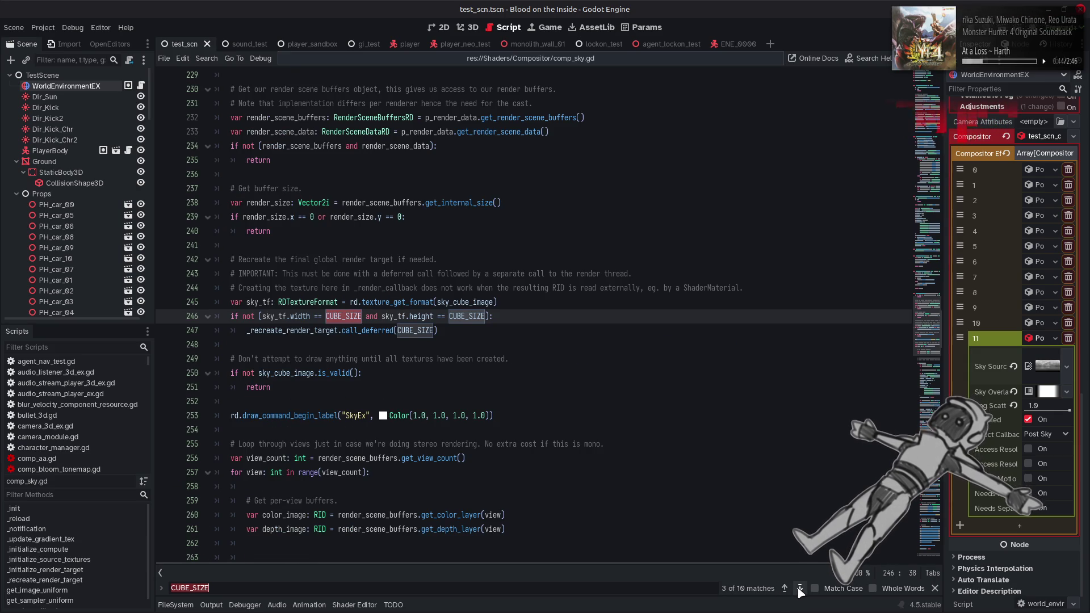
left_click(800, 588)
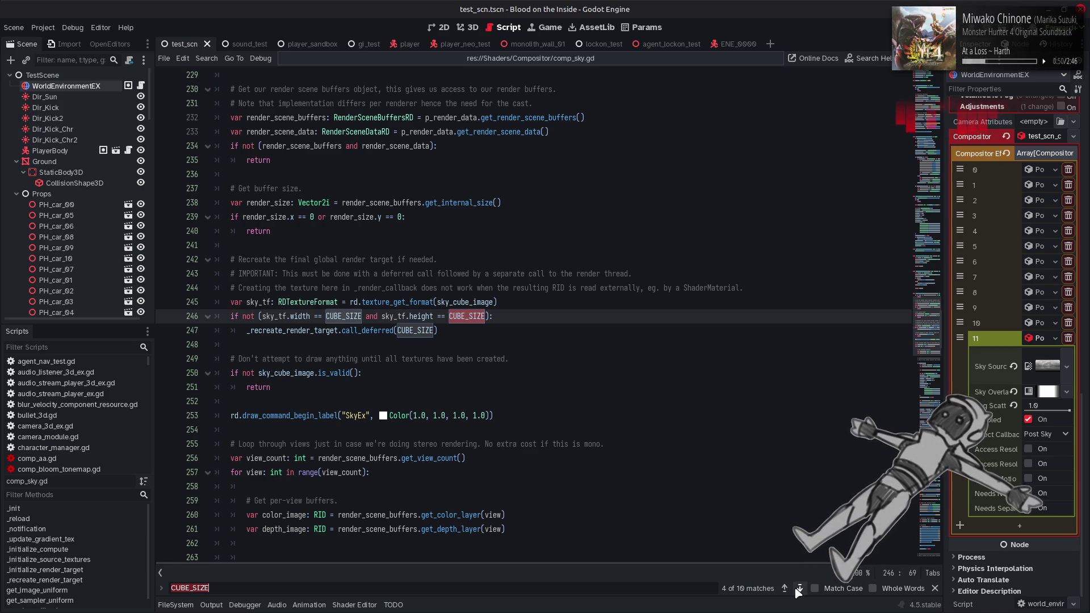
left_click(784, 588)
left_click(784, 588)
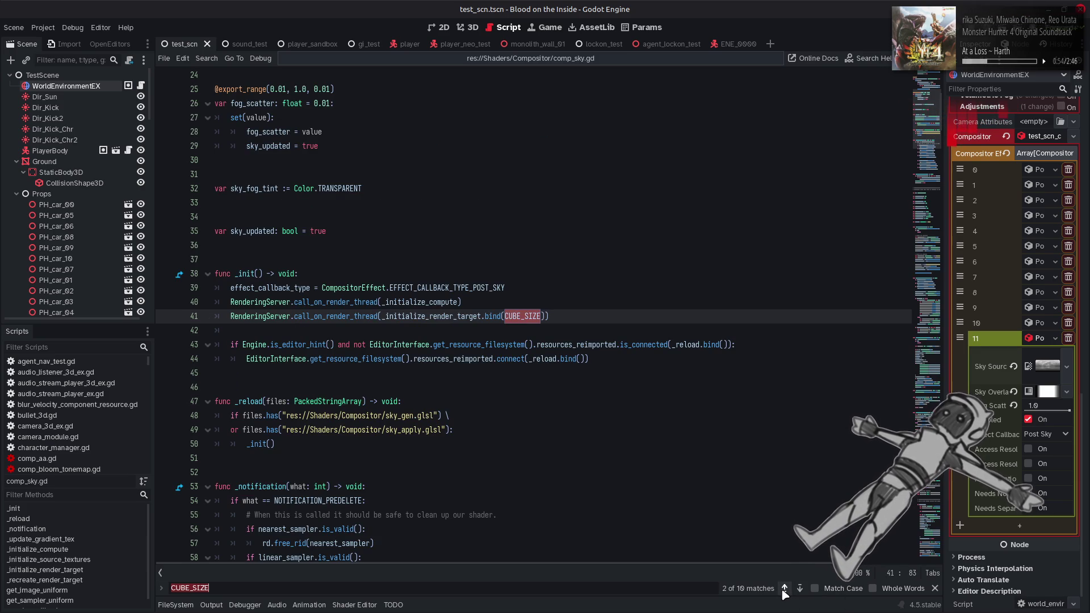
left_click(800, 588)
left_click(800, 588)
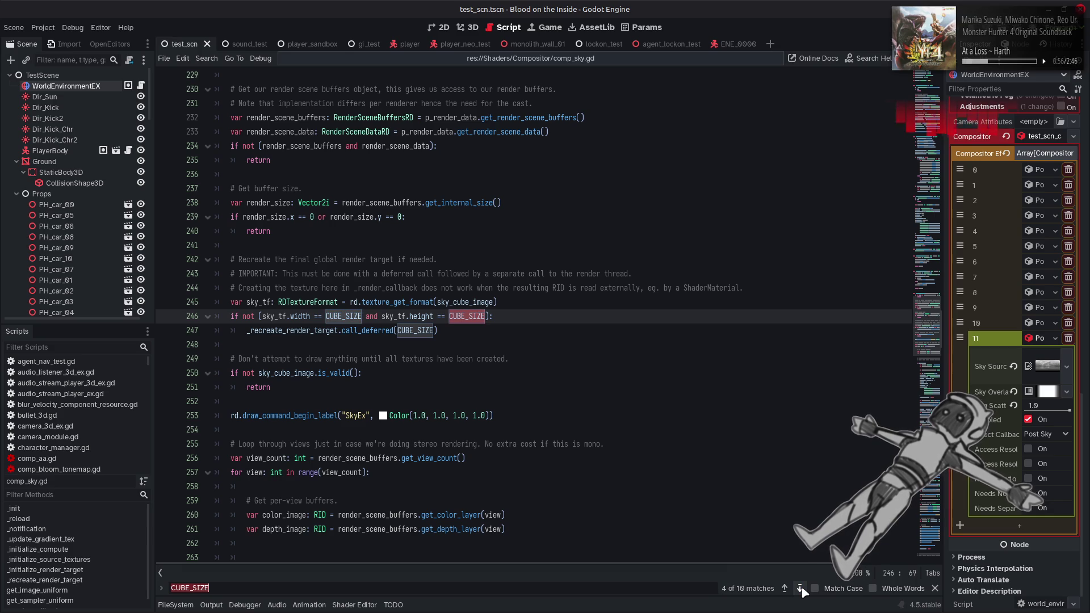
left_click(801, 588)
left_click(801, 588)
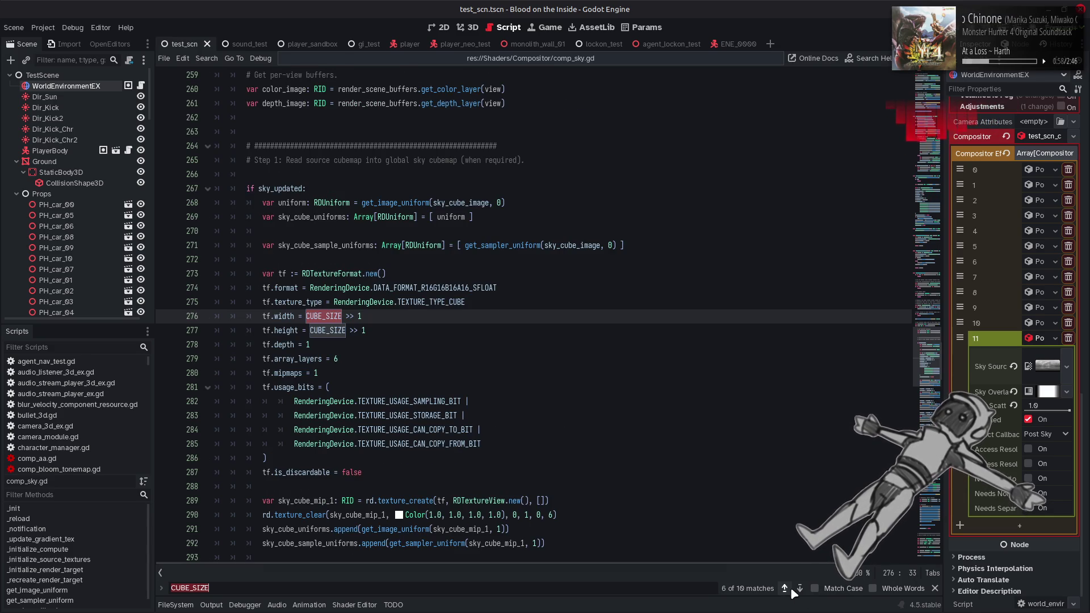
left_click(784, 589)
Search for _recreate_render_target and jump to its definition on line 200.
double_click(292, 317)
key("ctrl+f")
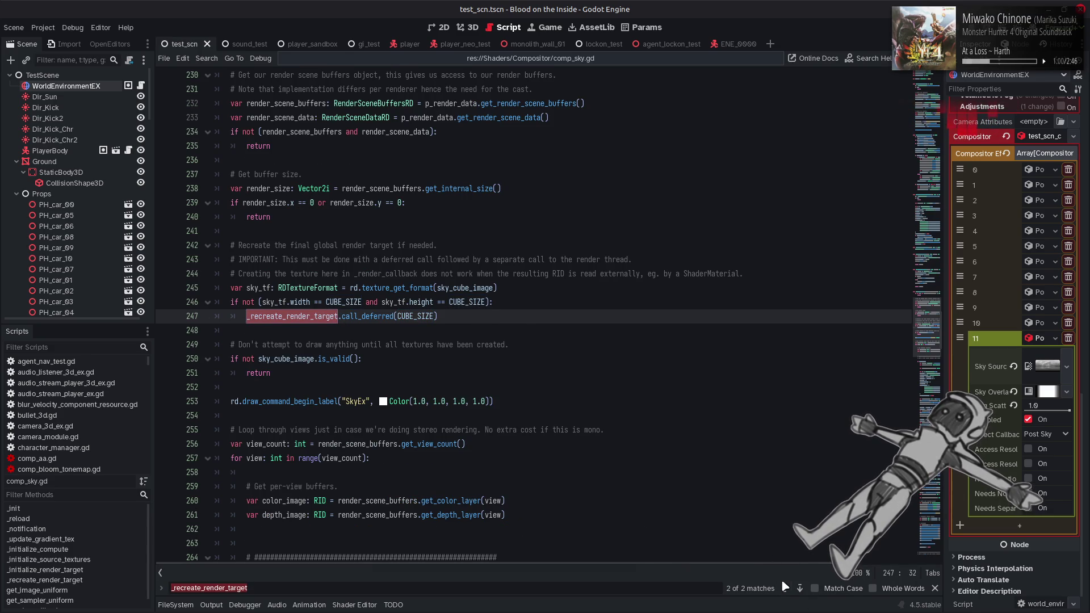
left_click(784, 589)
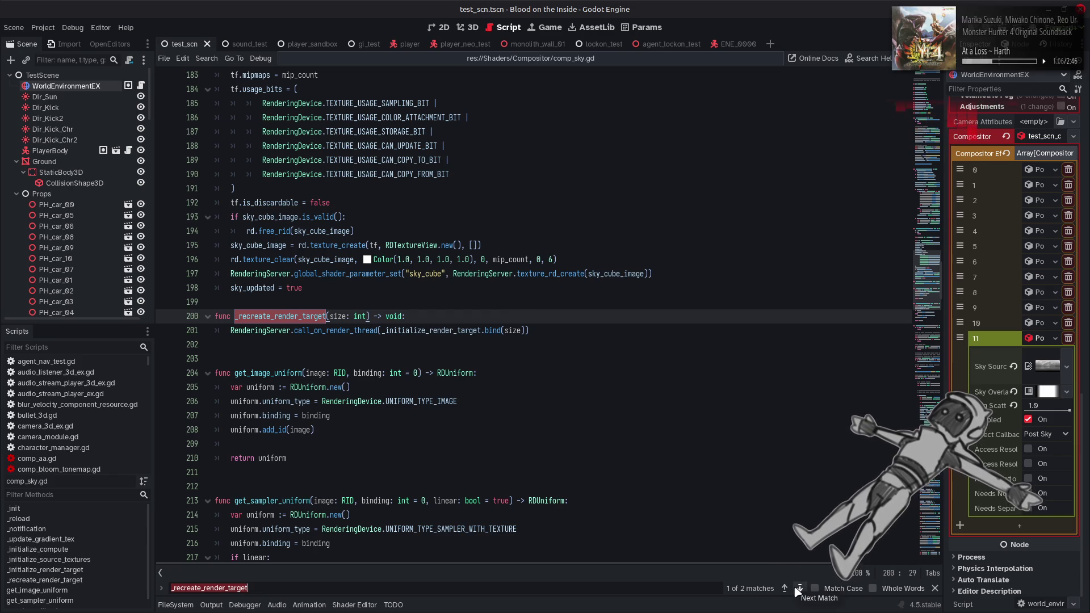
key("Escape")
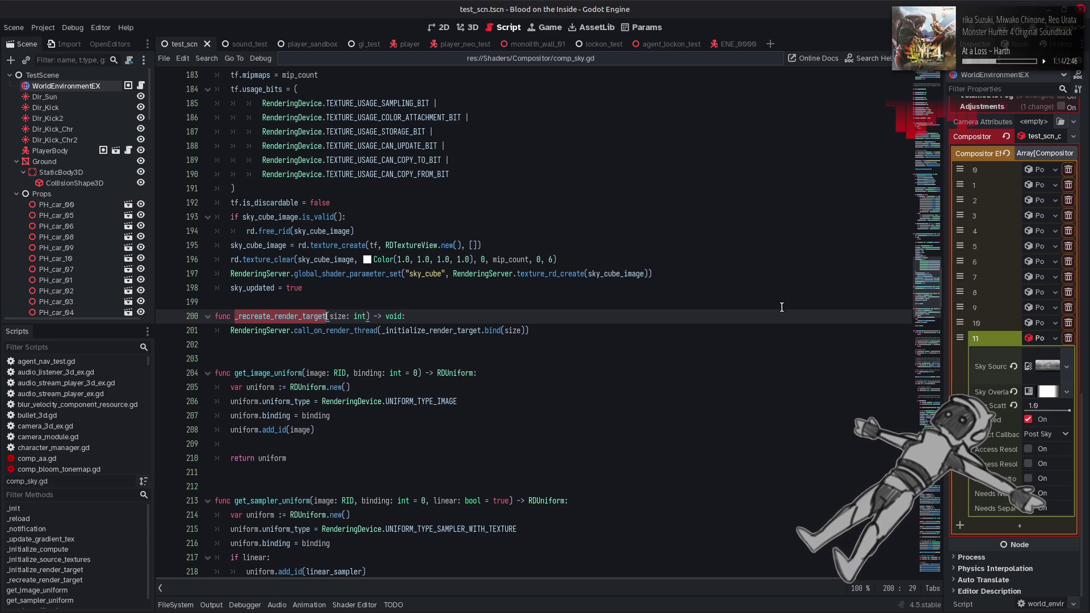
Cycle through _initialize_render_target matches, covering its definition and the line 201 call.
double_click(423, 333)
key("ctrl+f")
left_click(798, 591)
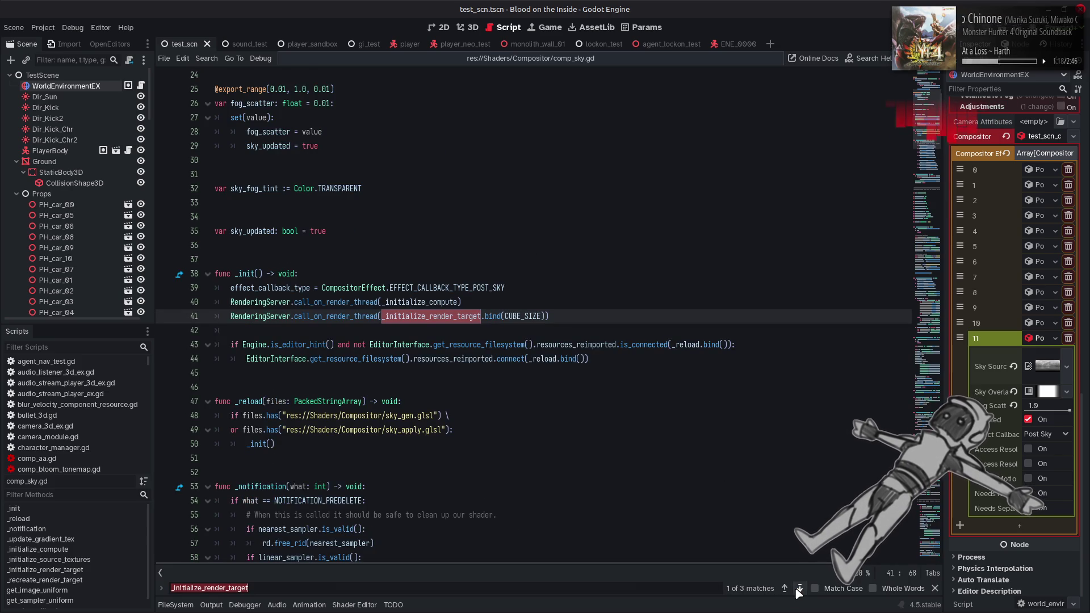
left_click(799, 590)
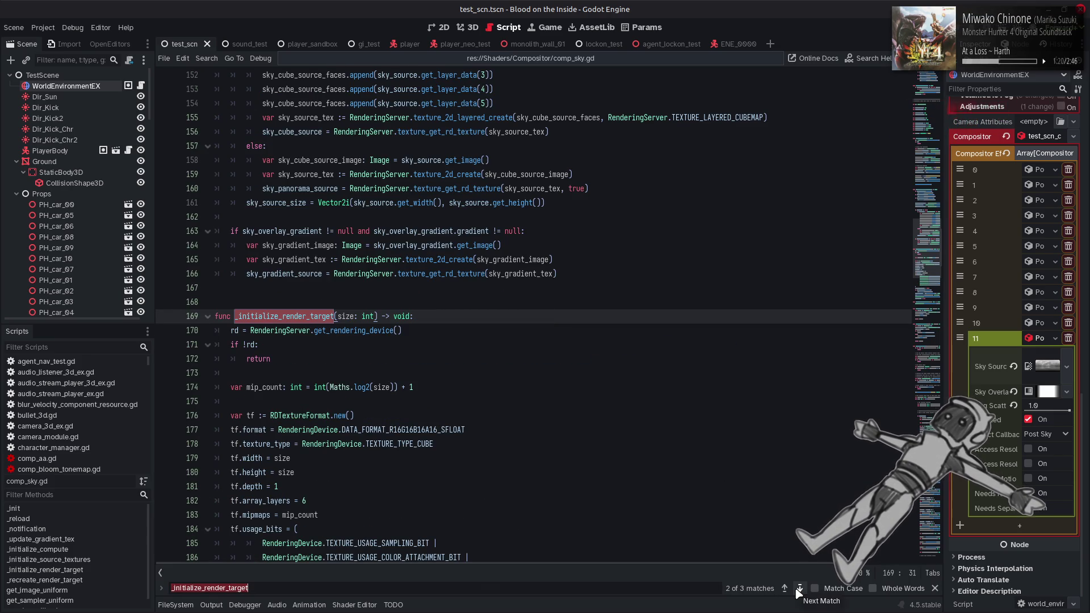
left_click(798, 590)
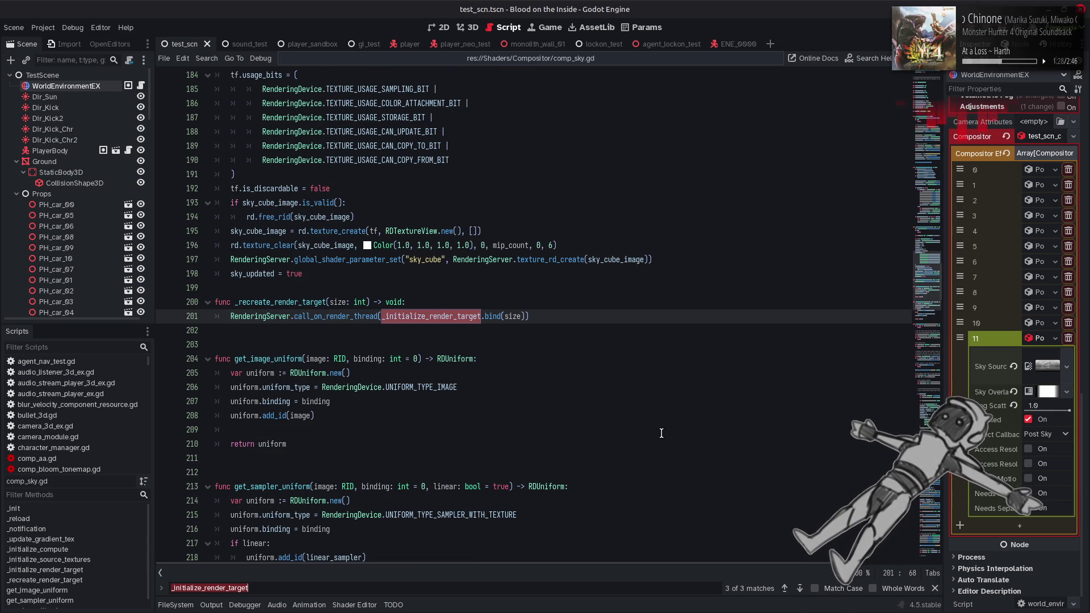
Copy sky_updated from line 267 and paste it before 'not' on line 246.
scroll(662, 433, "down", 18)
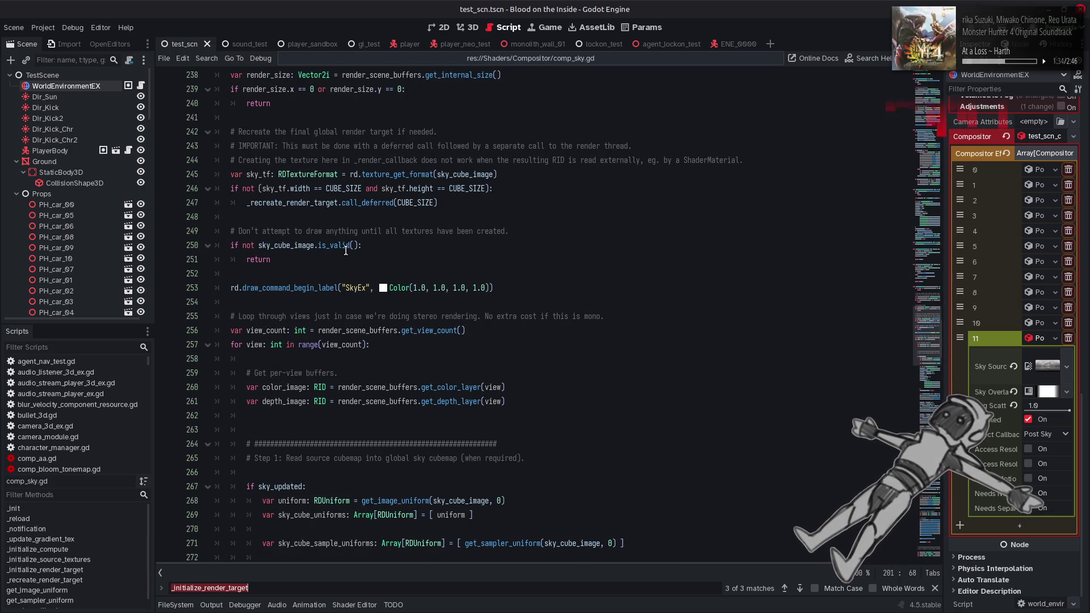
scroll(345, 242, "down", 12)
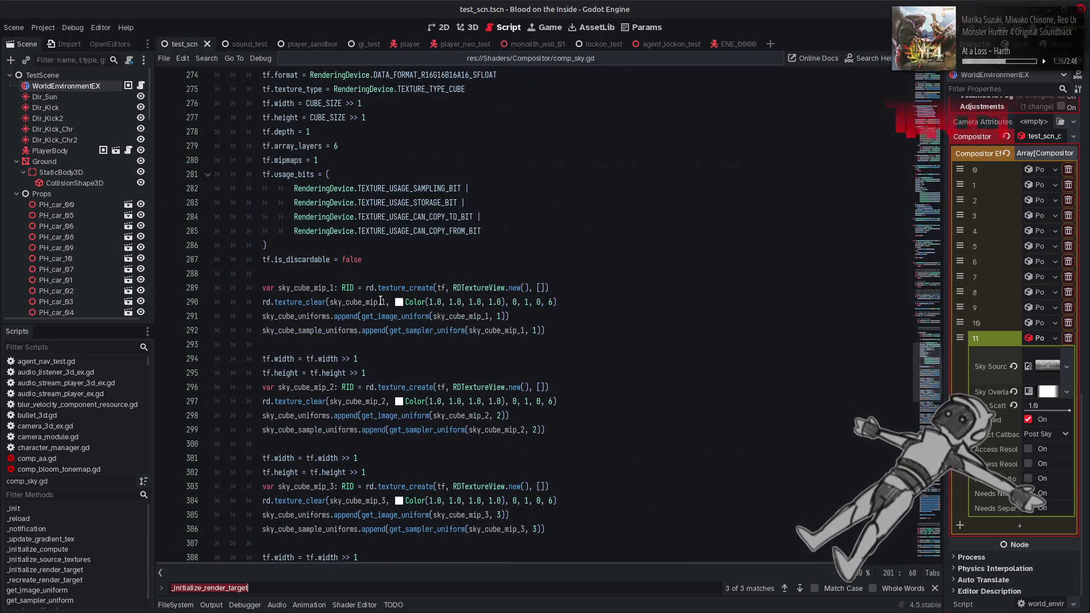
scroll(387, 302, "down", 20)
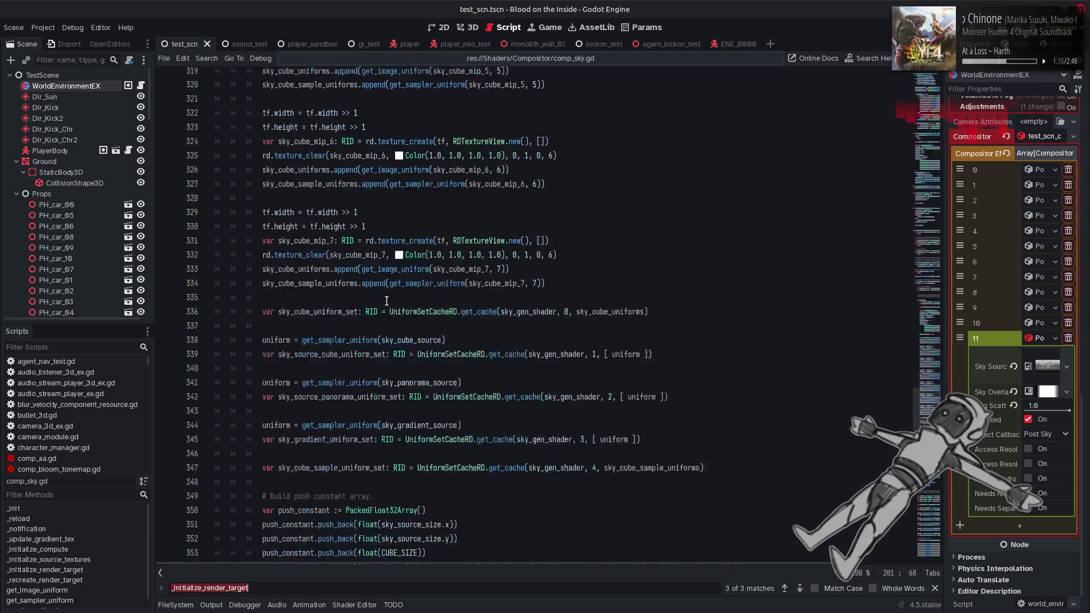
scroll(387, 301, "up", 20)
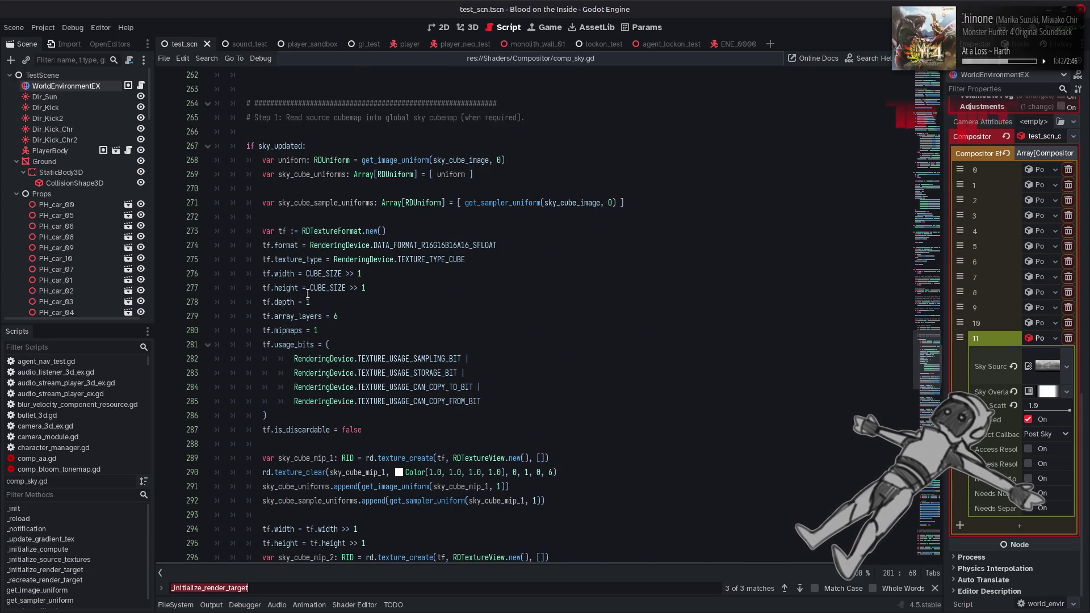
scroll(307, 294, "up", 4)
double_click(287, 316)
key("ctrl+c")
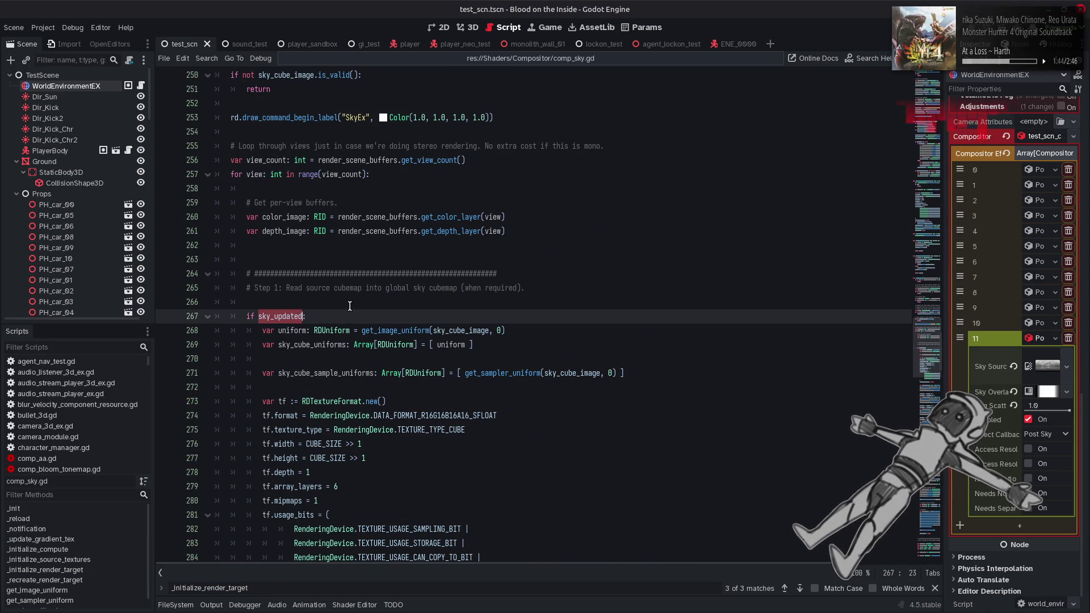
scroll(351, 306, "up", 6)
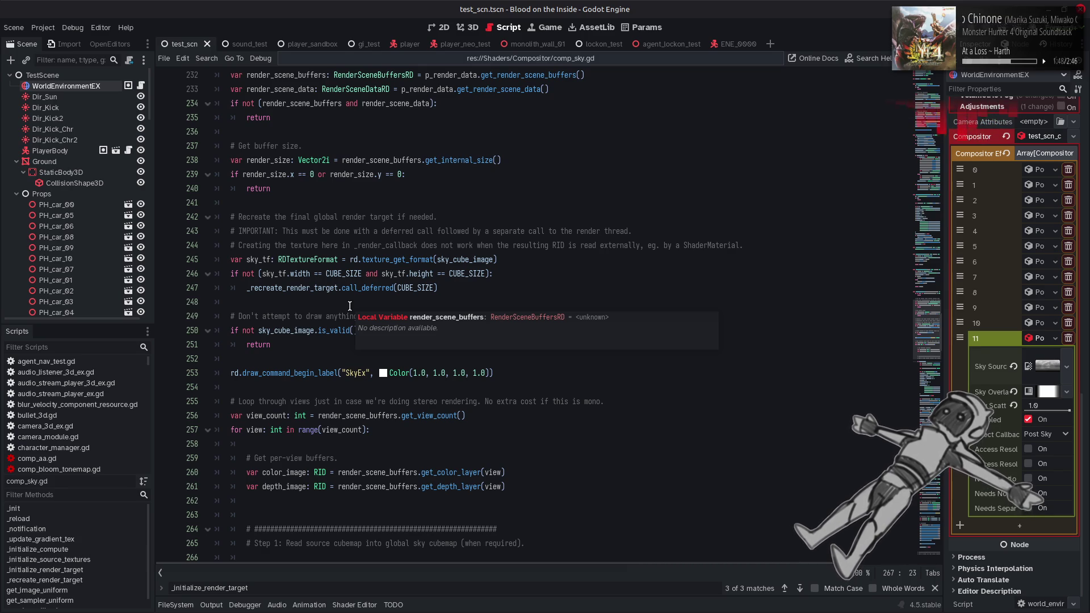
left_click(243, 274)
key("ctrl+v")
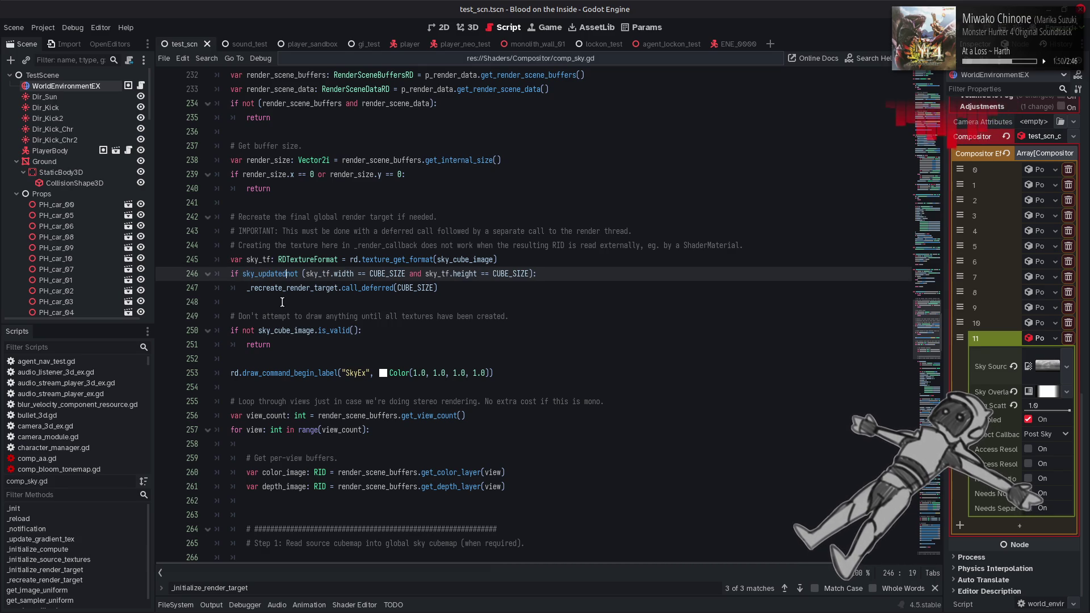
Add 'or' after sky_updated on line 246 and save the scene.
type("or")
key("ctrl+s")
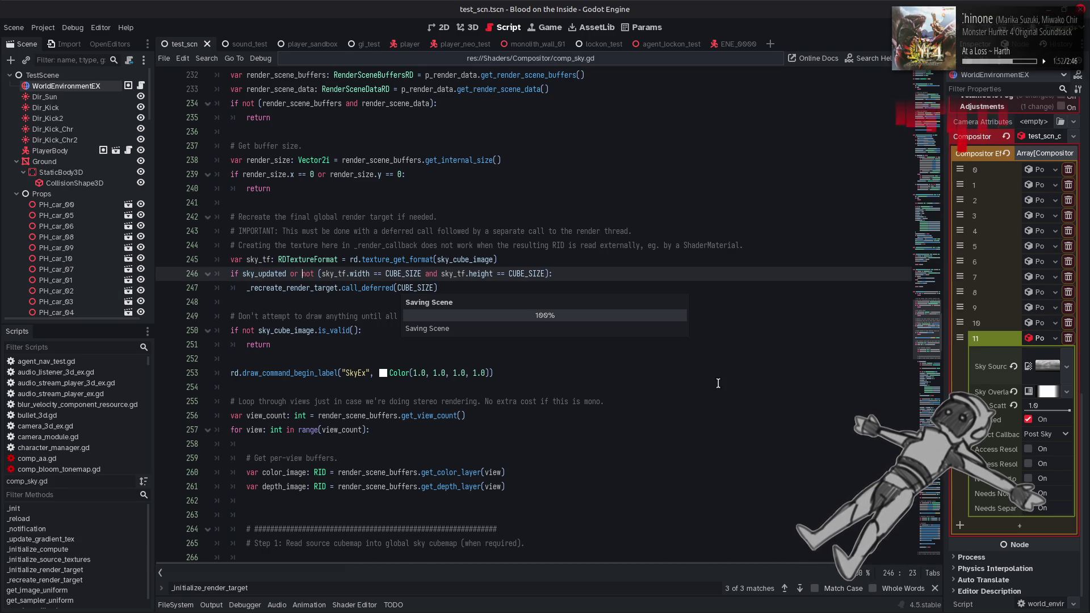
key("Escape")
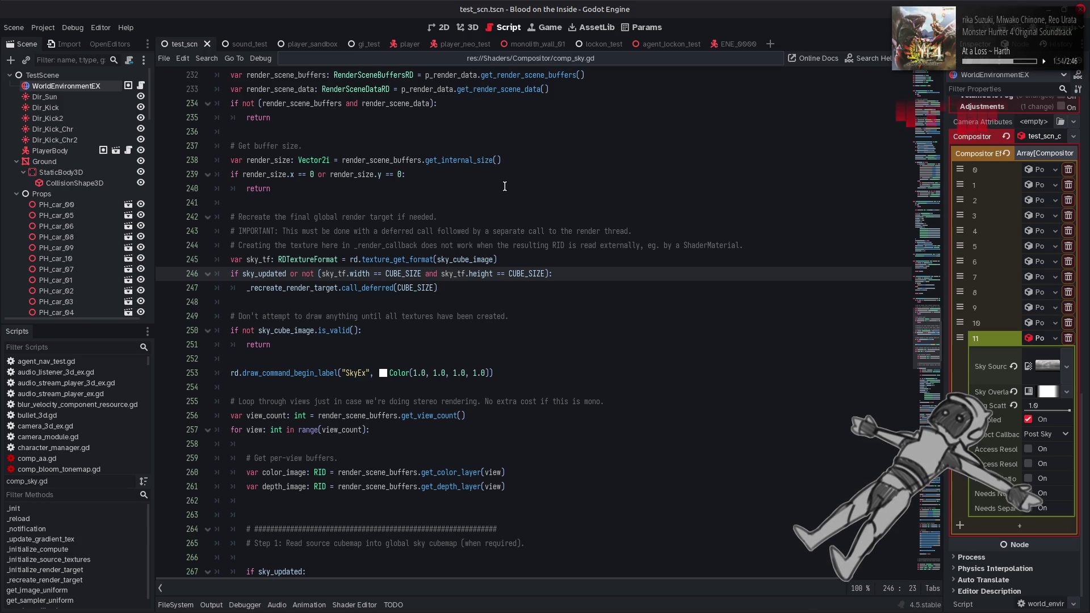
left_click(473, 27)
left_click(508, 27)
Undo the line 246 change, save again, and bring up Search Help.
key("ctrl+z")
key("ctrl+z")
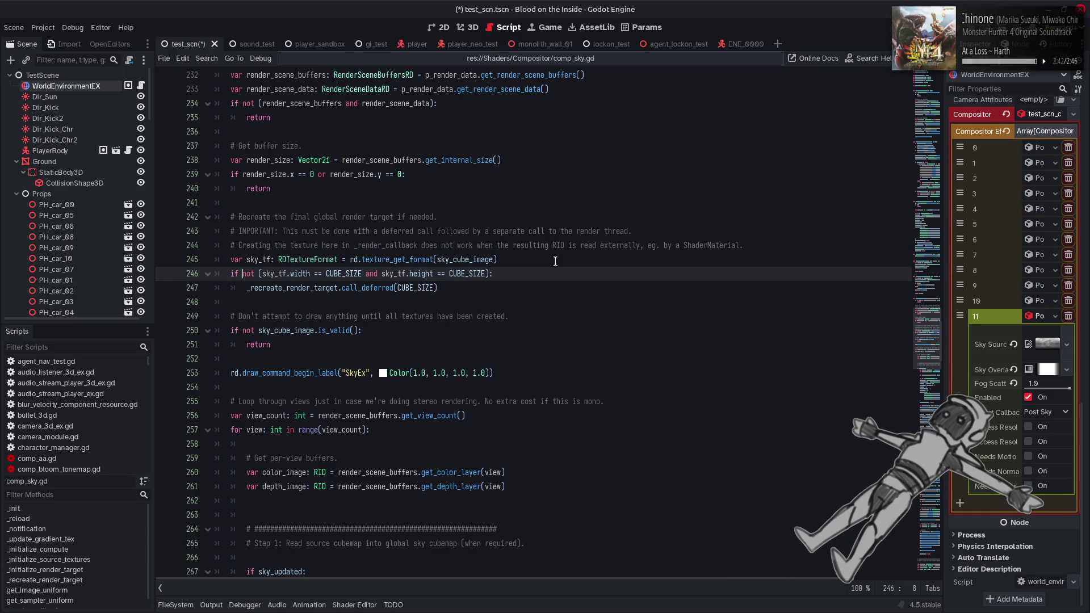
key("ctrl+s")
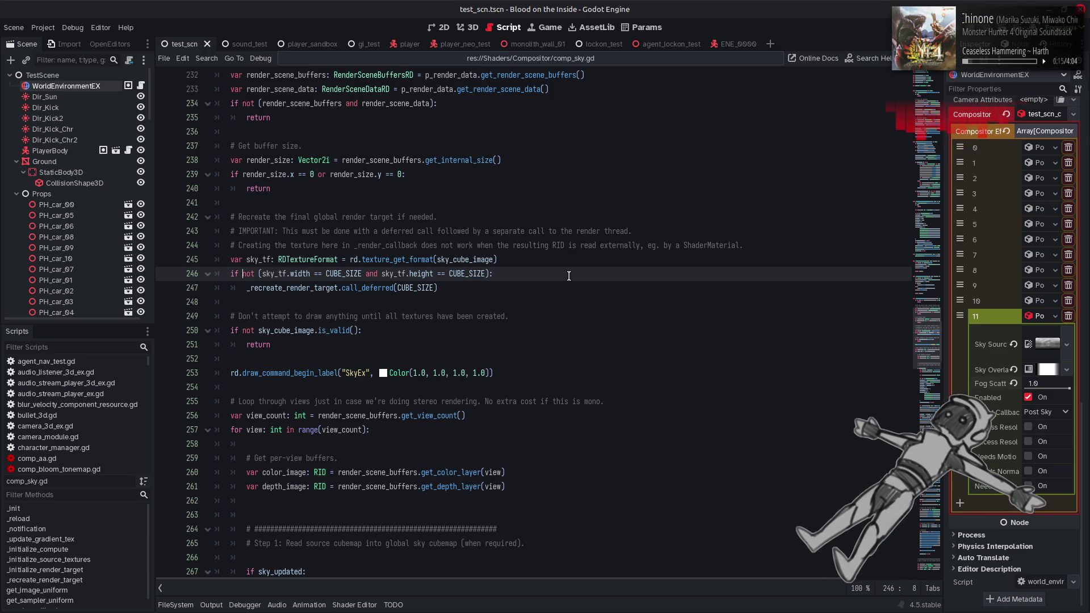
key("F1")
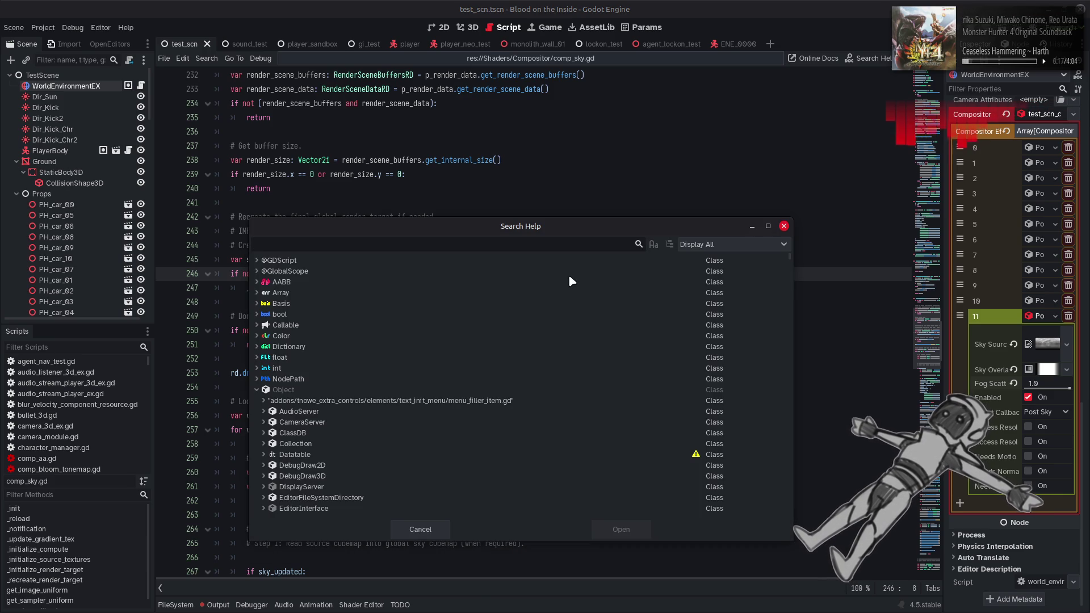
type("export")
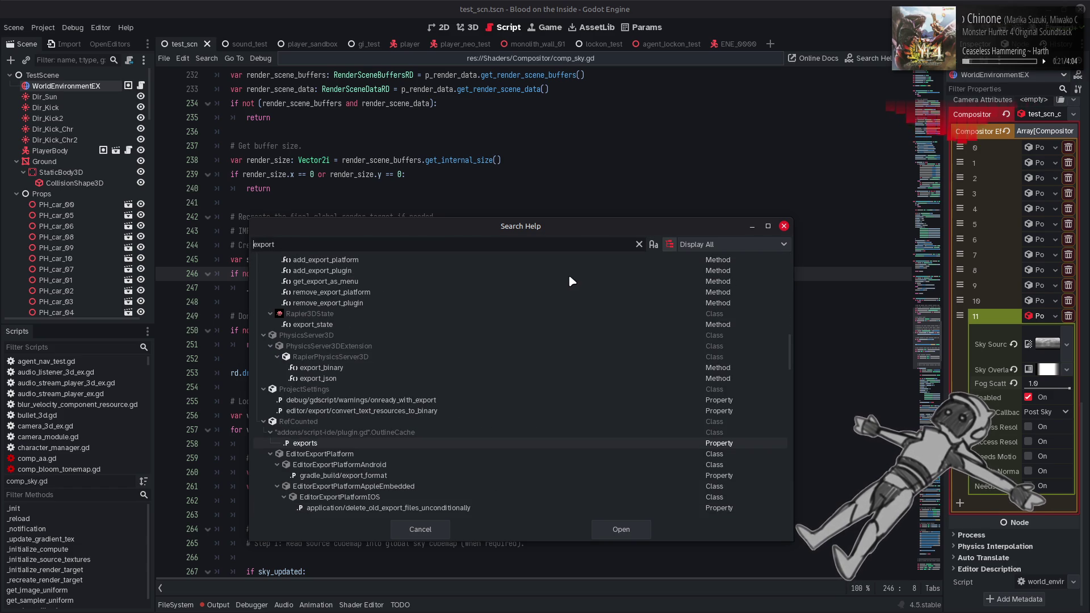
key("Home")
type("@")
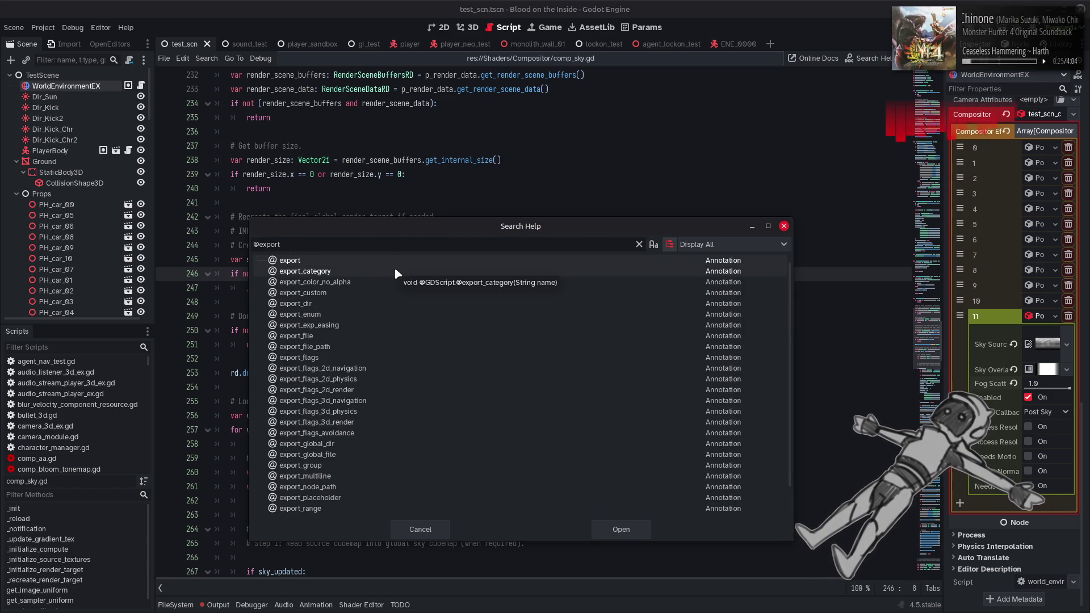
scroll(386, 272, "up", 1)
scroll(379, 285, "down", 3)
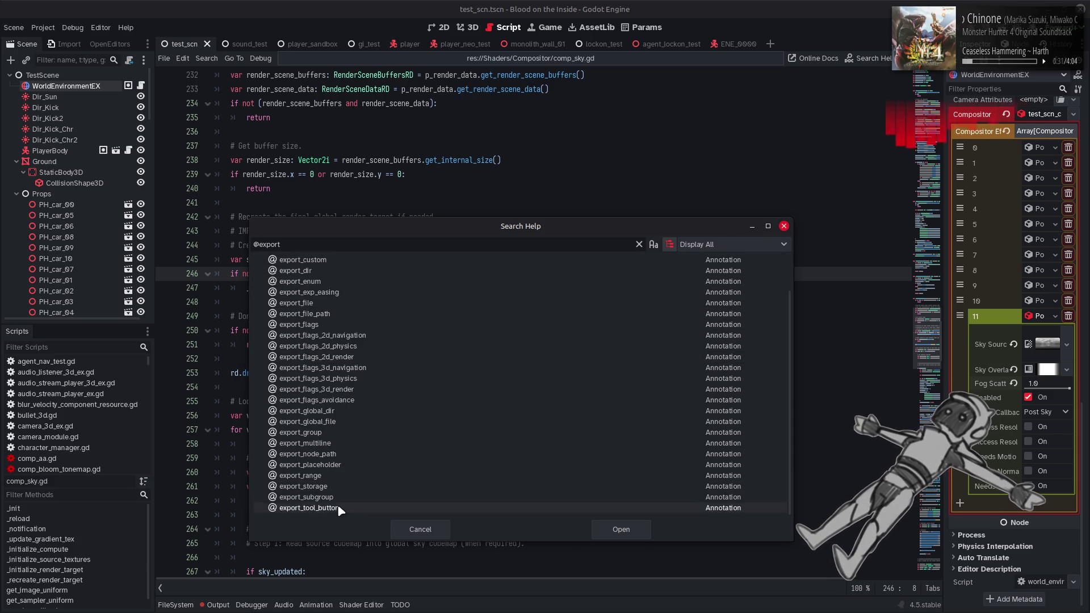
key("Escape")
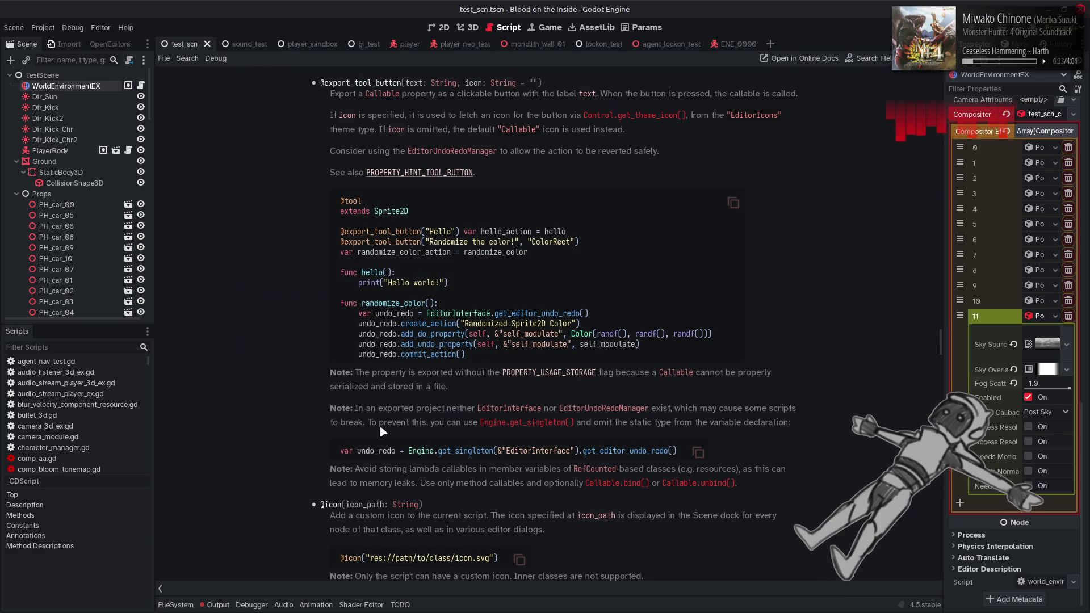
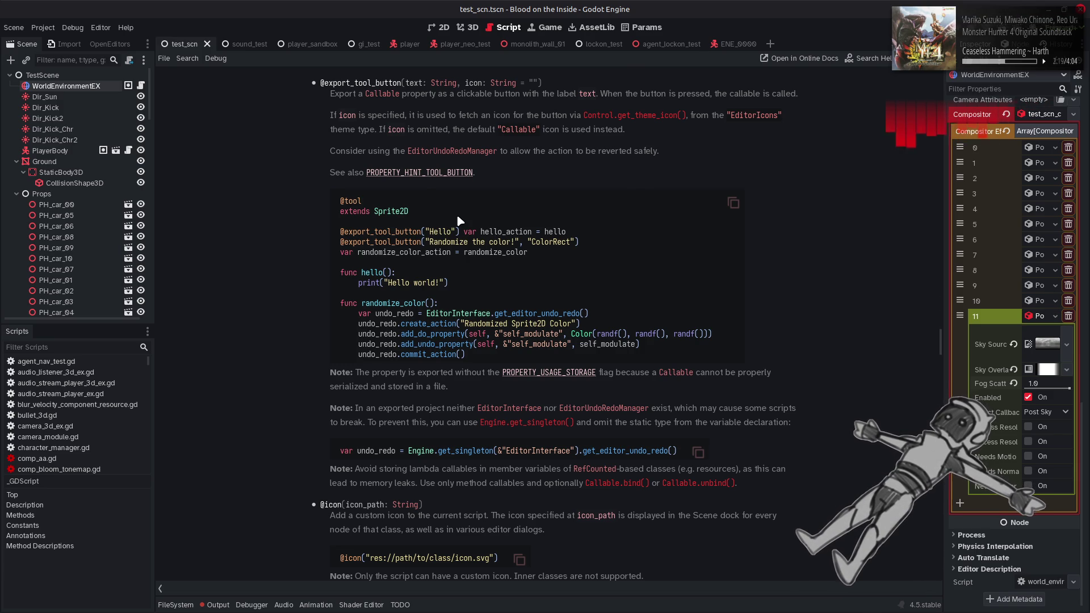
scroll(522, 178, "up", 3)
triple_click(322, 213)
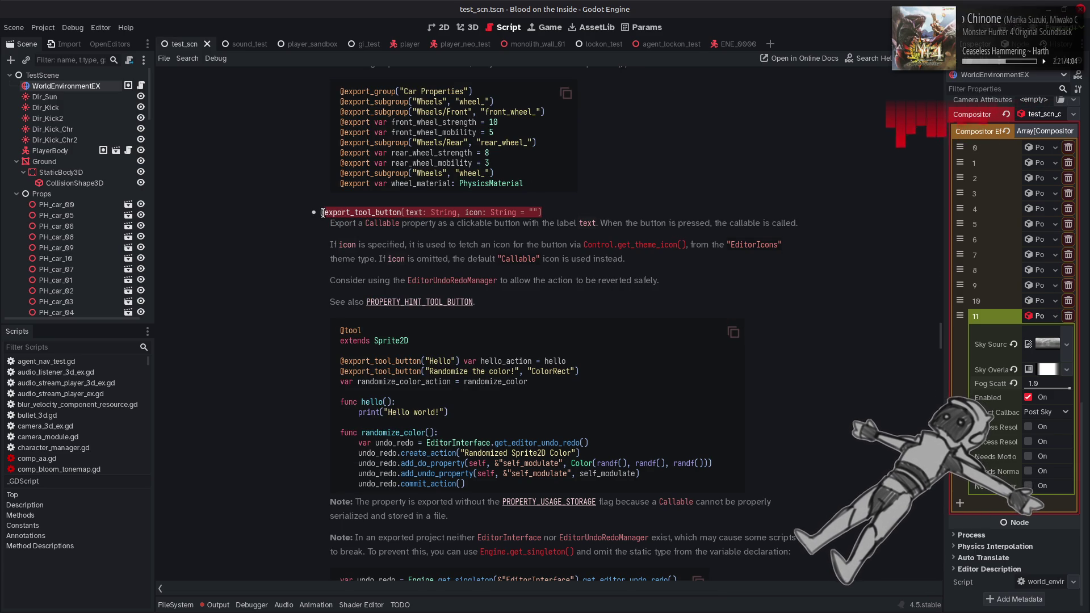
left_click(286, 249)
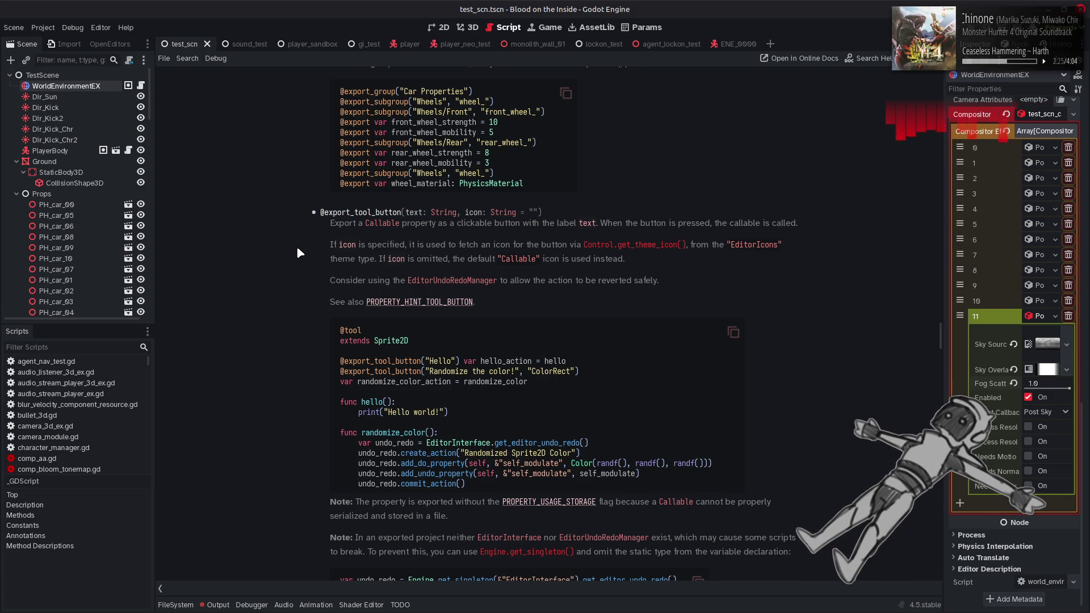
key("alt+Left")
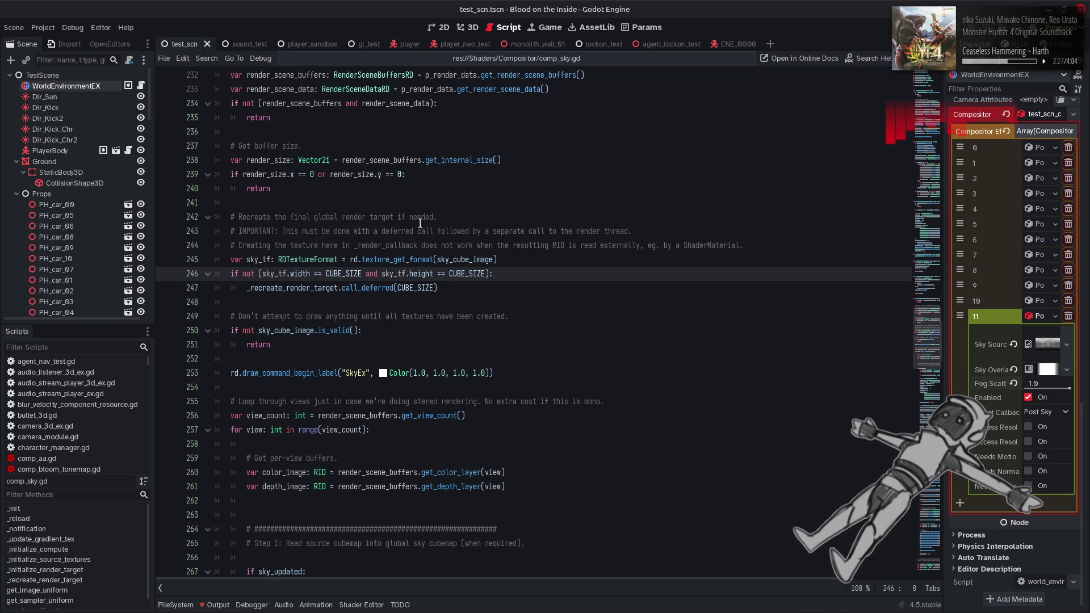
scroll(428, 178, "up", 20)
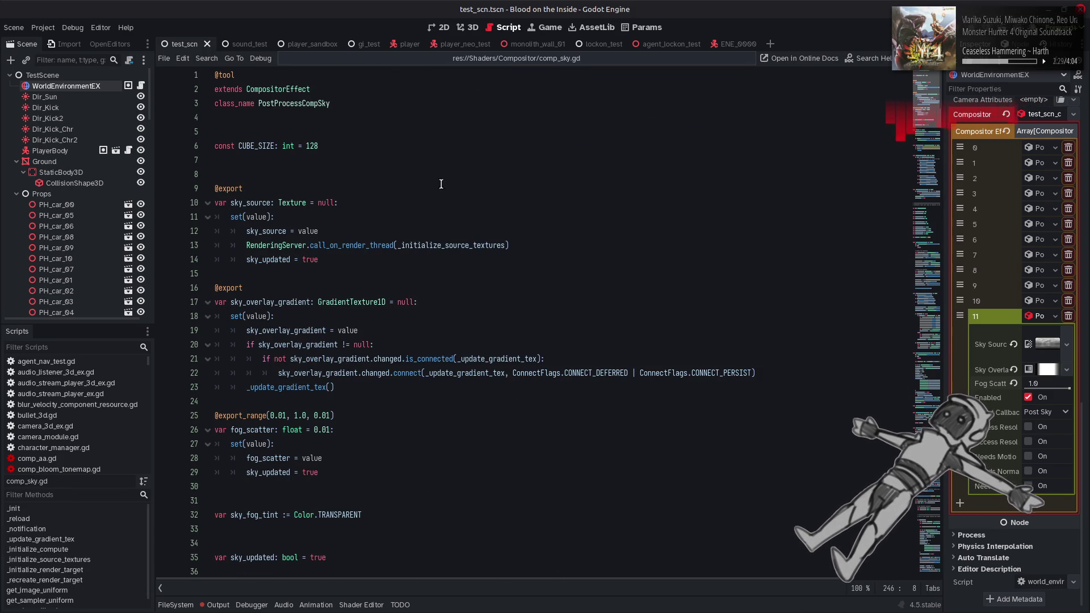
left_click(302, 165)
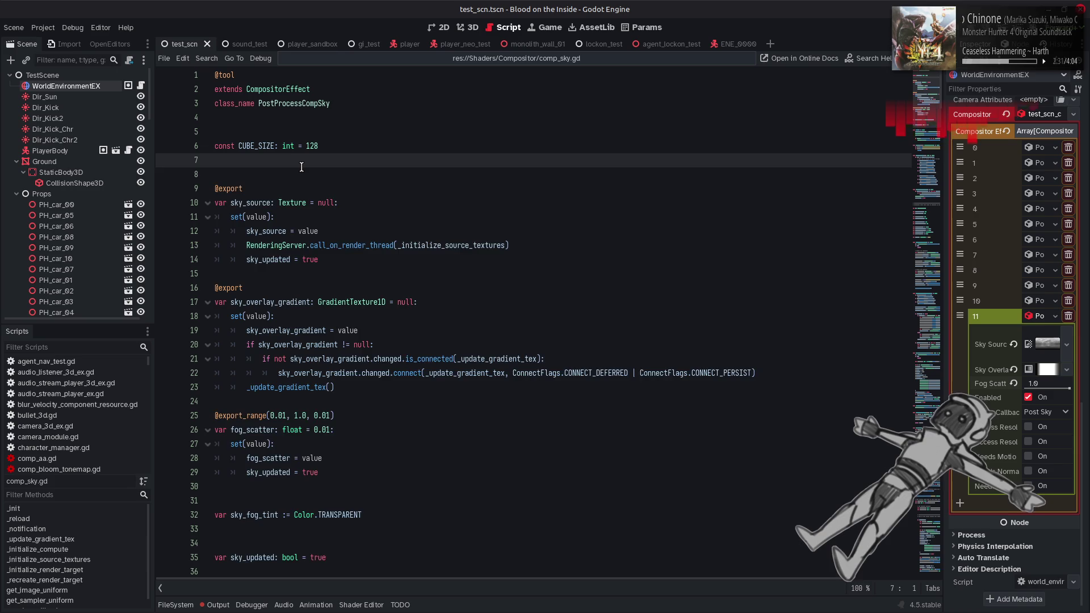
key("Return")
type("@export_tool_button(text: String, icon: String = \"\")")
key("Return")
type("var f")
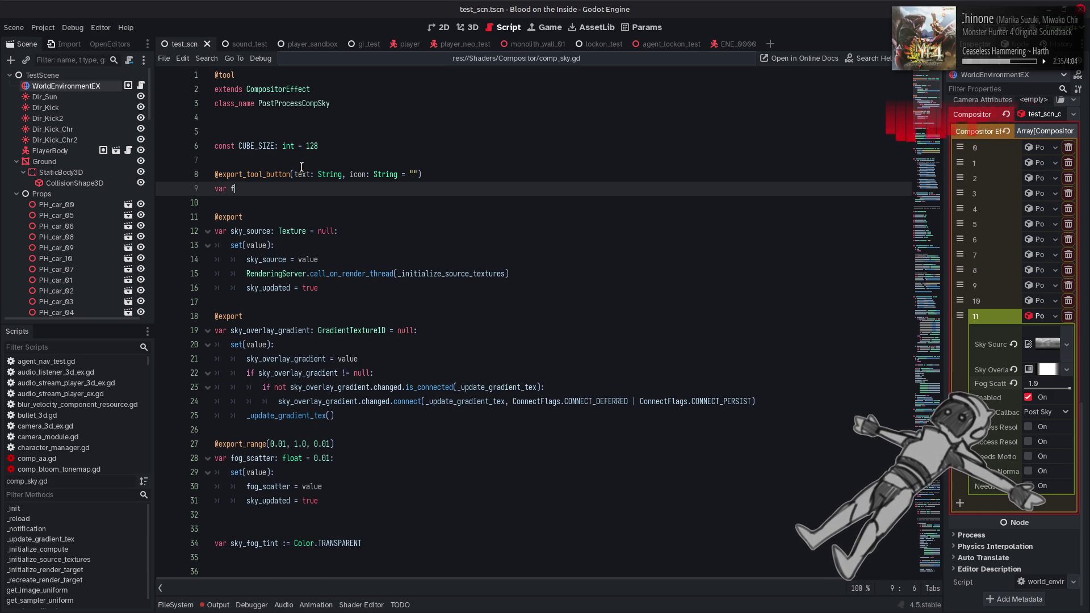
type("orce")
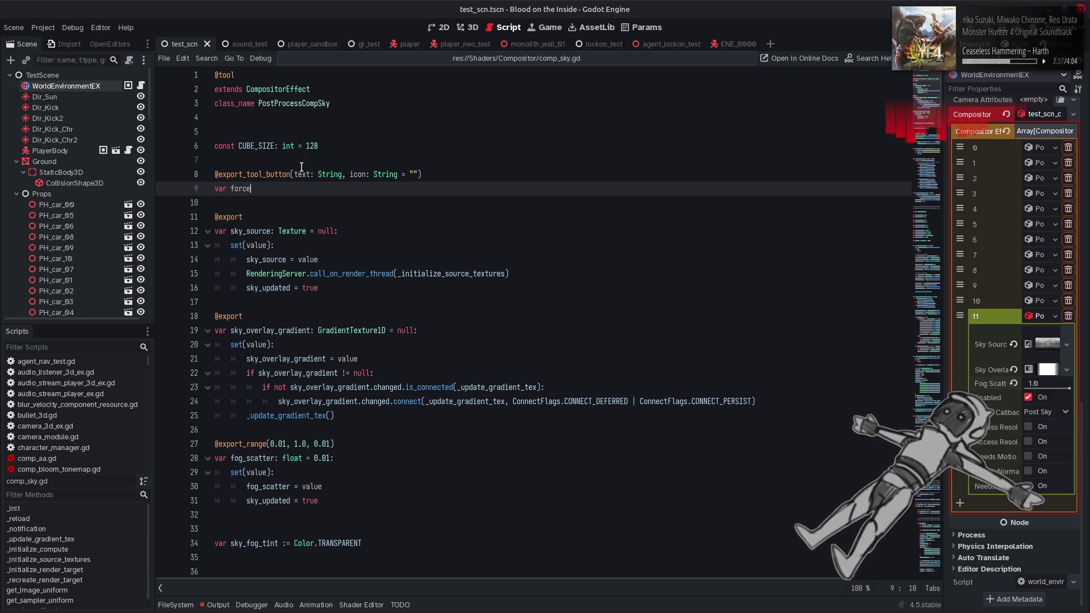
type("_reset")
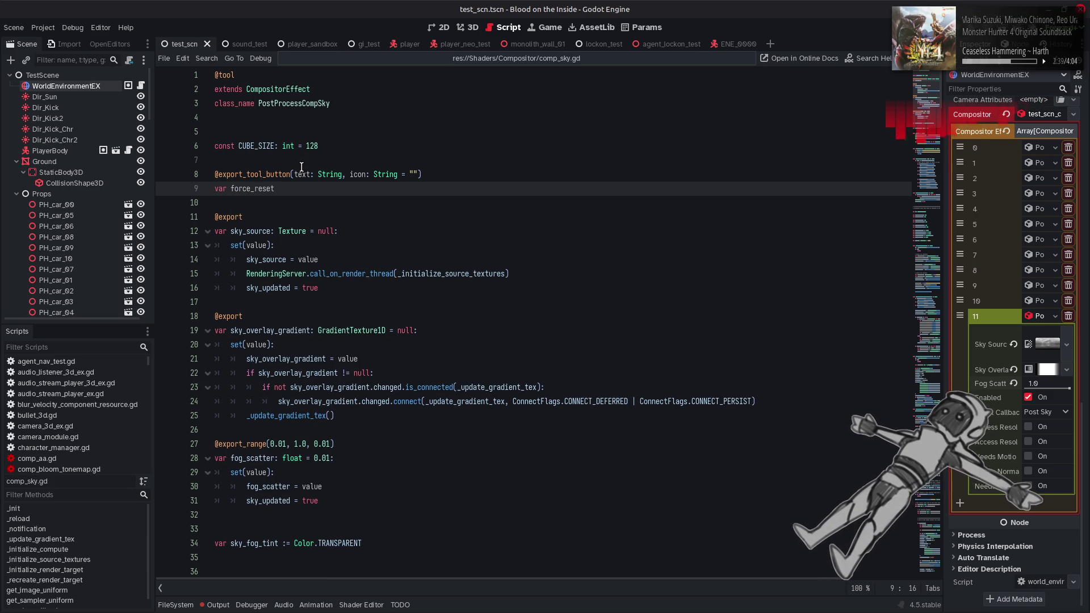
type("_butto")
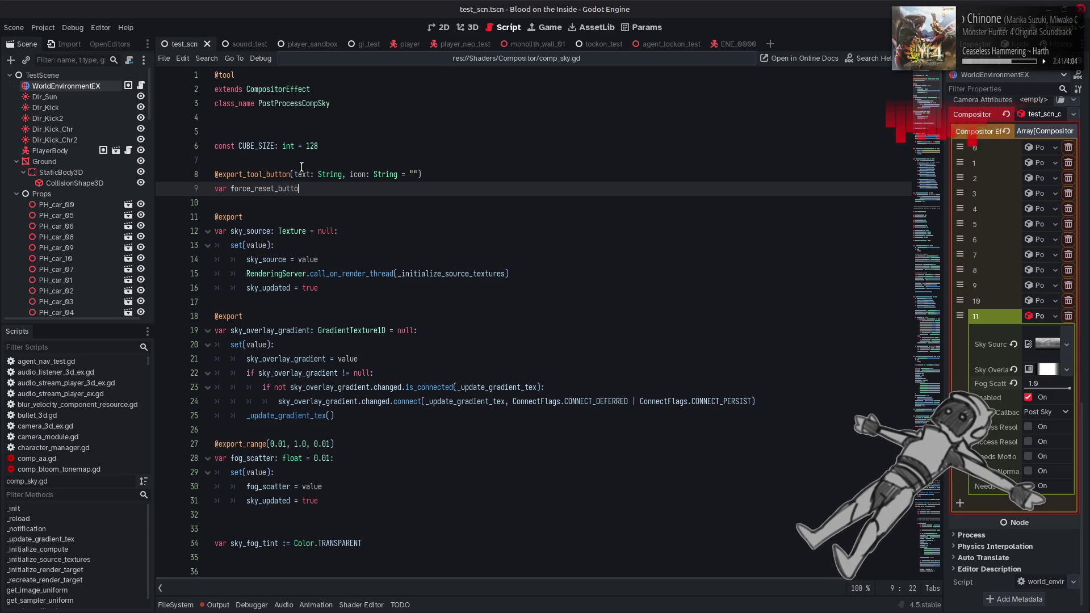
type("n = ")
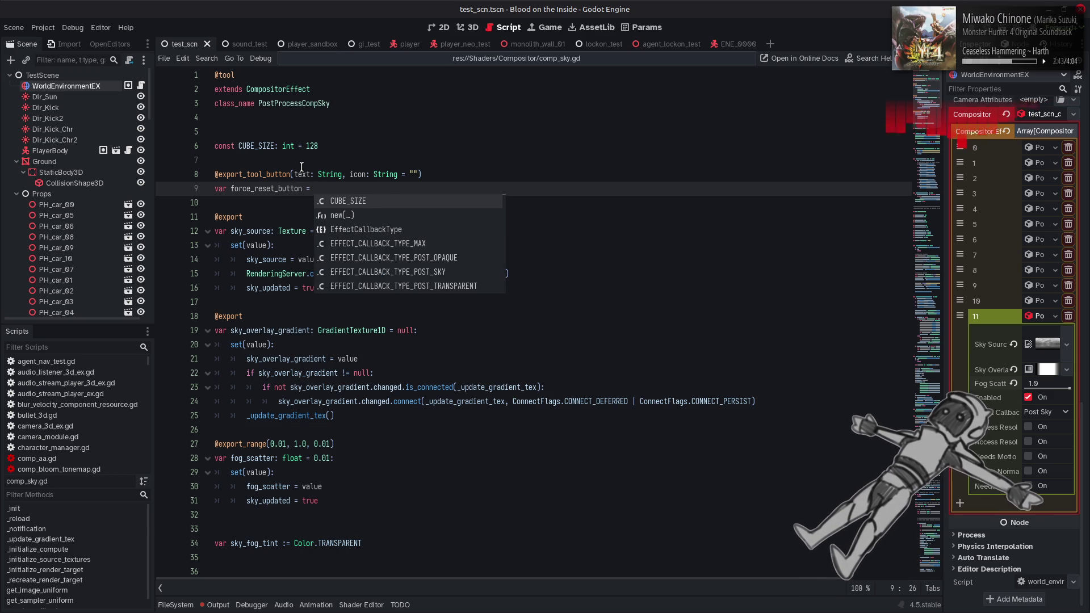
type("force_reset")
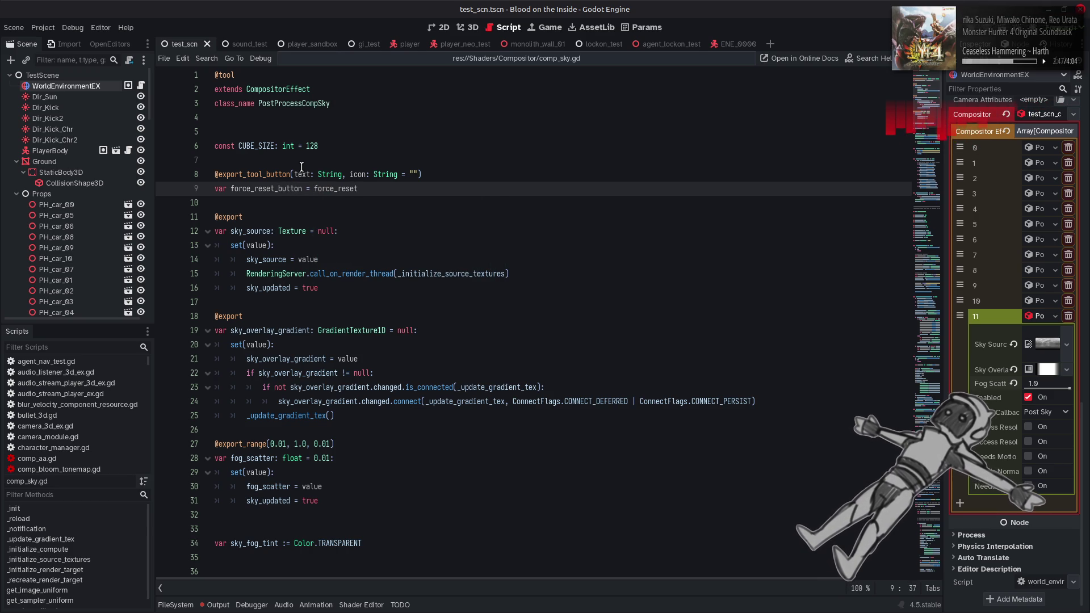
Set the annotation's label to "Reset" and delete the leftover icon parameter.
left_click(342, 174)
key("Delete")
key("ctrl+z")
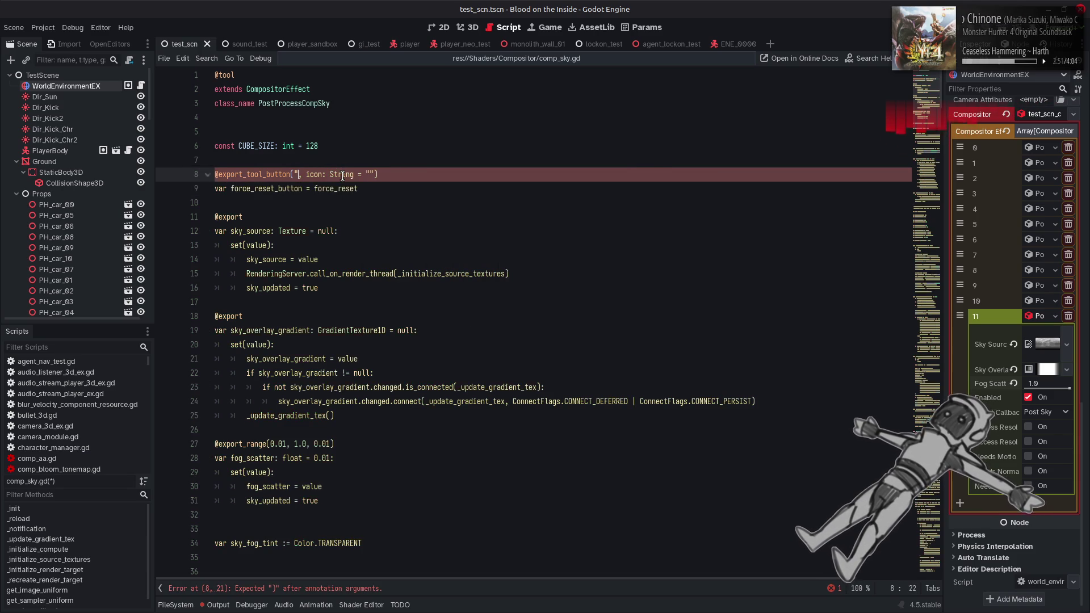
key("ctrl+shift+Left")
key("ctrl+shift+Left")
key("ctrl+shift+Left")
type("\"\"")
type("Reset")
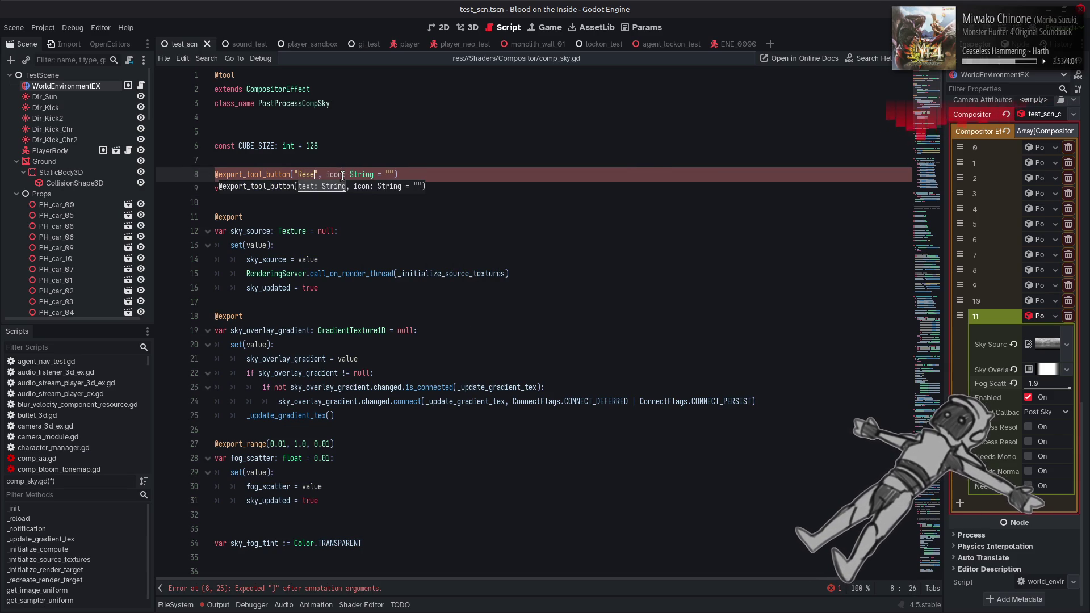
left_click_drag(324, 174, 401, 174)
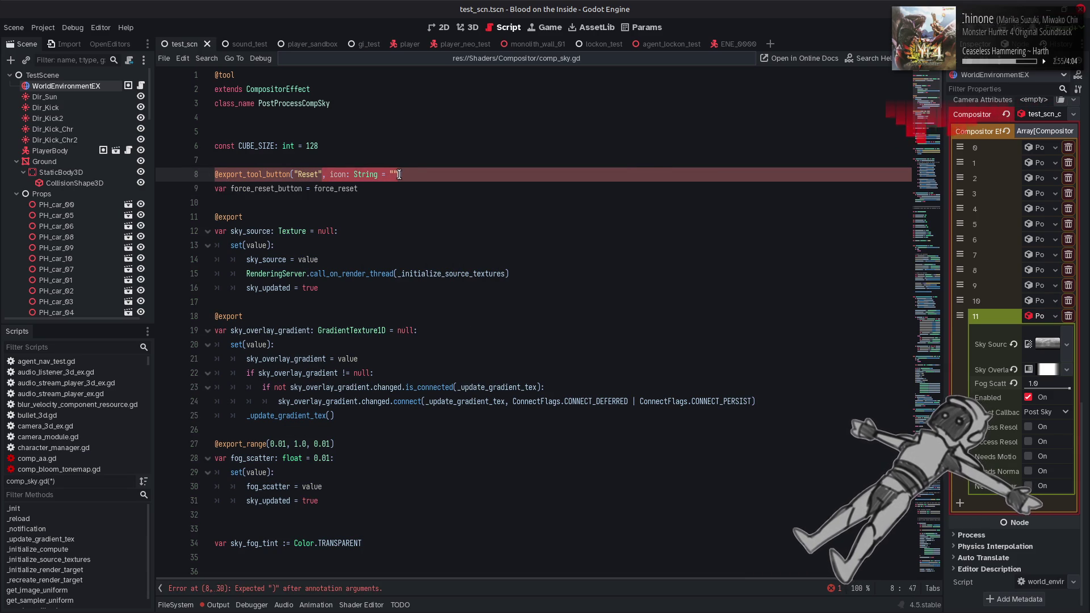
key("Delete")
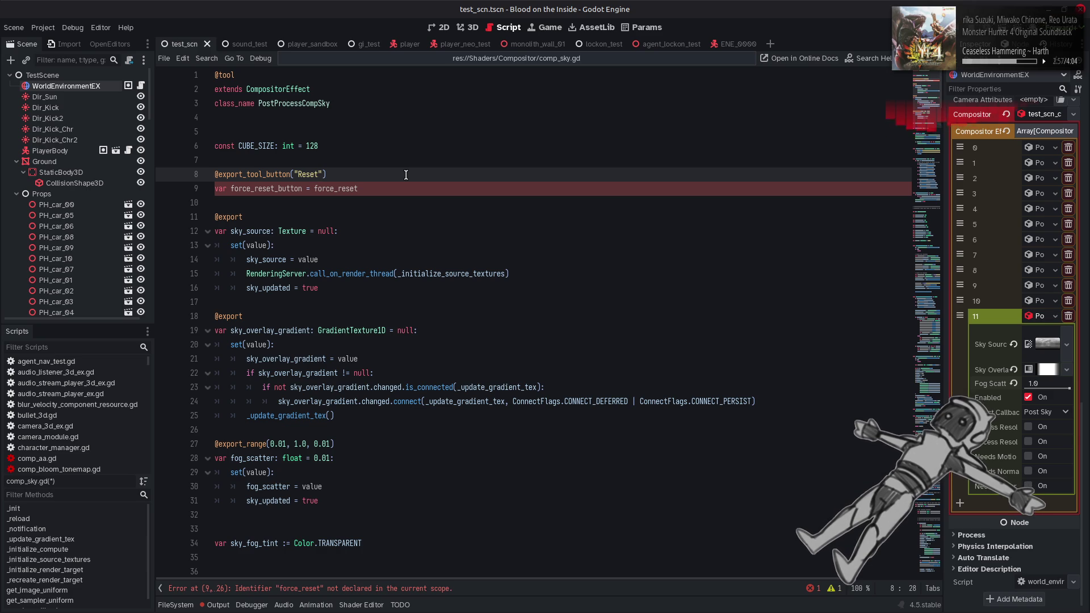
Write func force_reset() -> void with a pass body below _update_gradient_tex.
left_click(392, 189)
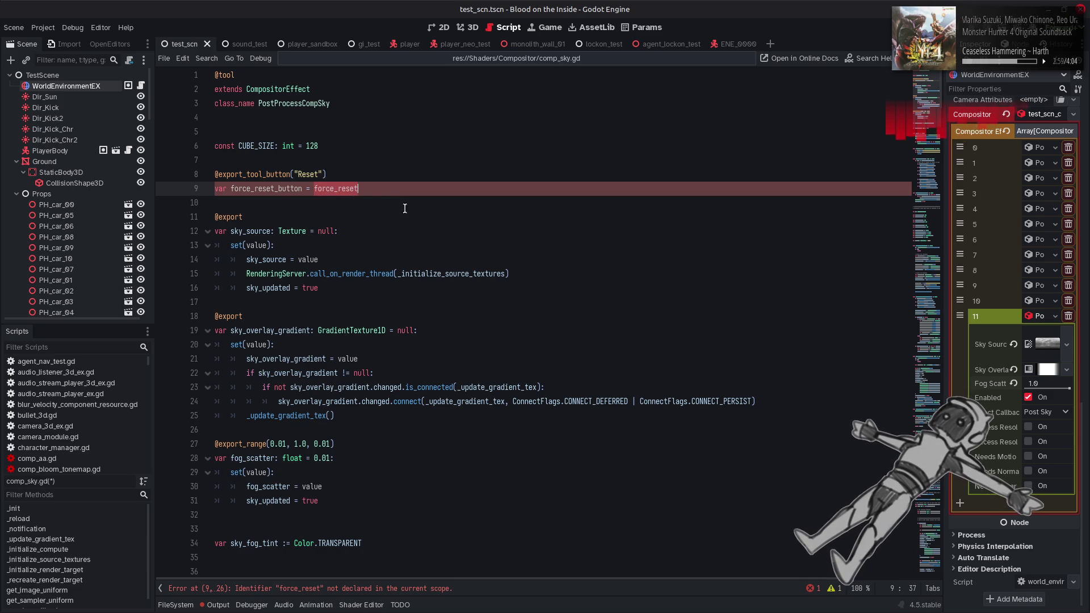
scroll(410, 215, "down", 20)
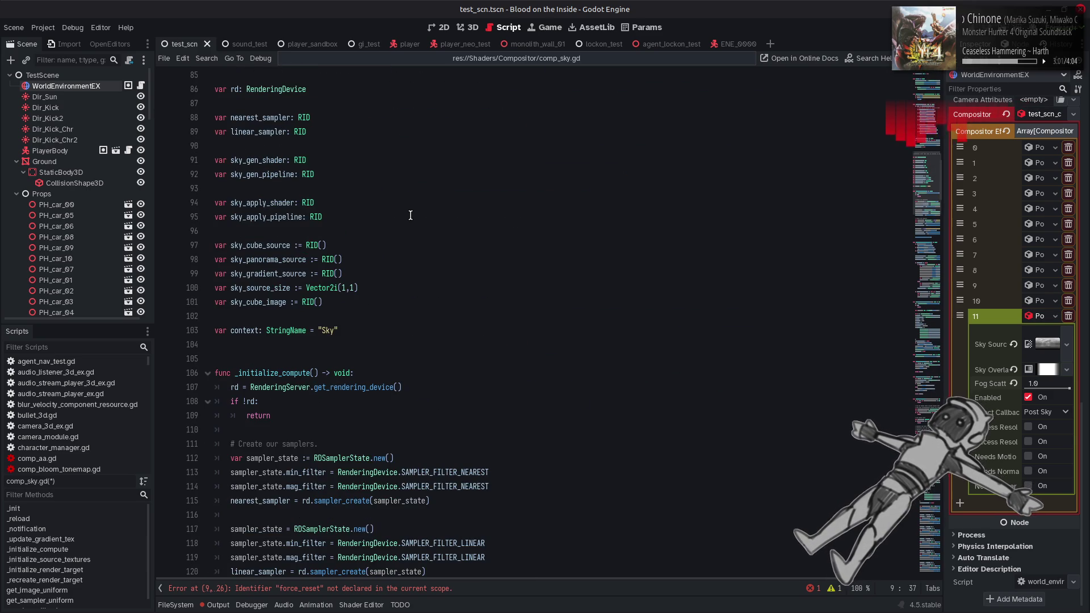
scroll(410, 215, "down", 20)
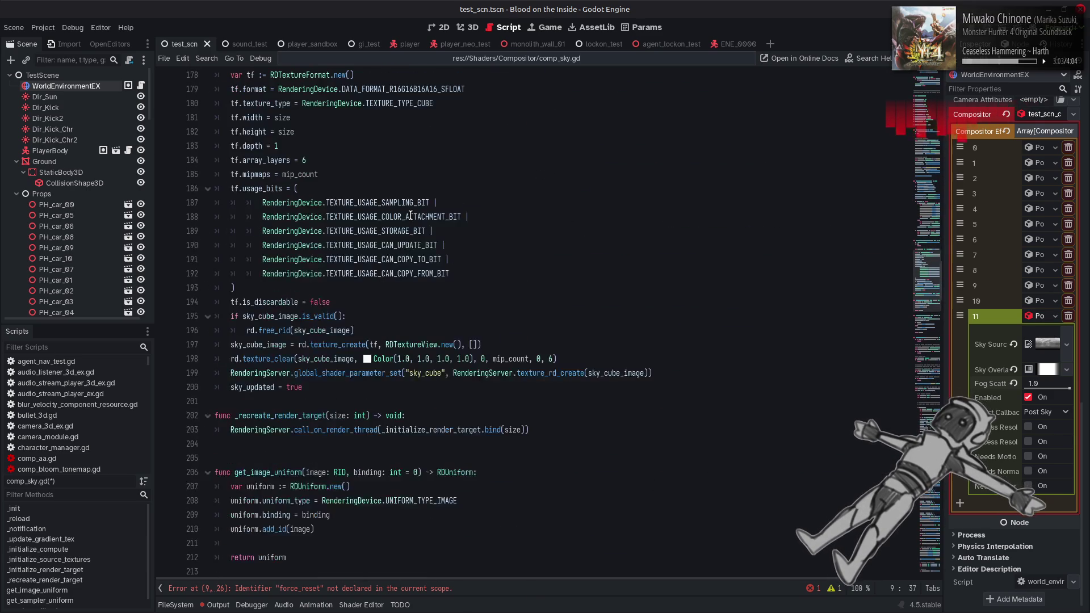
scroll(411, 215, "down", 5)
scroll(410, 215, "up", 19)
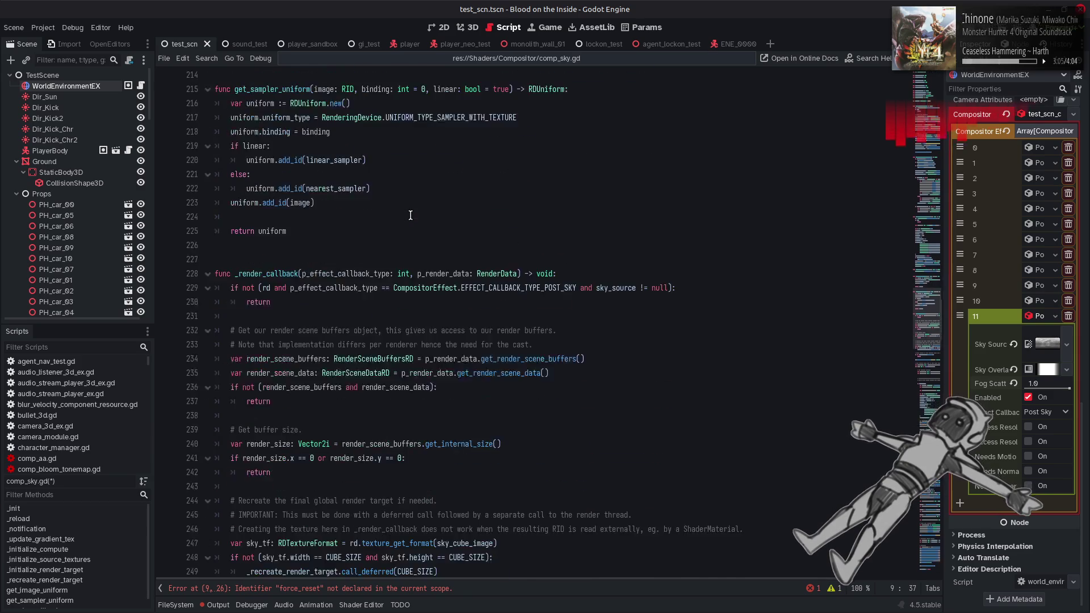
scroll(410, 216, "up", 20)
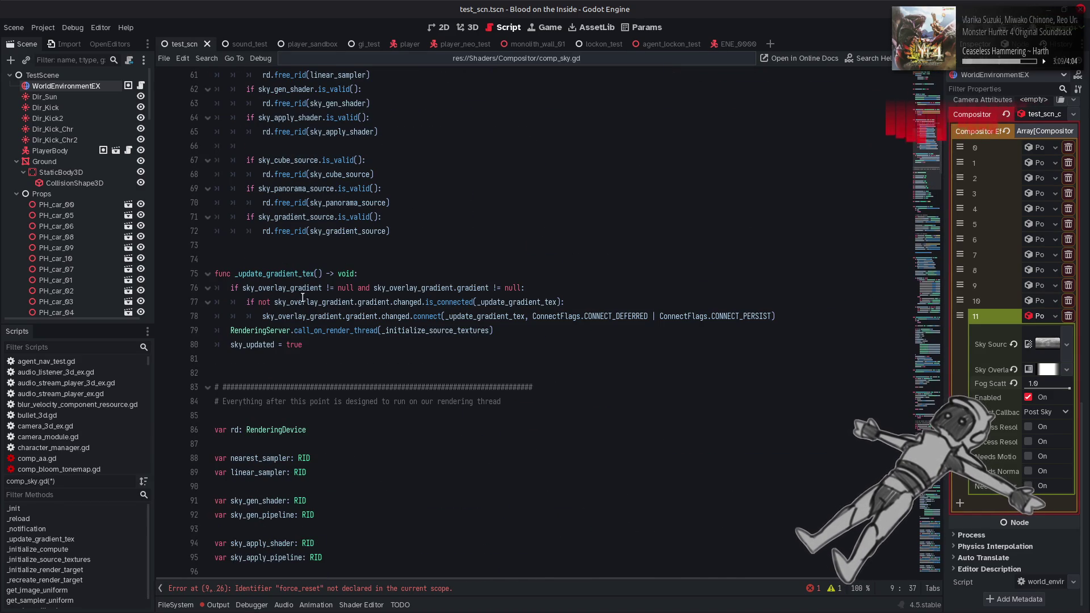
left_click(309, 360)
key("Return")
key("Return")
key("Return")
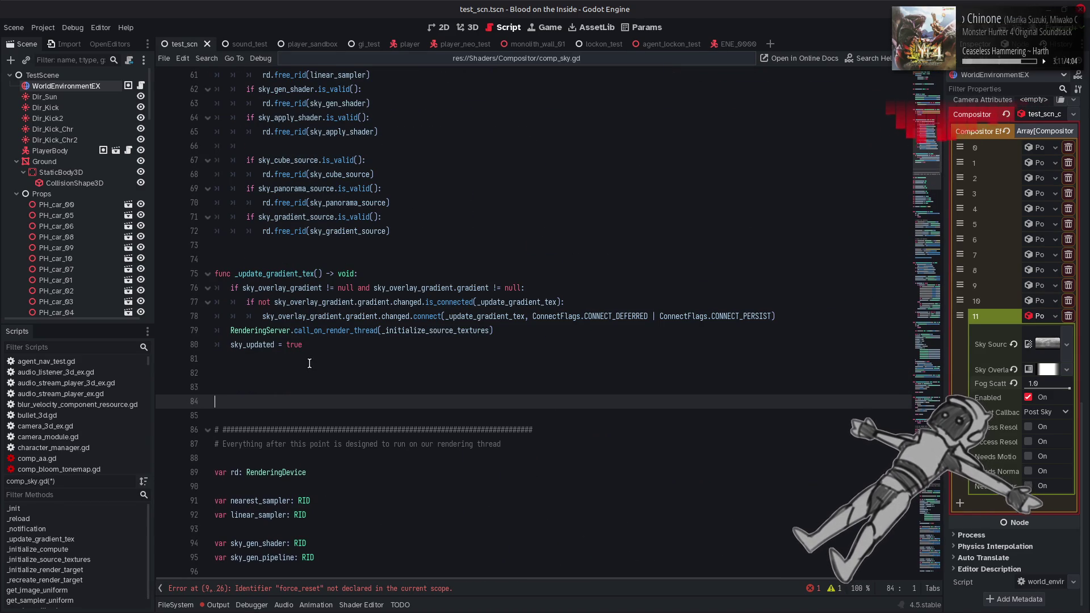
key("Up")
type("func force_reset() -> void")
key("Return")
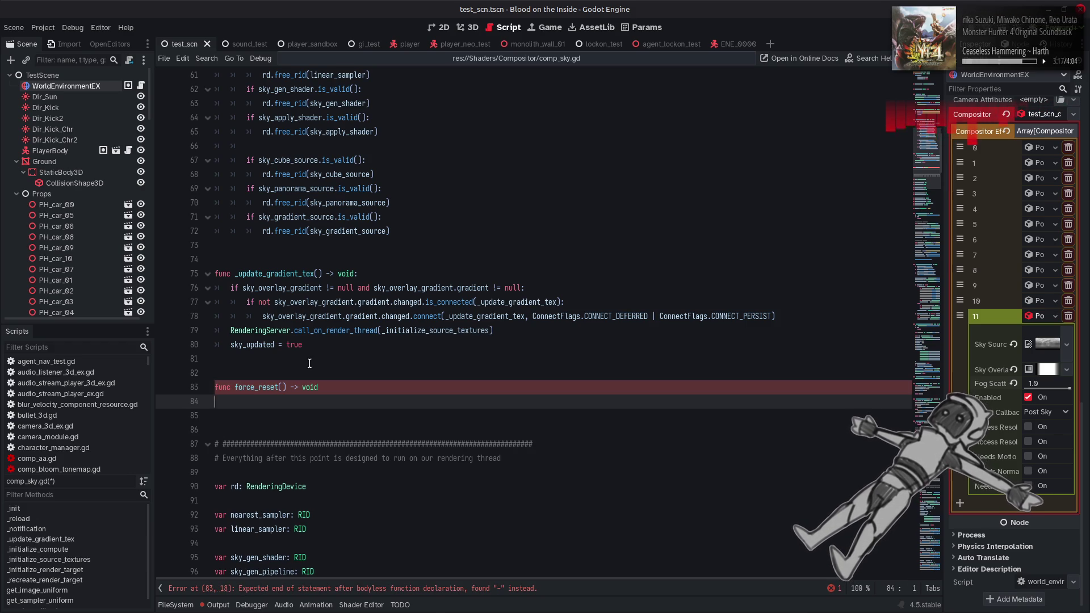
key("Tab")
type("pass")
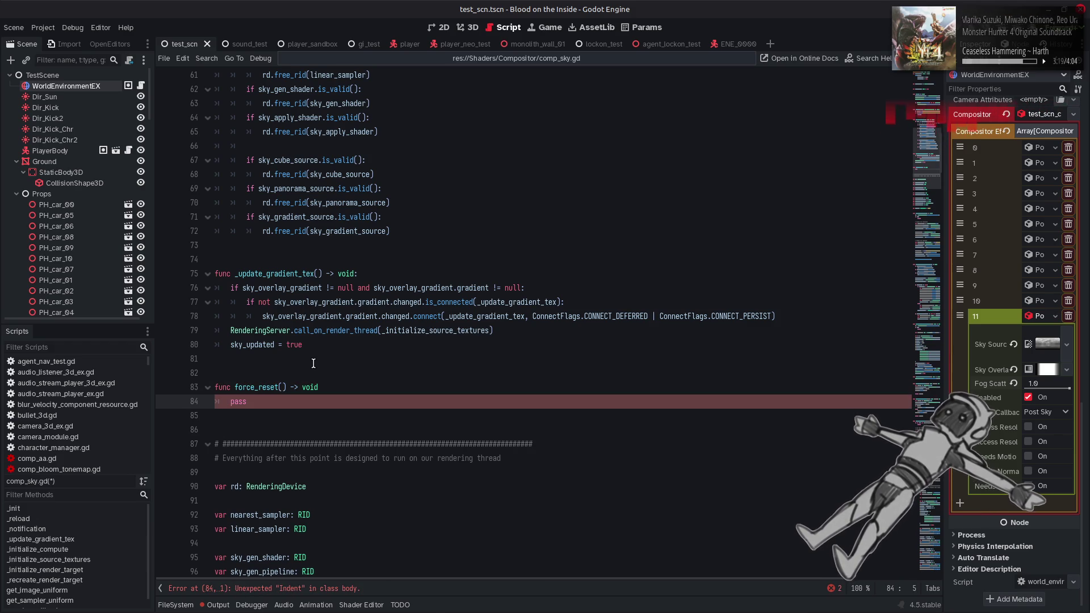
Add the missing colon to the force_reset signature, save, and reselect WorldEnvironmentEX.
left_click(333, 386)
type(":")
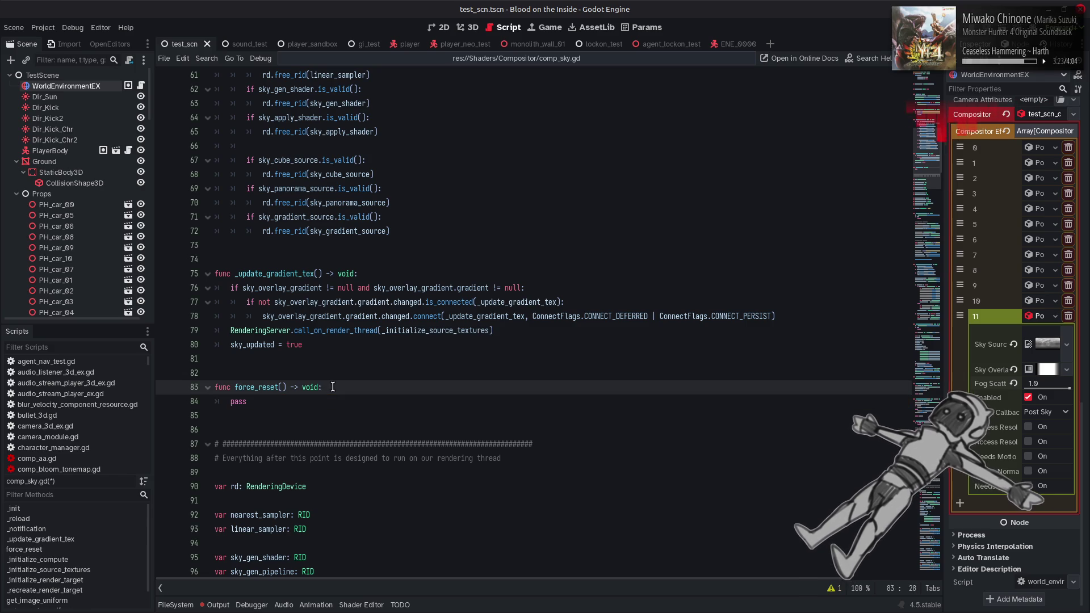
key("ctrl+s")
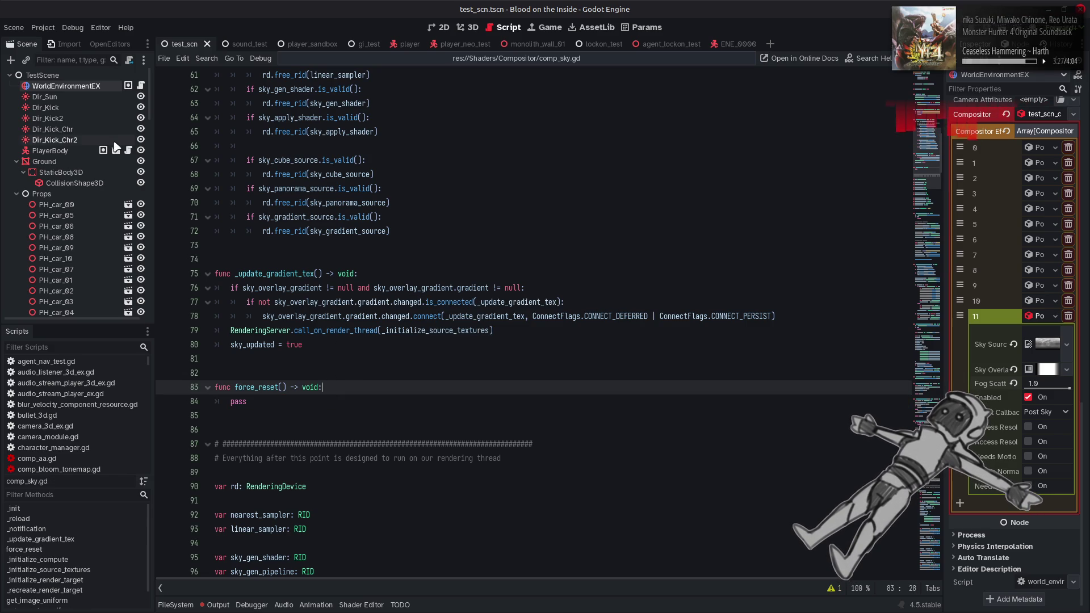
left_click(92, 96)
left_click(94, 88)
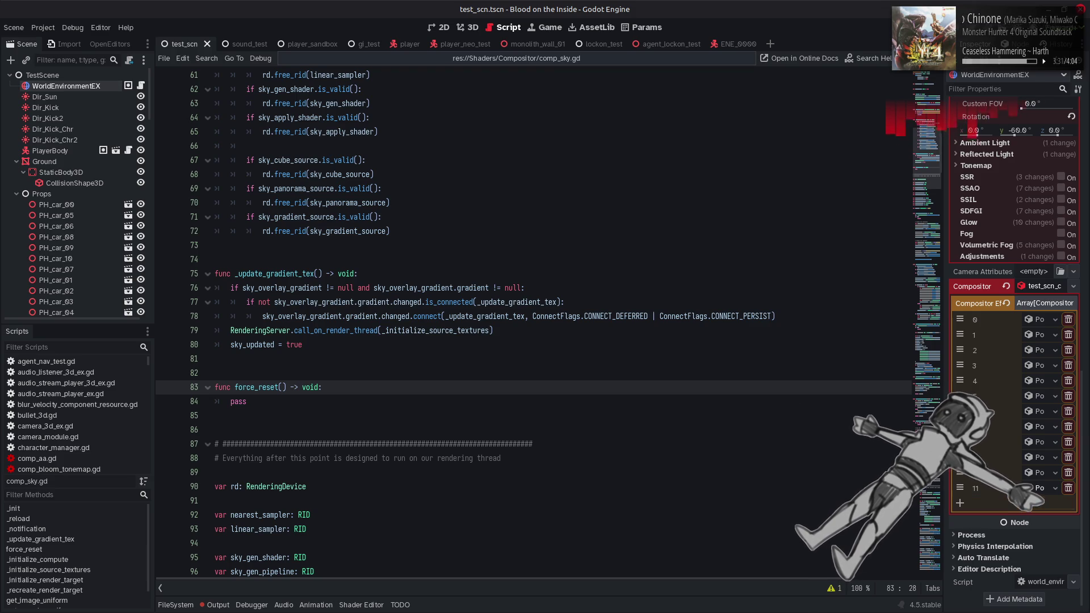
Check the untyped declaration warning and expand compositor effect 11's settings.
left_click(831, 588)
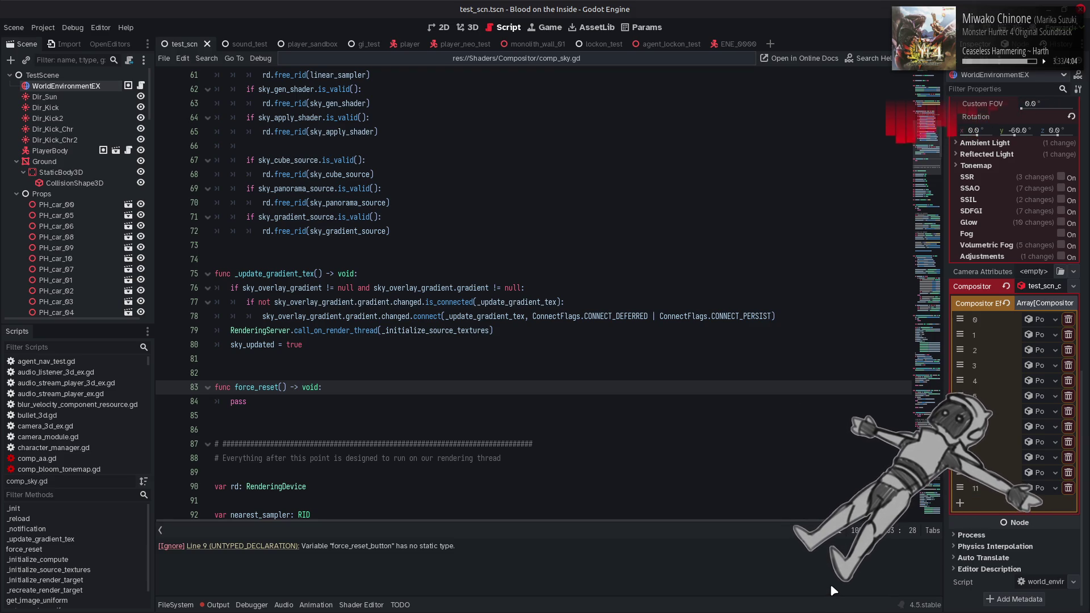
left_click(831, 589)
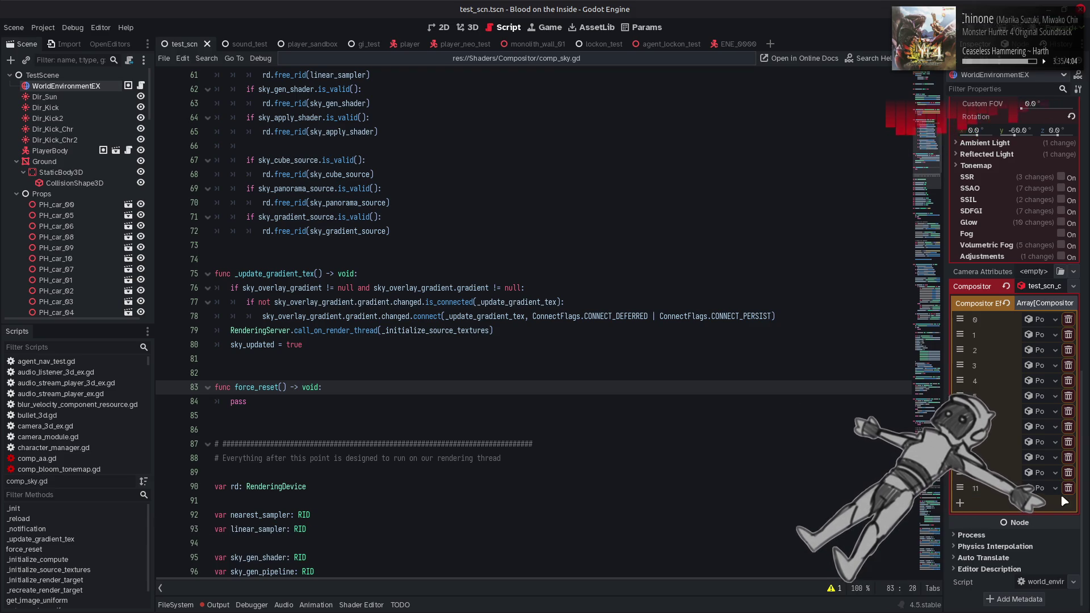
left_click(1037, 488)
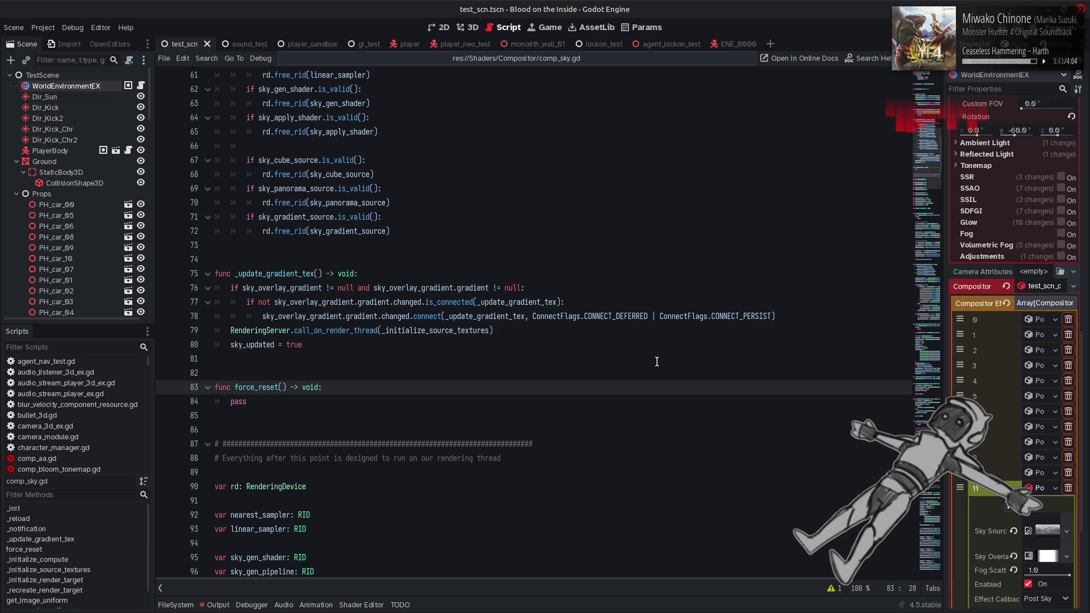
Type force_reset_button as Callable, relabel the button "Force Reset", and save comp_sky.gd.
left_click(924, 97)
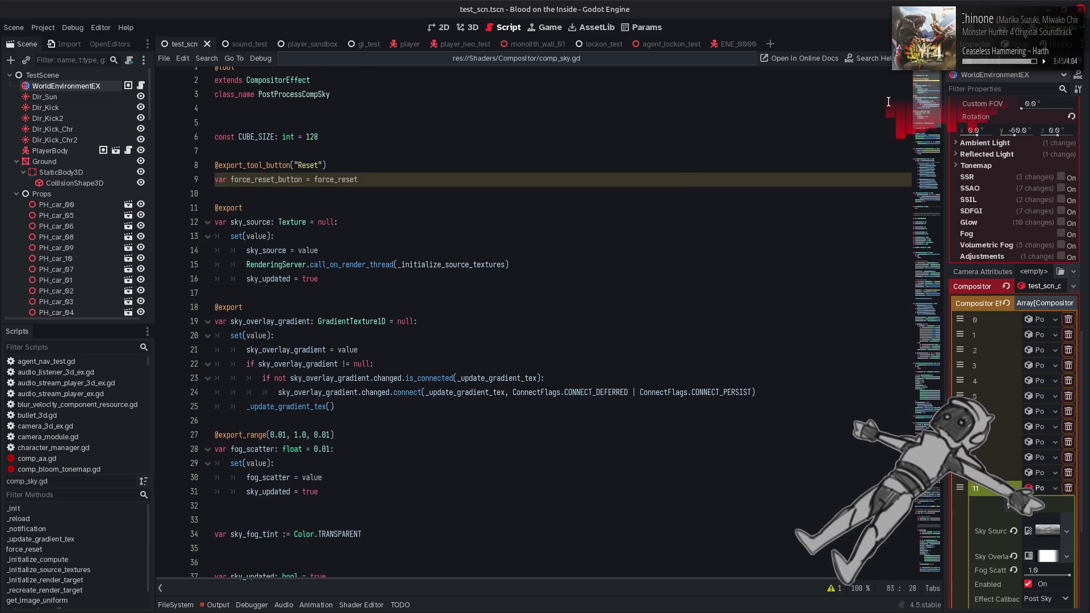
left_click(302, 181)
type(": Callab")
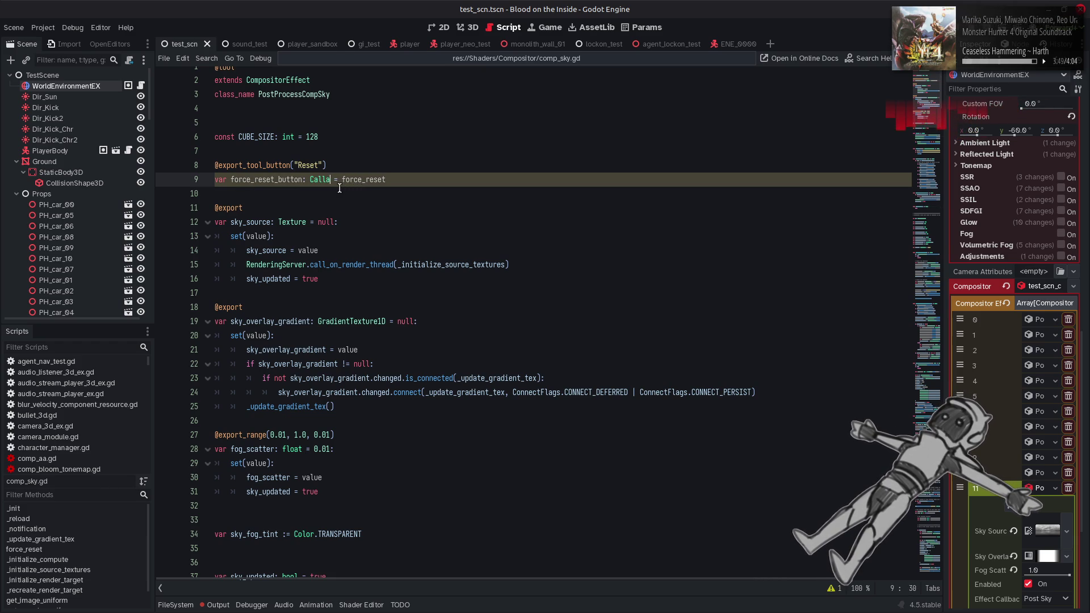
type("le")
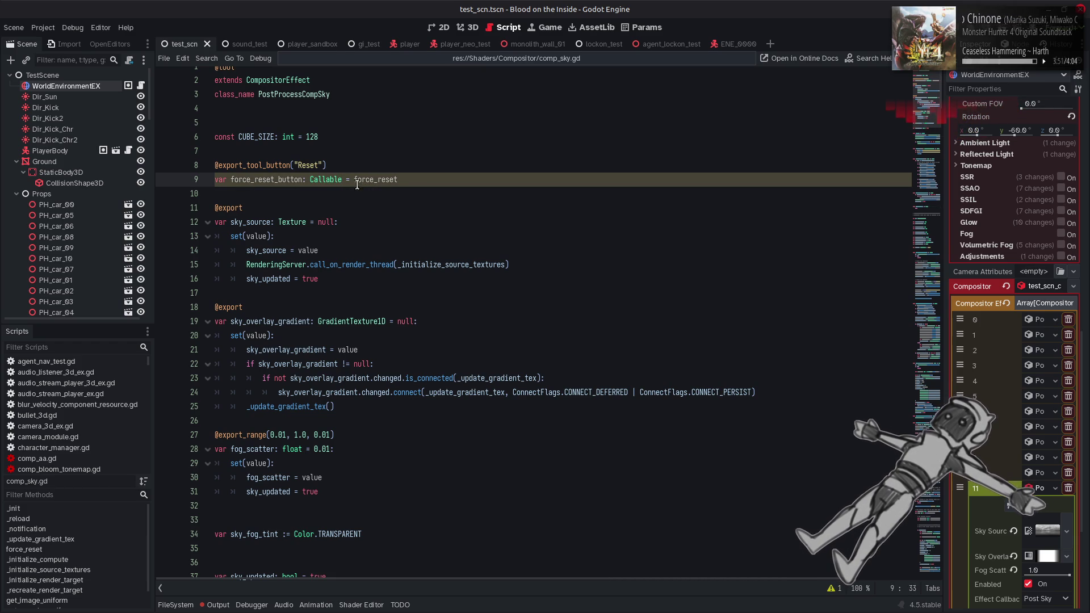
left_click(430, 169)
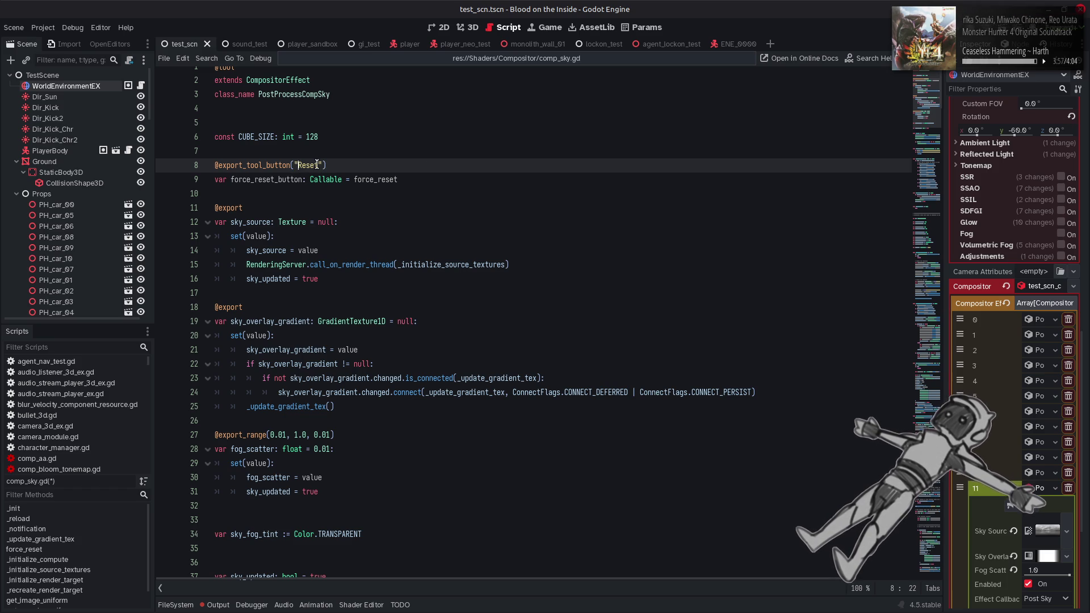
type("Force")
key("ctrl+s")
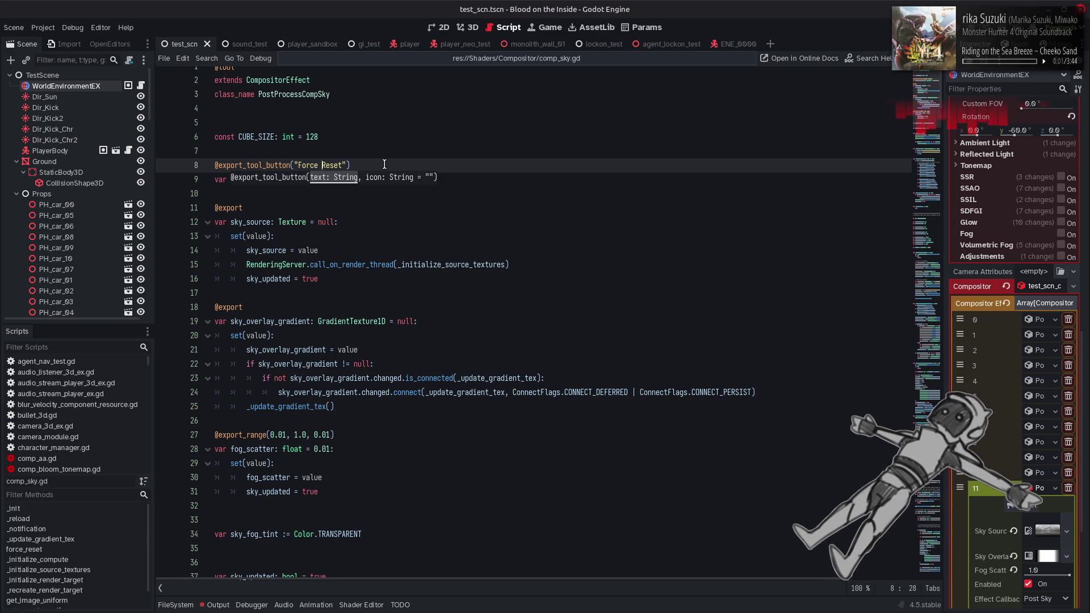
key("Escape")
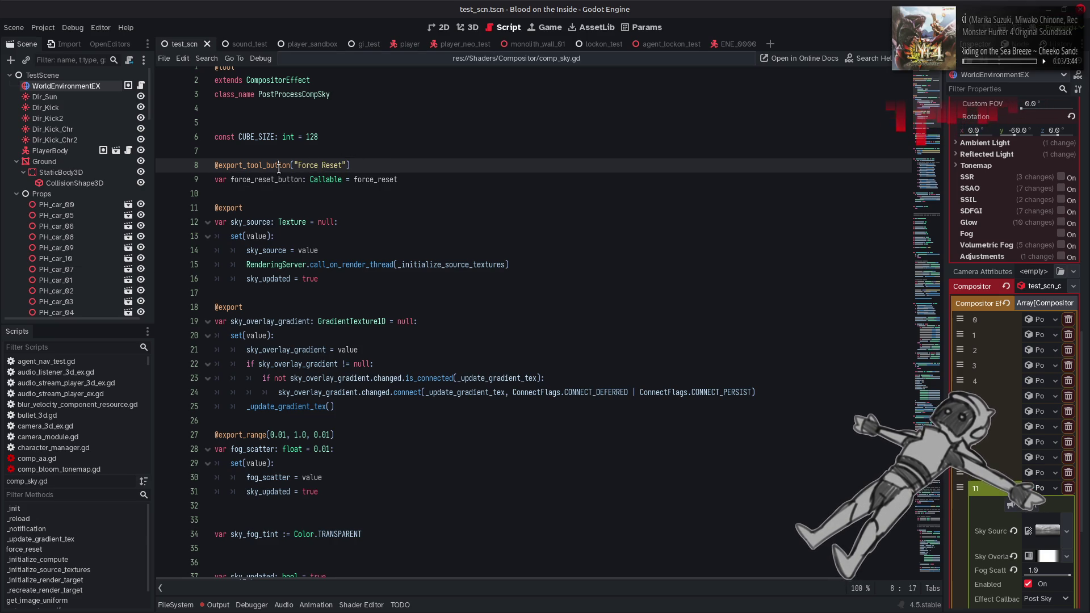
right_click(279, 168)
left_click(307, 178)
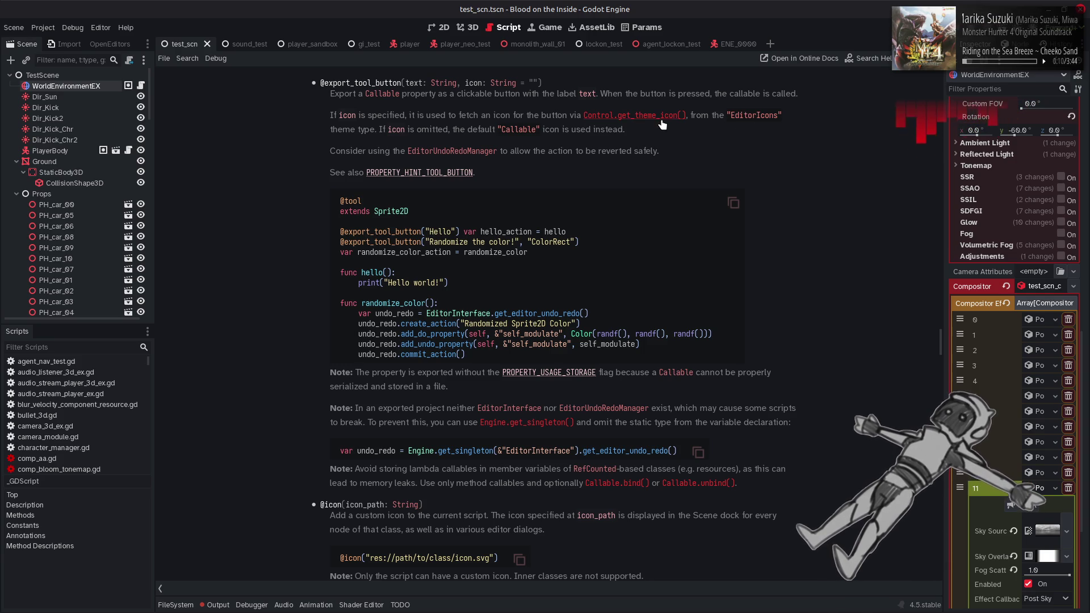
left_click(660, 118)
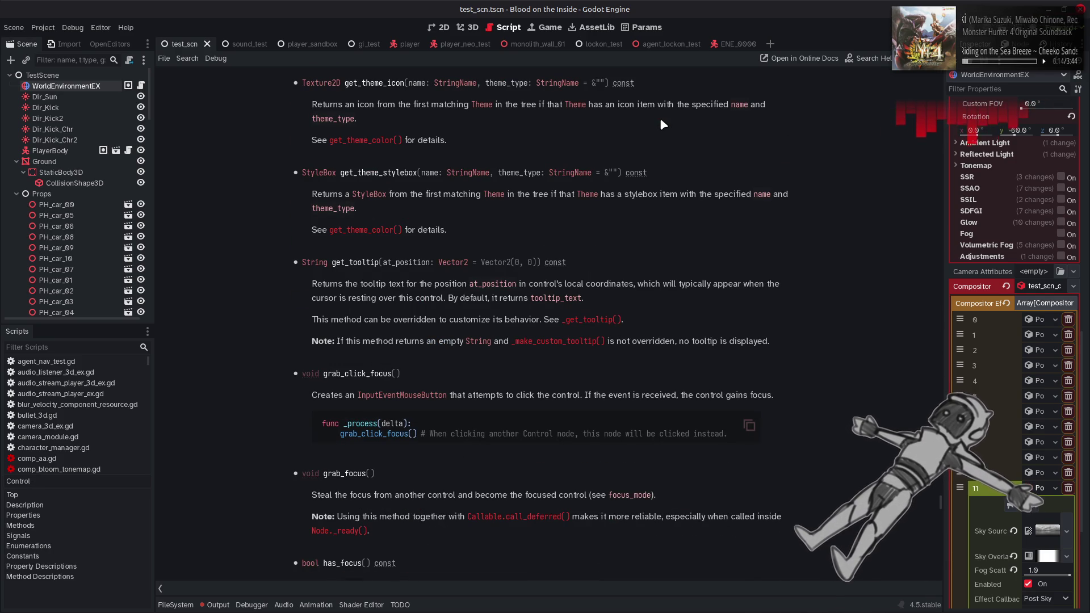
key("alt+Left")
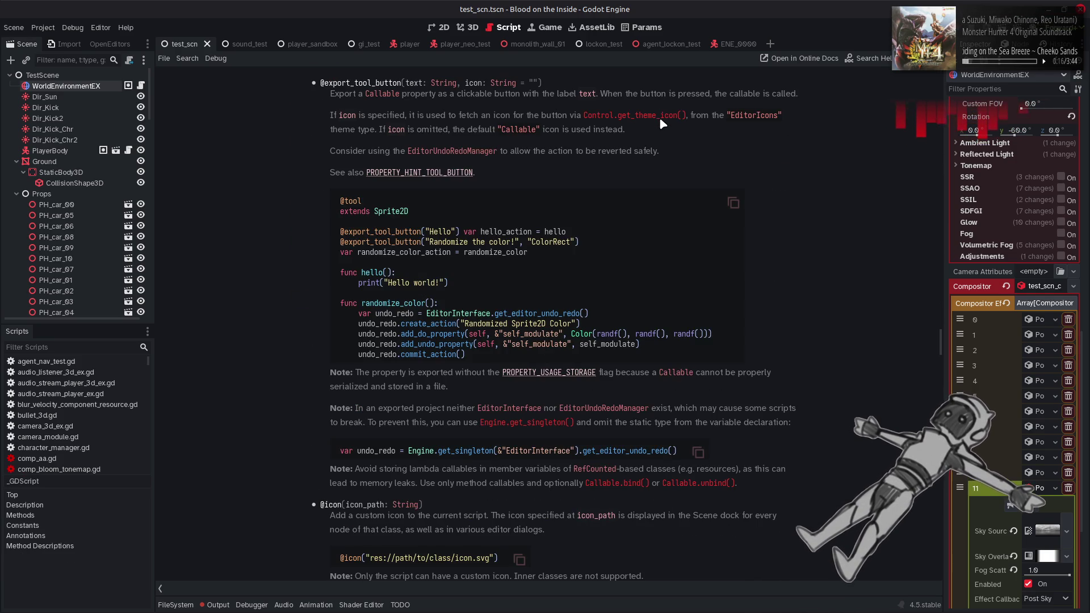
key("alt+Tab")
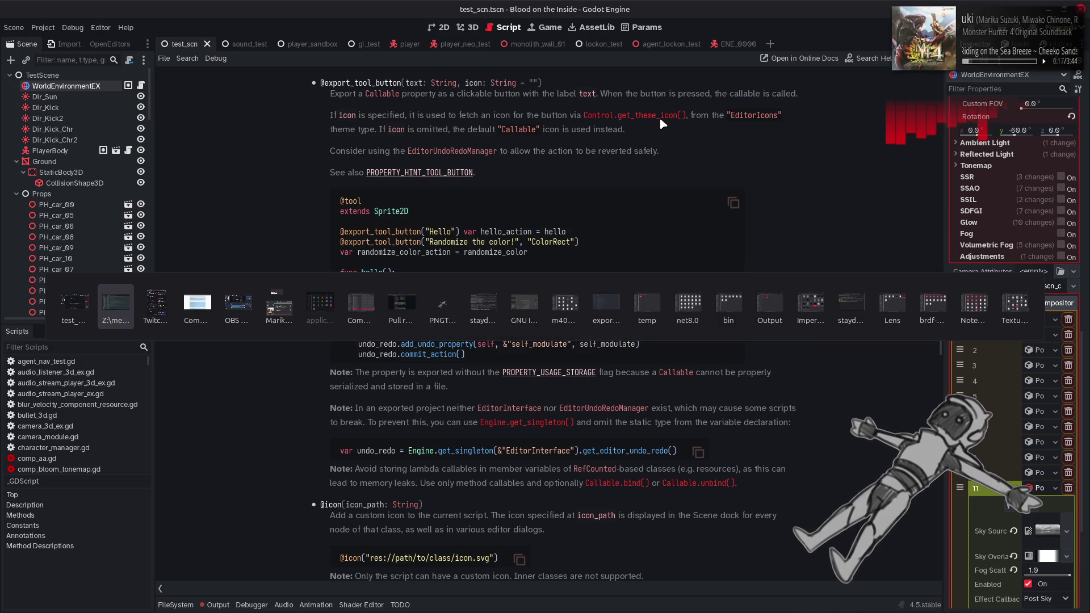
key("alt+Tab")
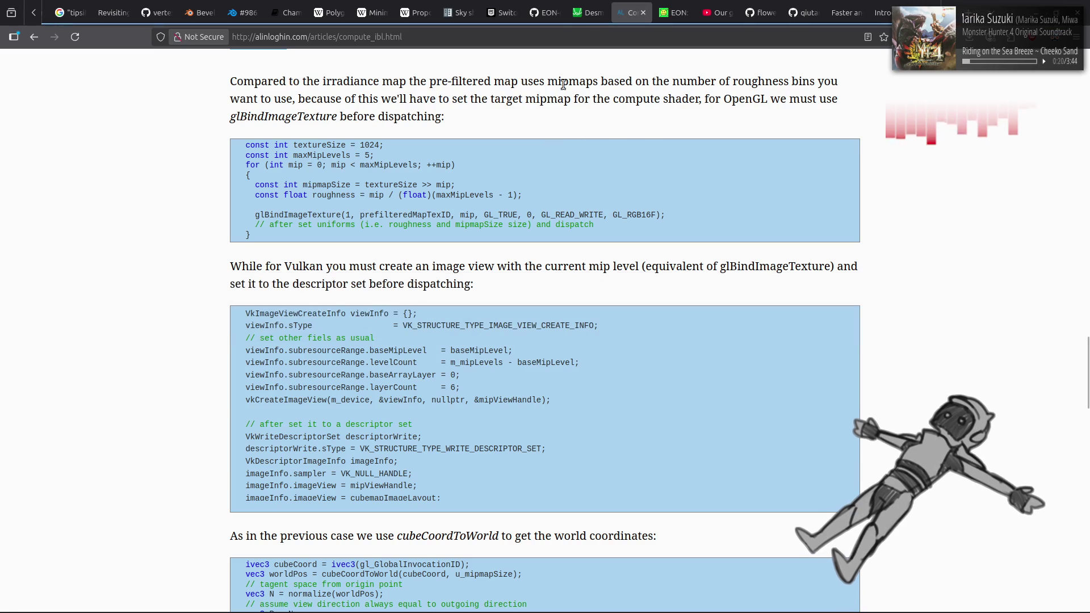
Close the Desmos calculator tab, confirming Leave page.
left_click(590, 10)
middle_click(589, 12)
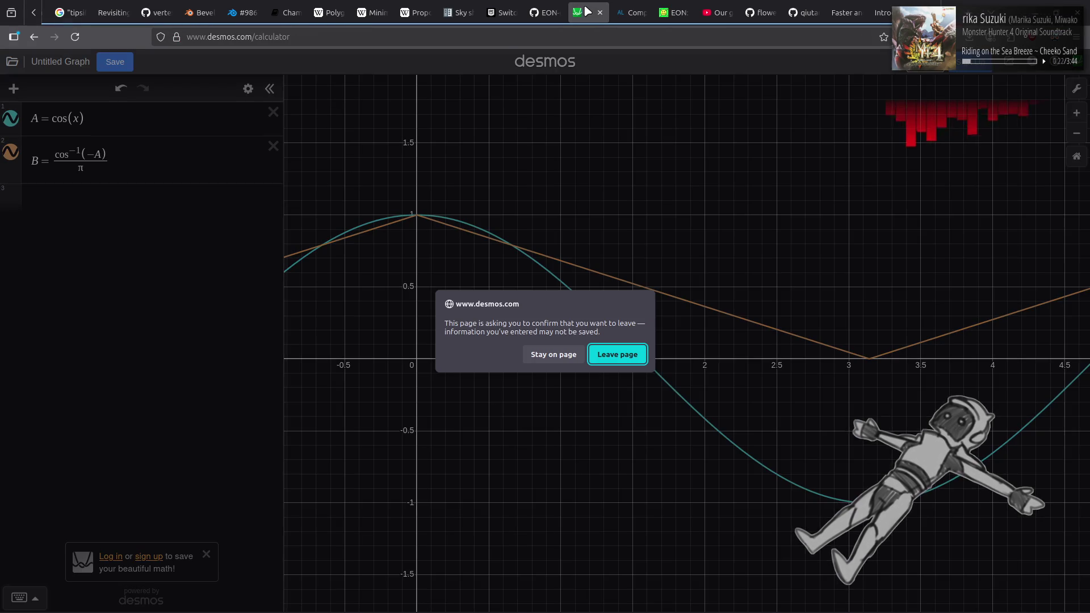
left_click(617, 354)
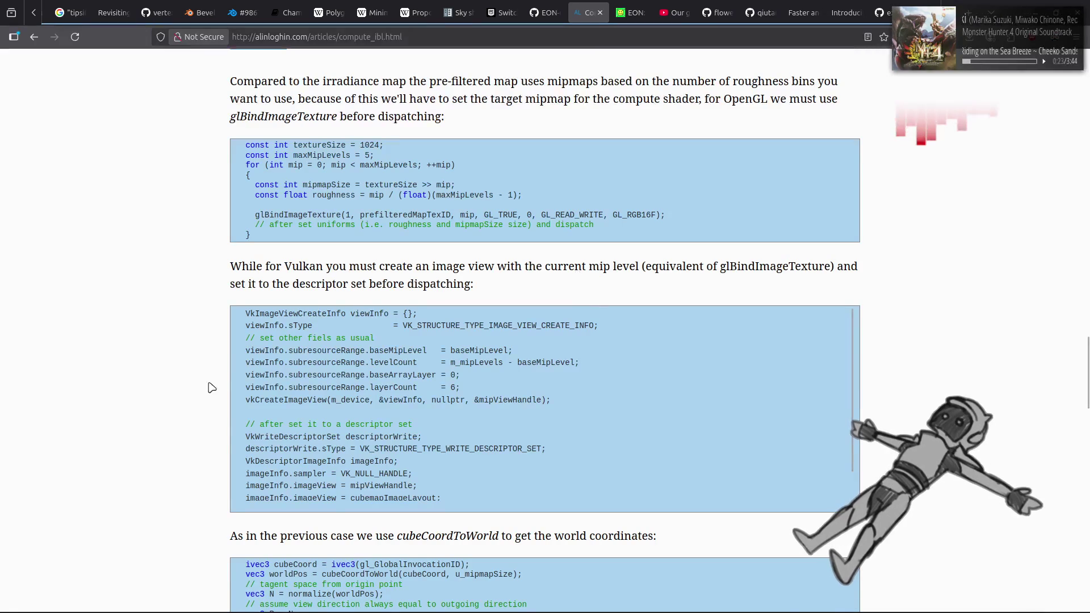
Duplicate the godot pull request tab and browse its issues, pull requests and code listing.
key("alt+Tab")
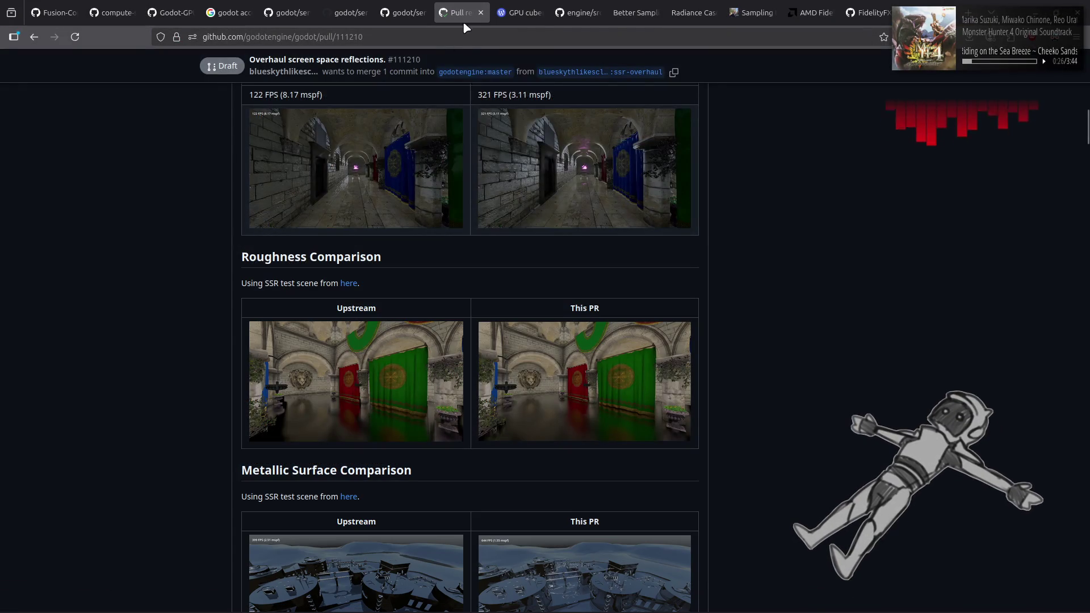
right_click(461, 14)
left_click(480, 114)
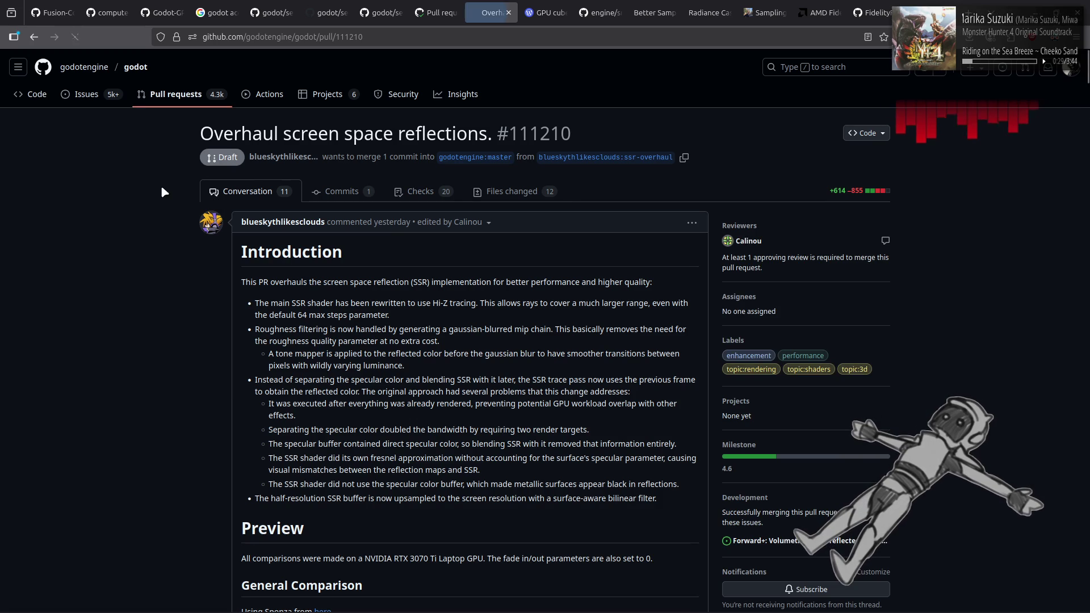
left_click(86, 95)
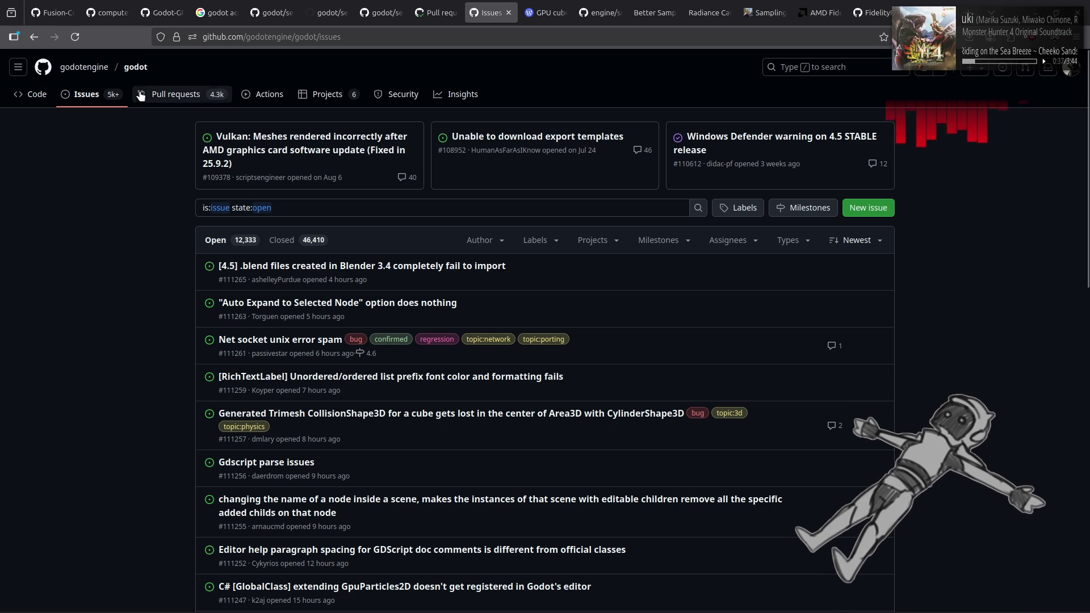
left_click(166, 93)
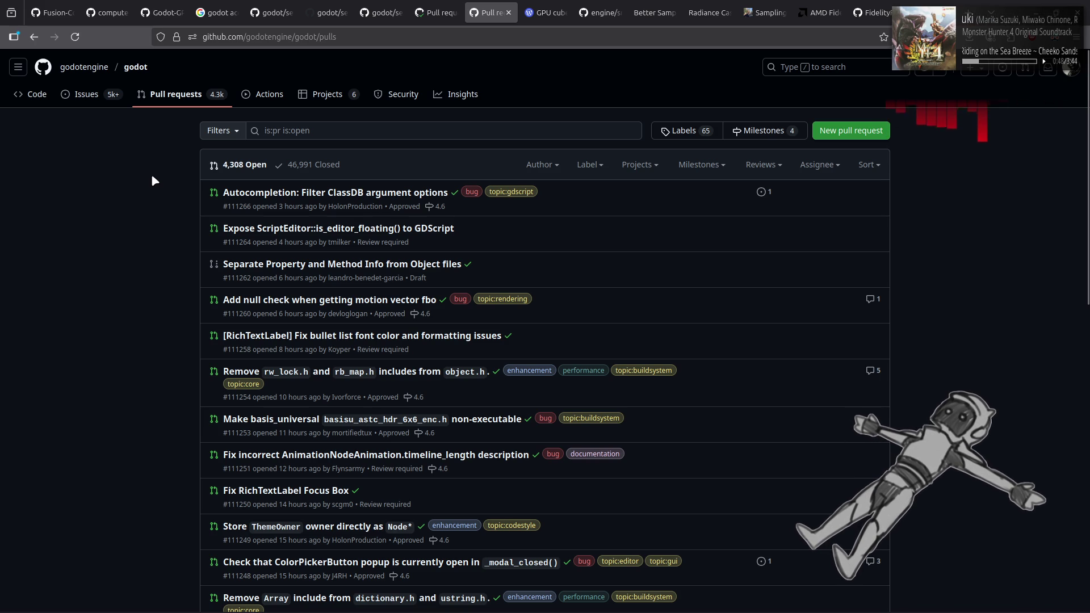
left_click(38, 95)
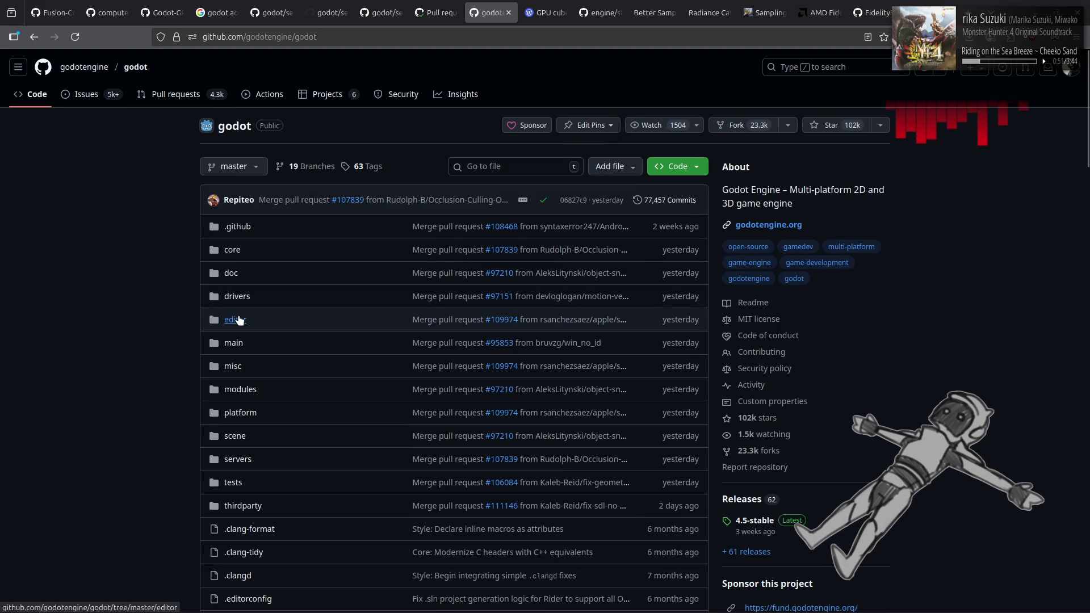
Preview UndoRedo.svg in godot's editor/icons folder, then go back to the folder listing.
left_click(238, 319)
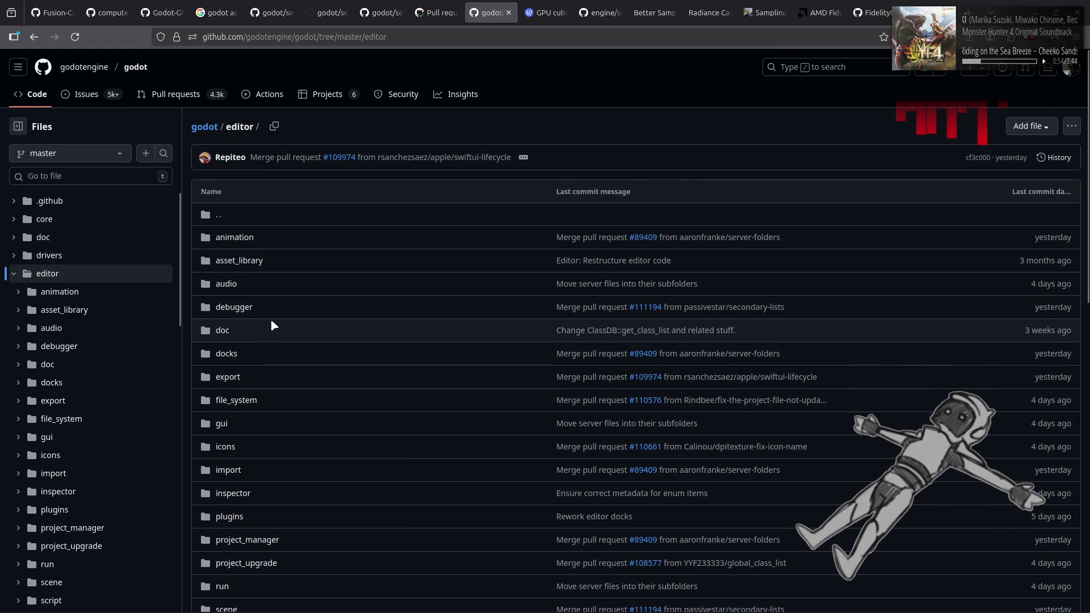
left_click(223, 448)
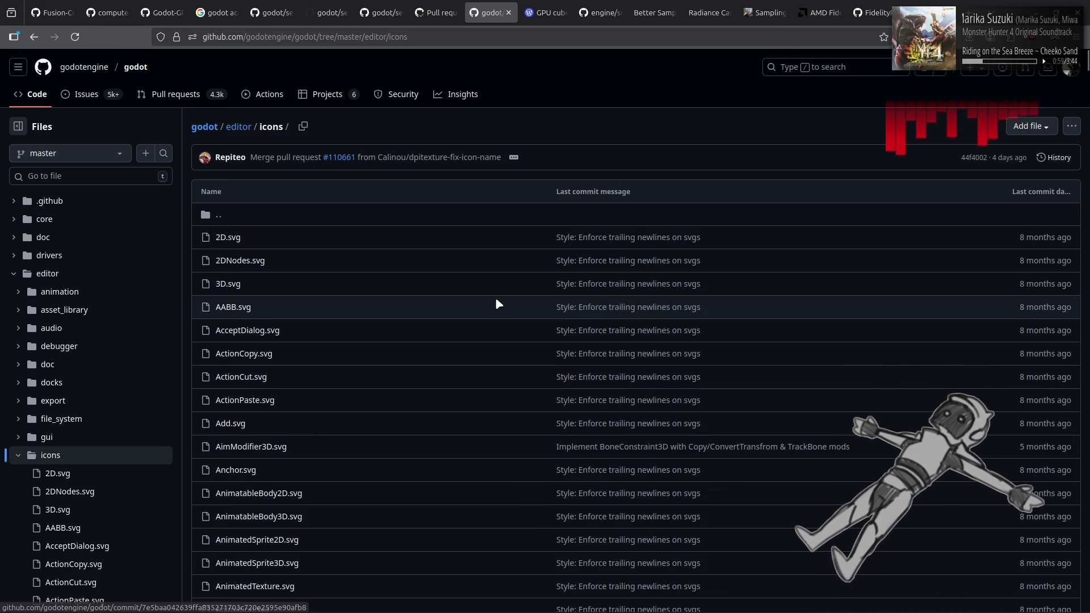
scroll(513, 290, "down", 5)
scroll(515, 291, "down", 5)
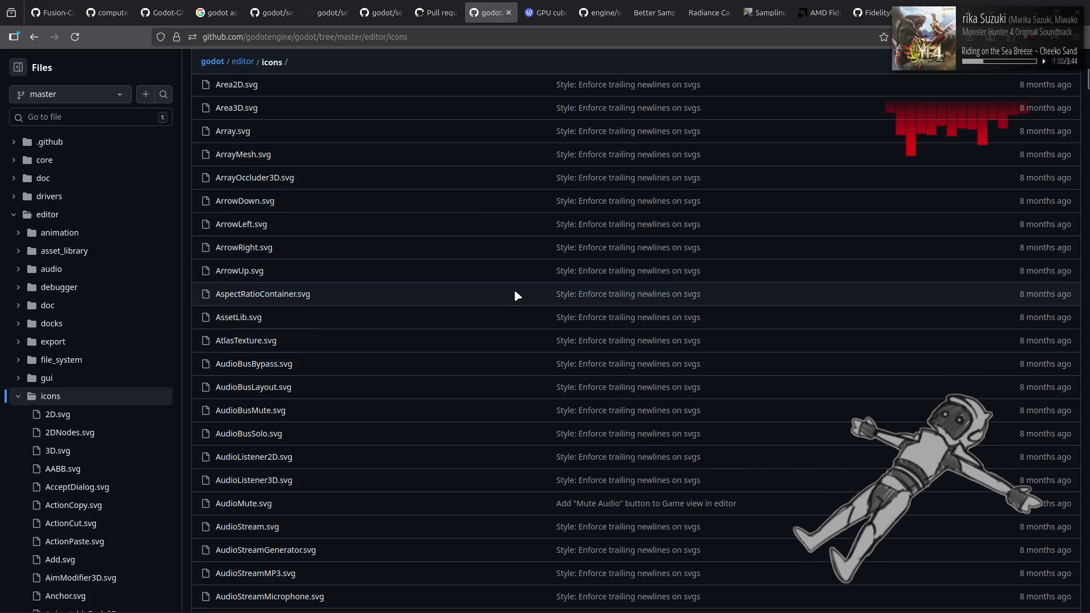
scroll(515, 291, "down", 5)
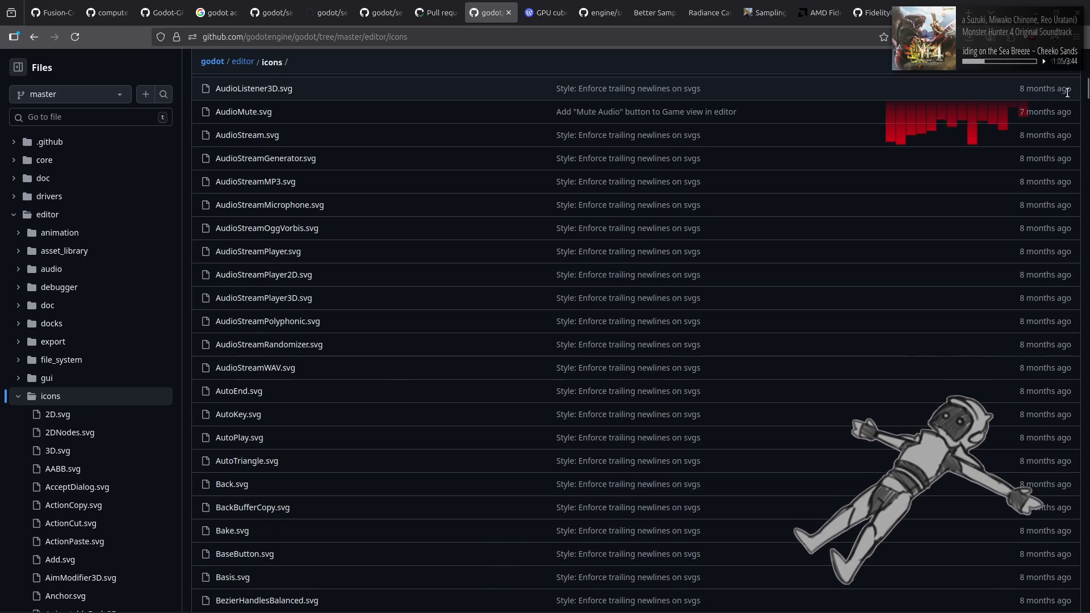
left_click_drag(1086, 96, 1048, 612)
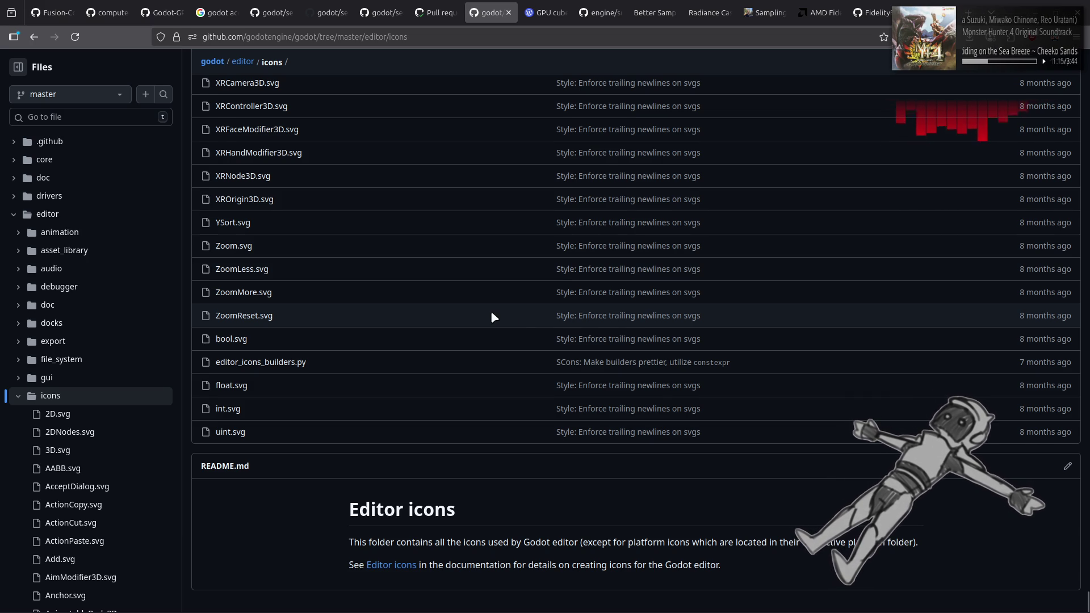
scroll(491, 314, "up", 10)
scroll(492, 317, "up", 15)
scroll(489, 313, "down", 15)
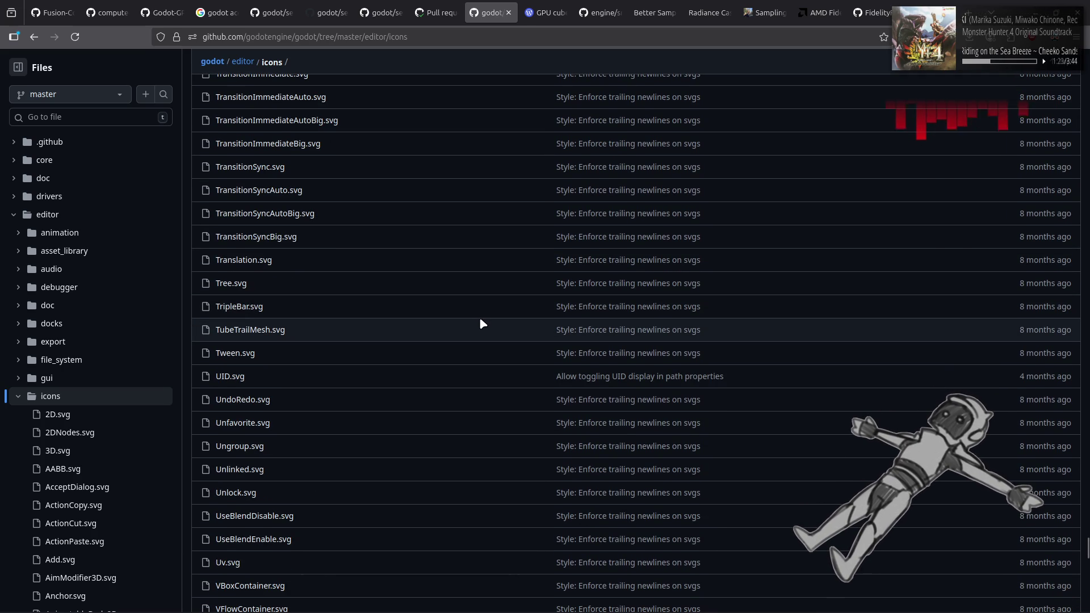
left_click(262, 401)
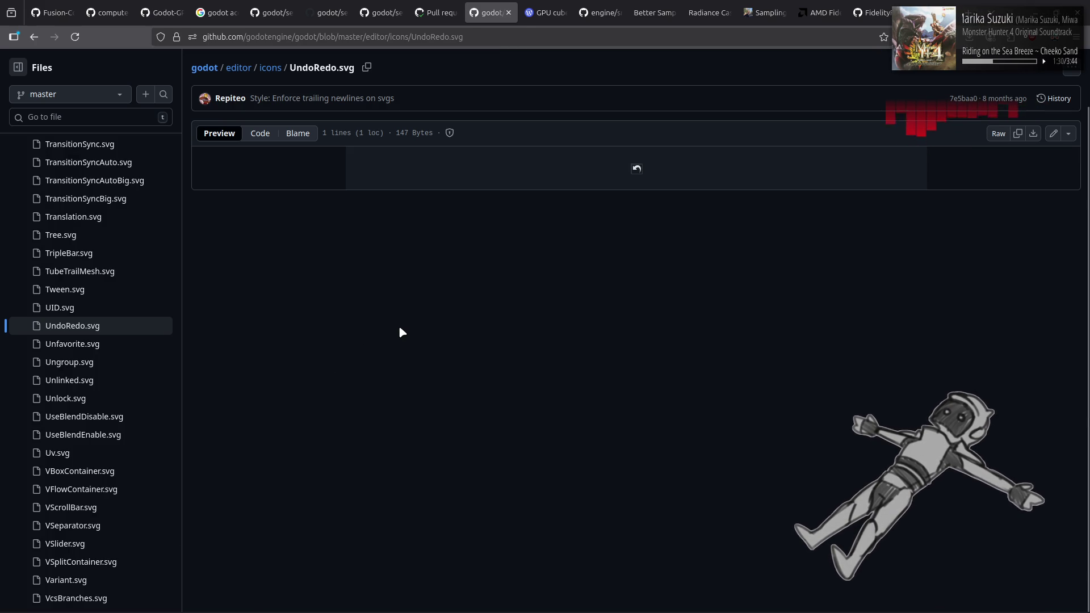
key("alt+Left")
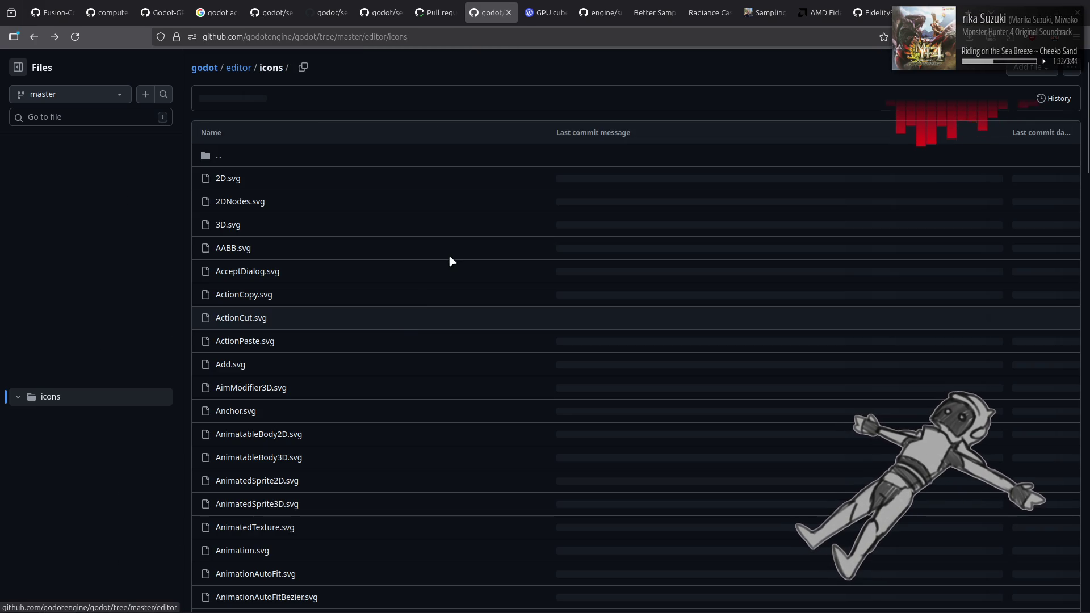
Return to the comp_sky.gd script in the Godot editor.
key("ctrl+Tab")
key("alt+Tab")
key("alt+Tab")
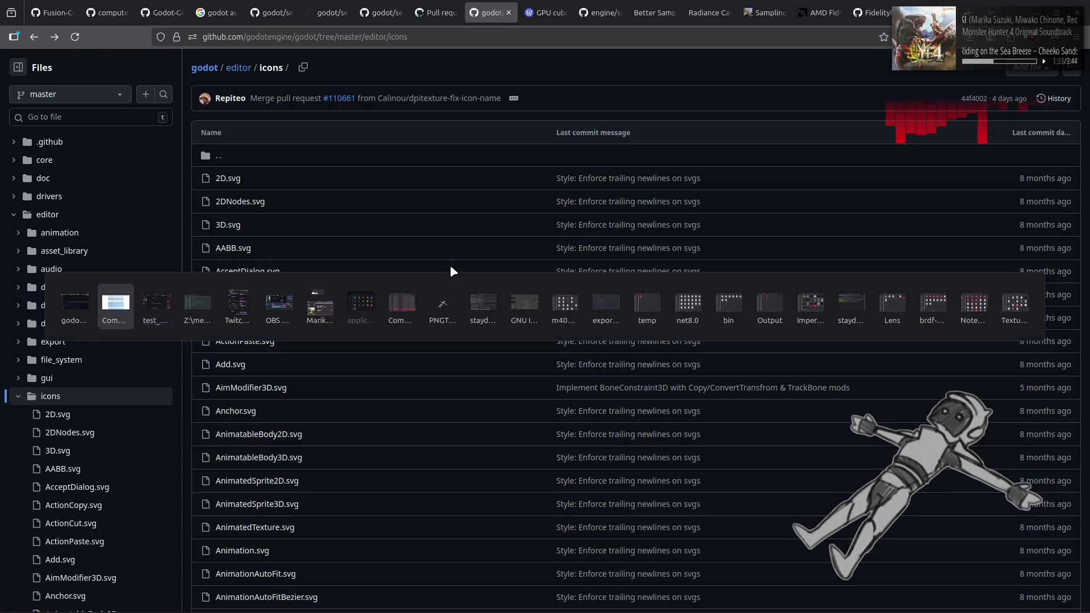
key("alt+Left")
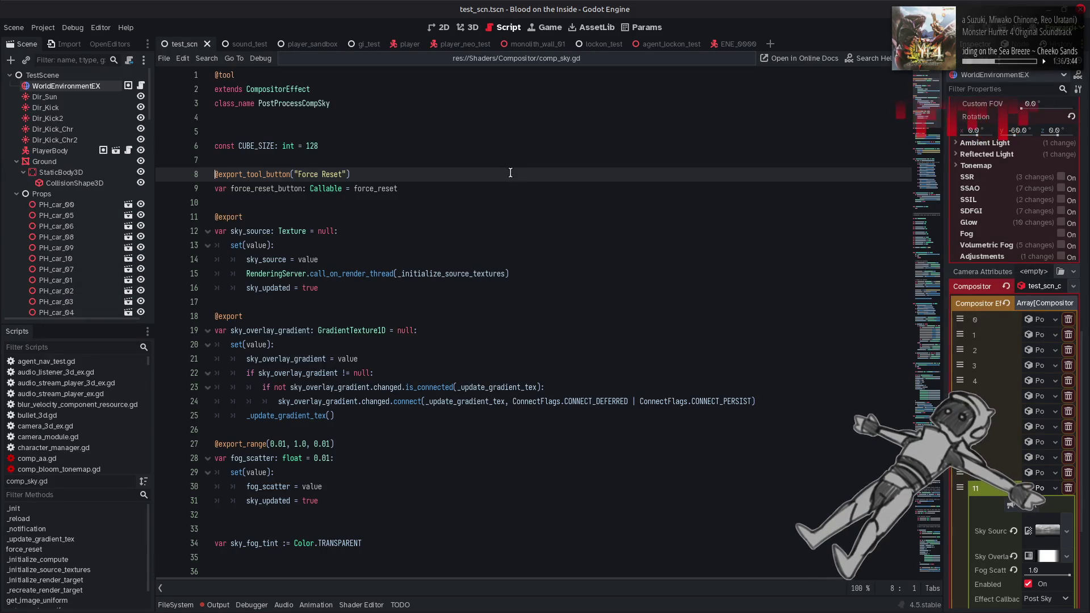
Add an icon = "UndoRedo" argument to the Force Reset annotation on line 8.
left_click(369, 175)
type(", icone")
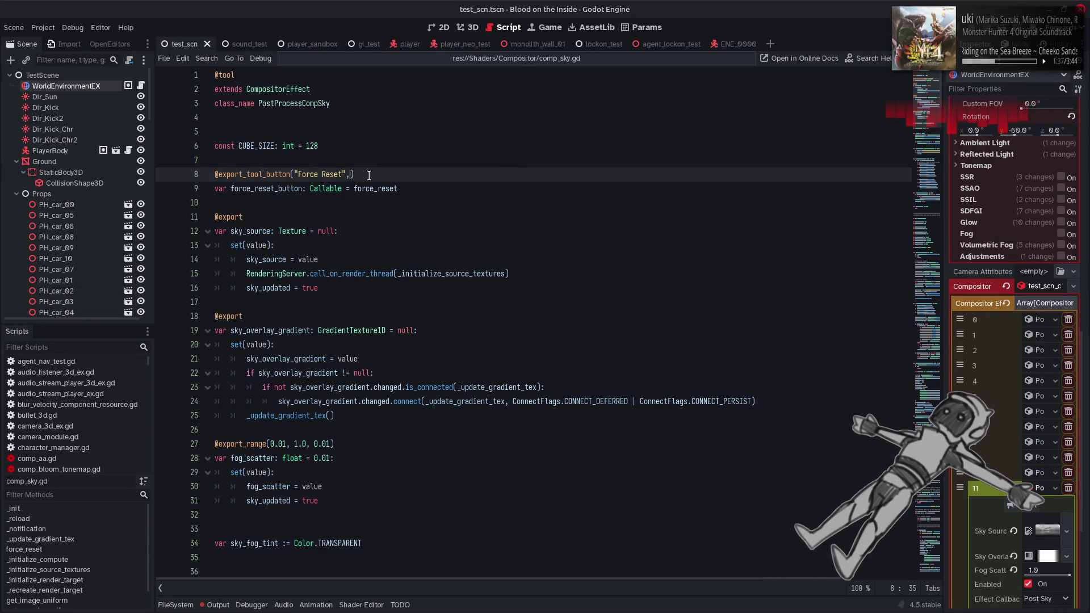
type(" = ")
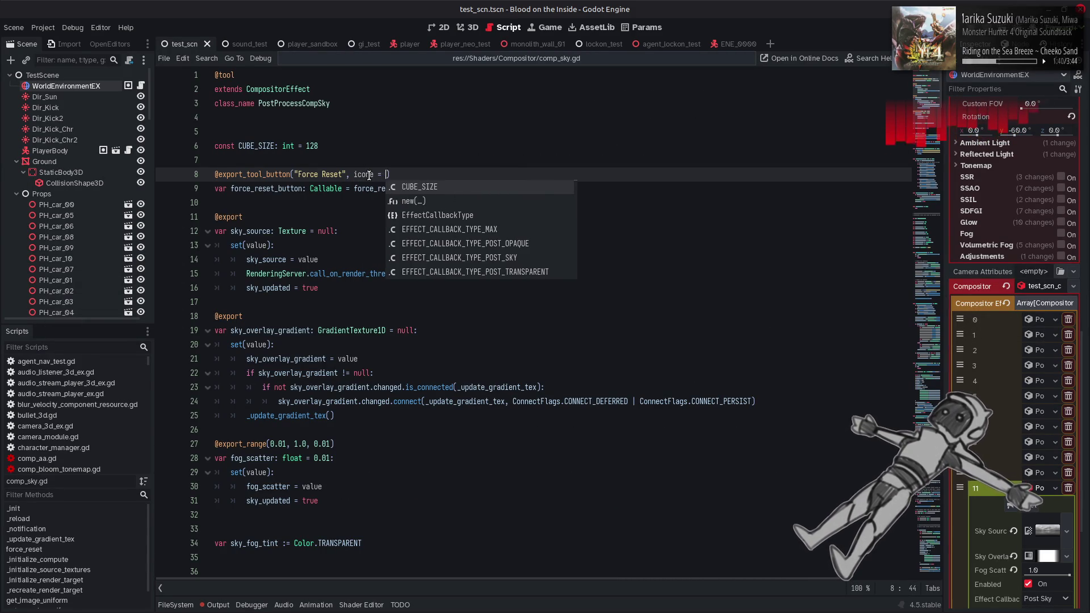
type("\"UndoRedo\"")
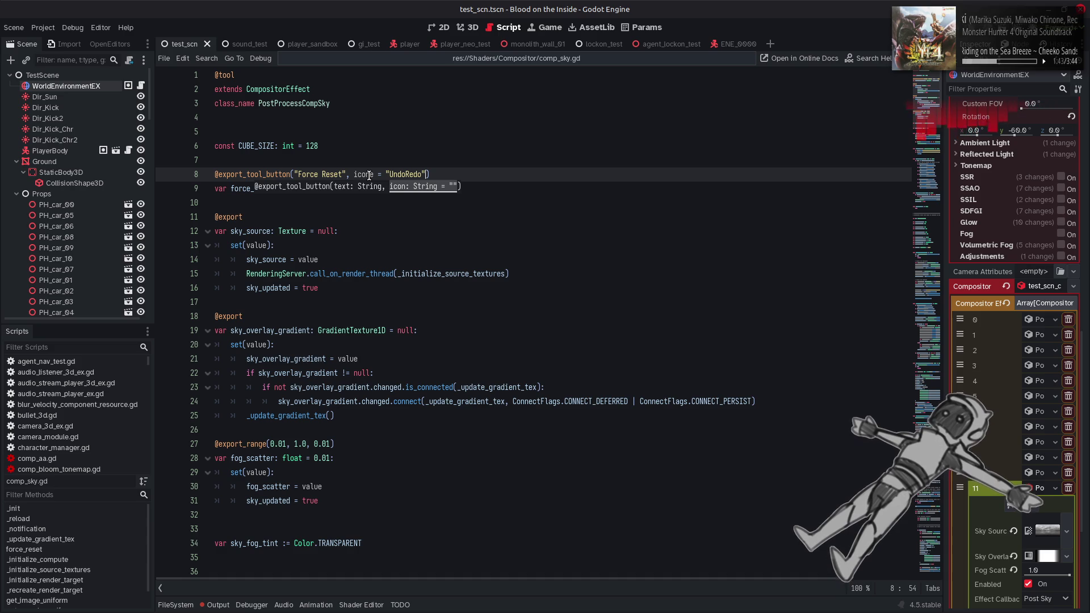
left_click(375, 175)
key("BackSpace")
key("ctrl+space")
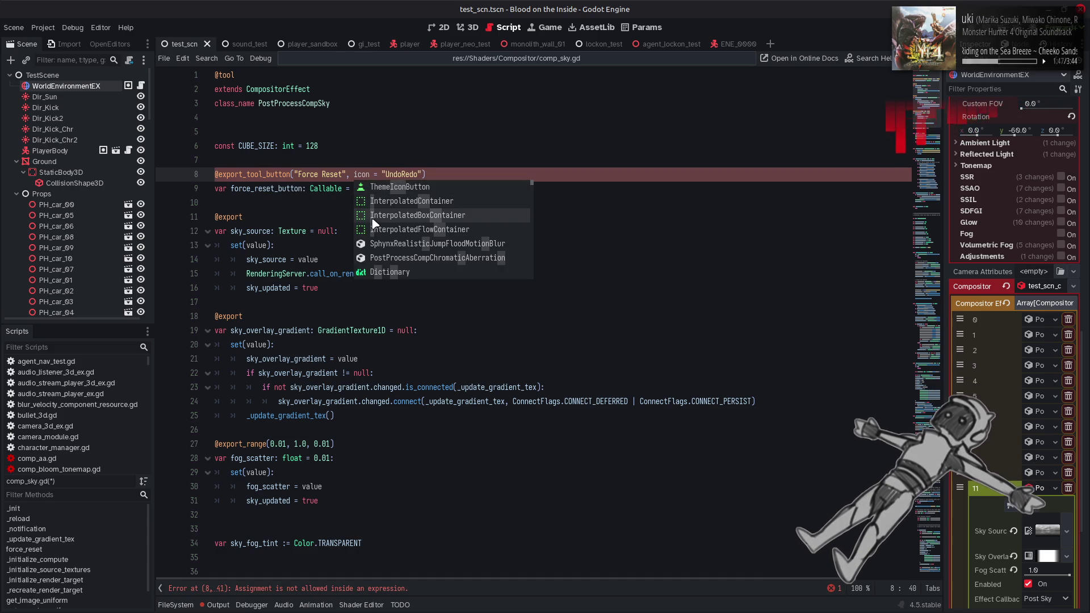
left_click(402, 148)
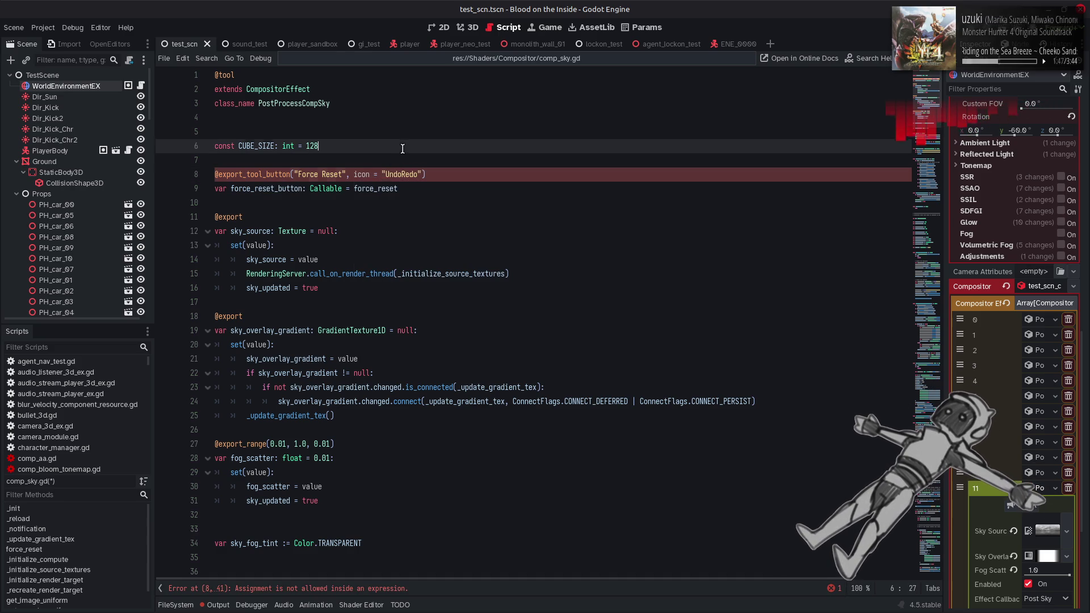
Delete the icon = "UndoRedo" assignment, leaving an empty string argument.
left_click(377, 180)
key("Down")
left_click(349, 175)
key("Delete")
key("Delete")
key("Delete")
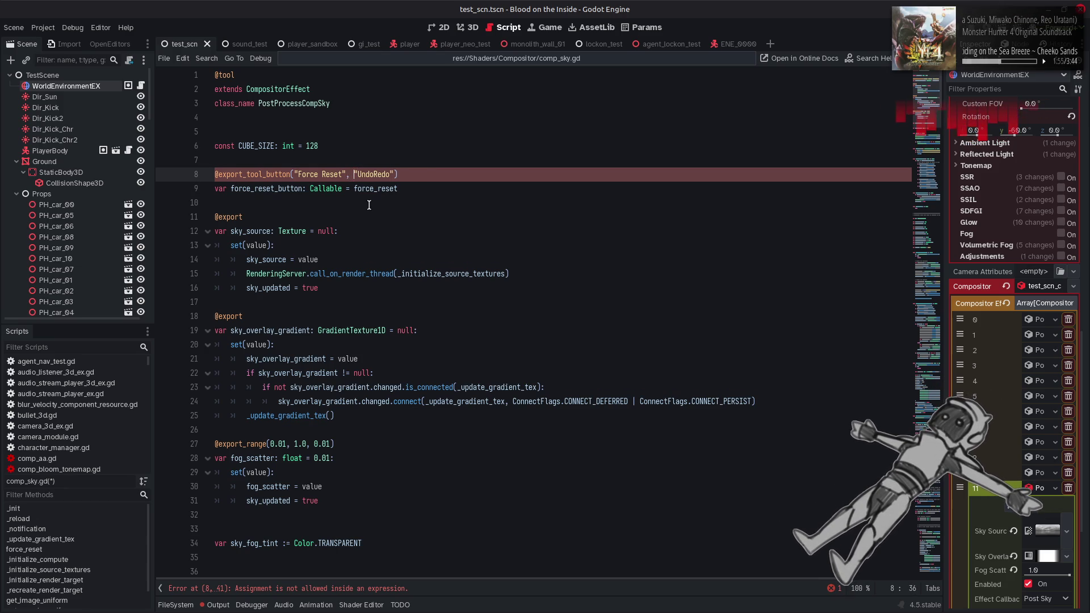
double_click(383, 173)
key("BackSpace")
key("BackSpace")
type("\"")
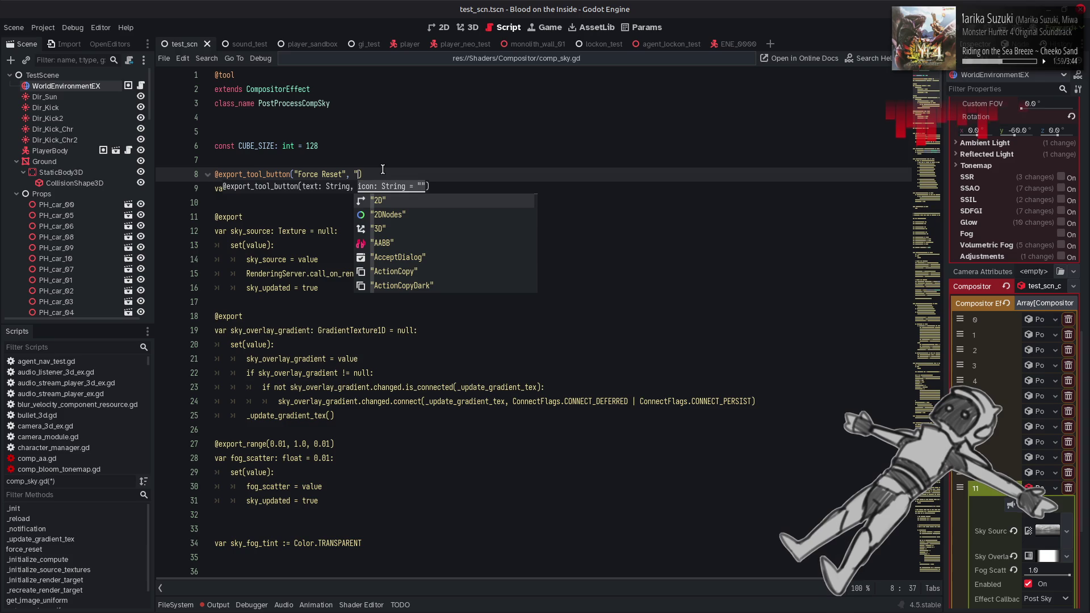
scroll(472, 226, "down", 9)
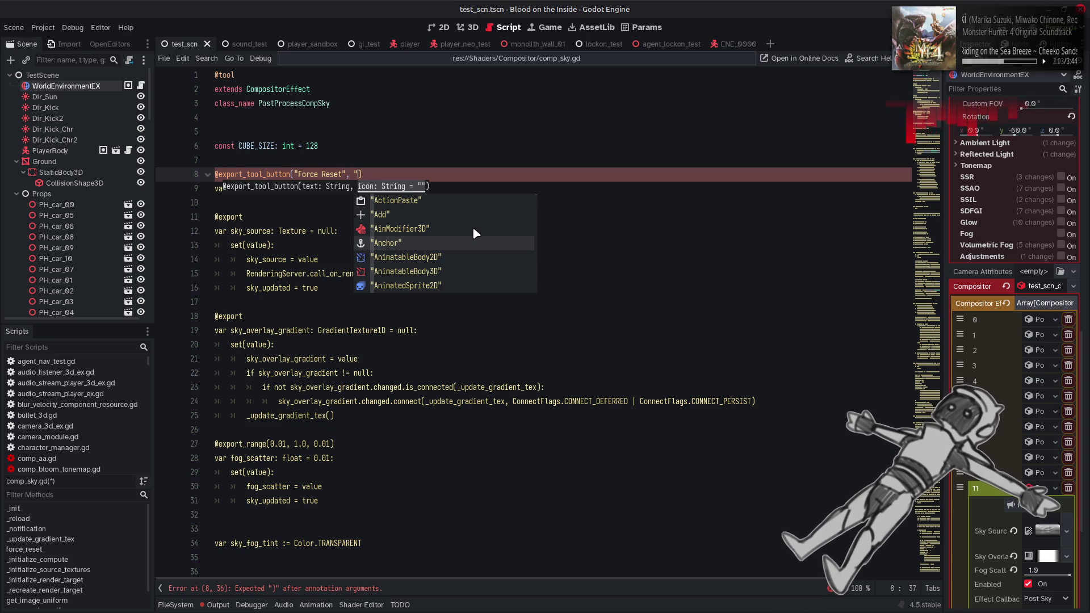
scroll(472, 226, "down", 4)
scroll(473, 229, "down", 5)
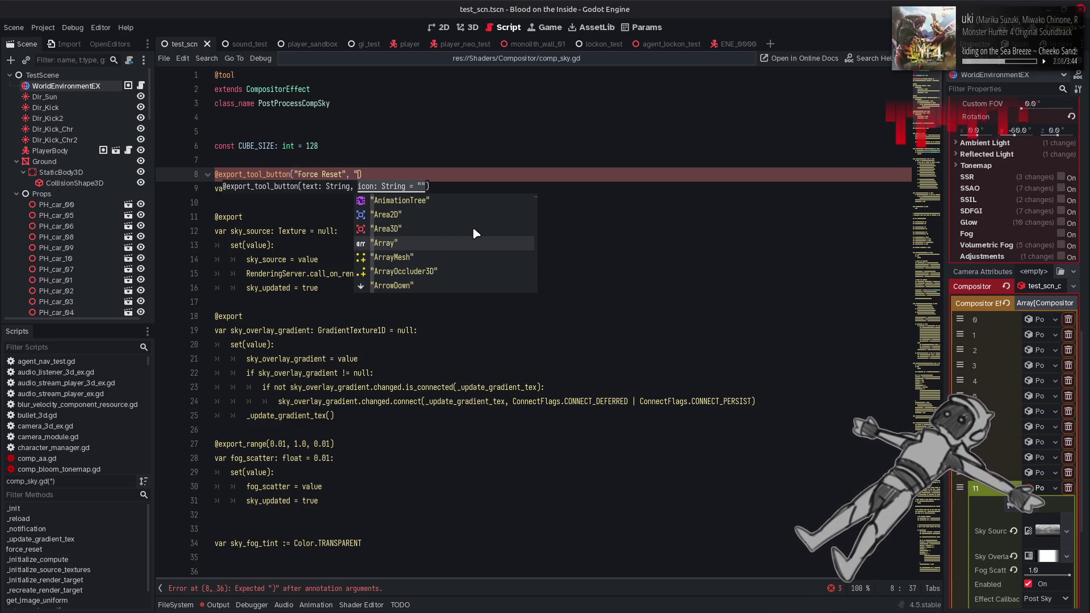
scroll(473, 229, "down", 6)
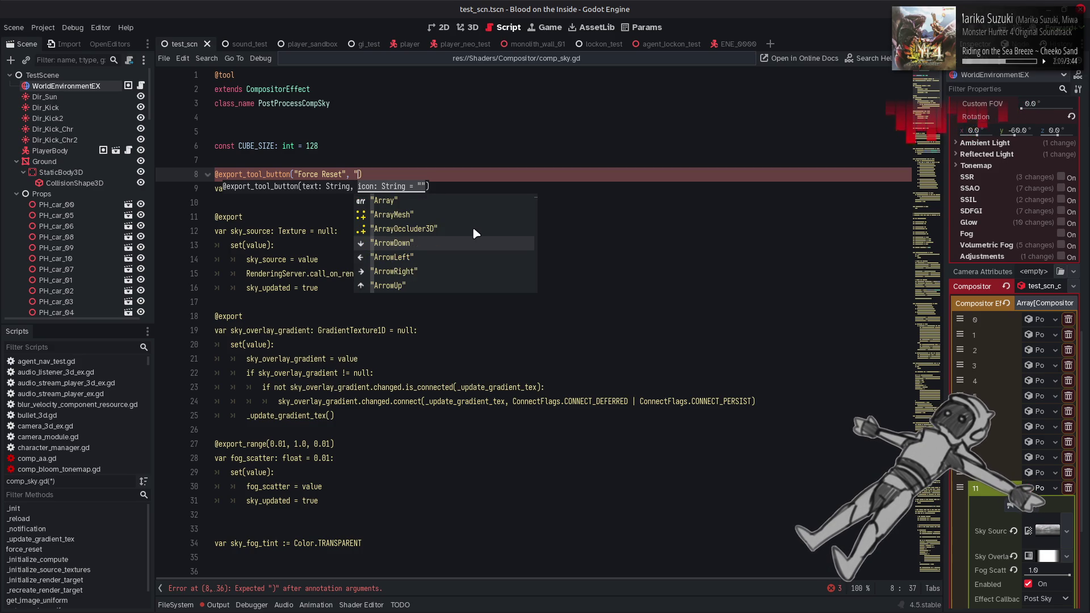
scroll(474, 230, "down", 4)
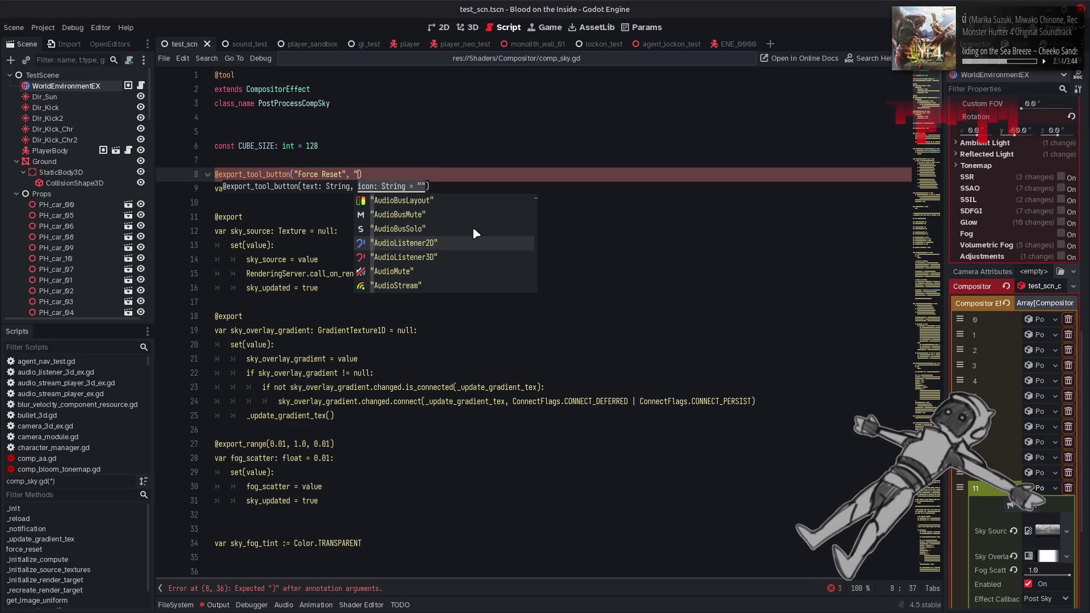
scroll(474, 230, "down", 3)
scroll(473, 229, "down", 3)
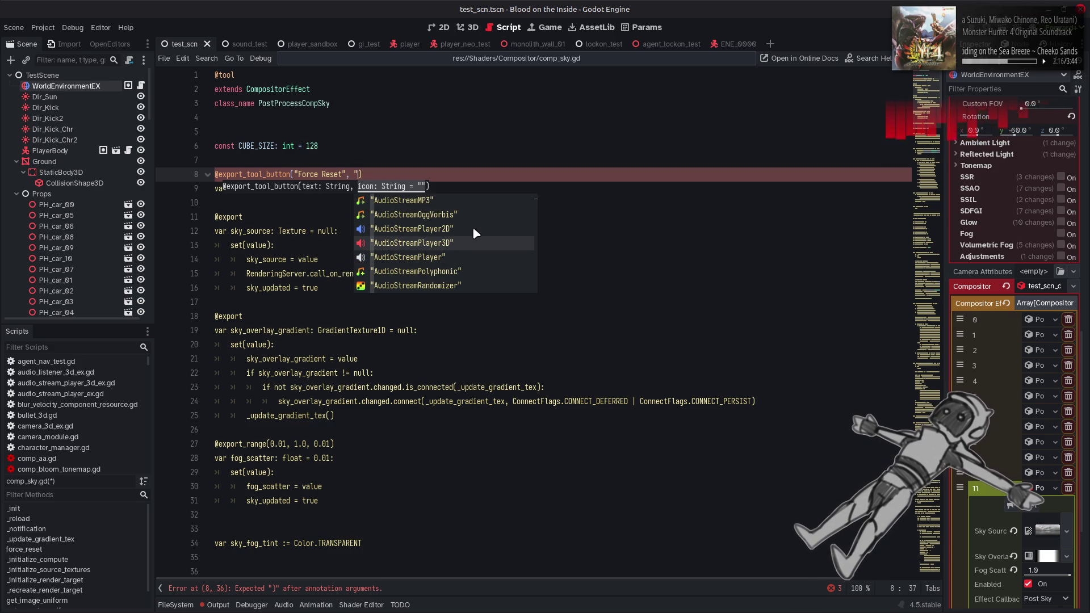
scroll(474, 230, "down", 4)
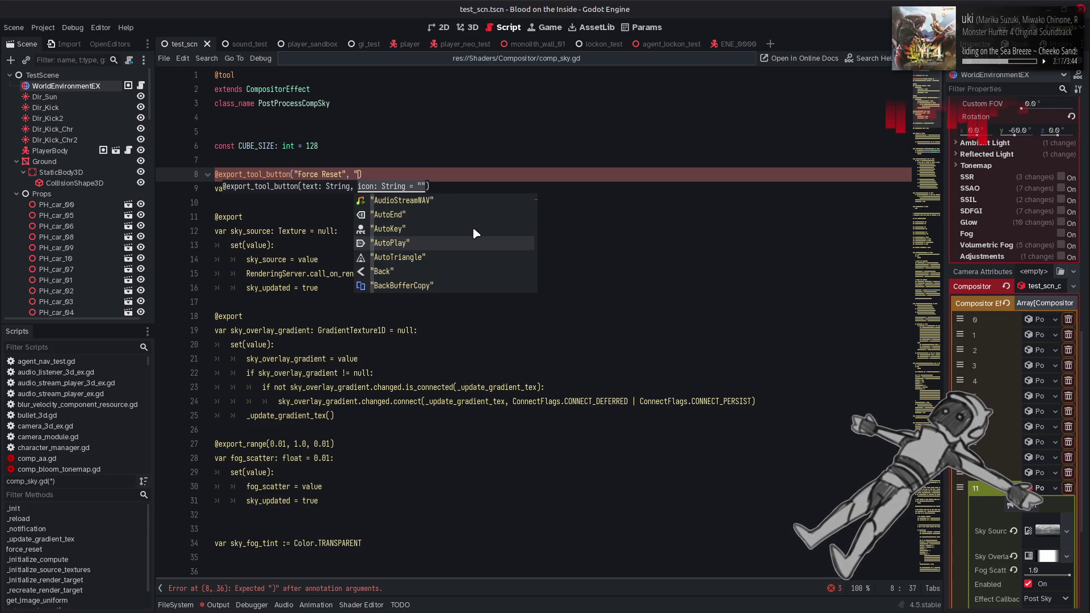
scroll(476, 233, "down", 4)
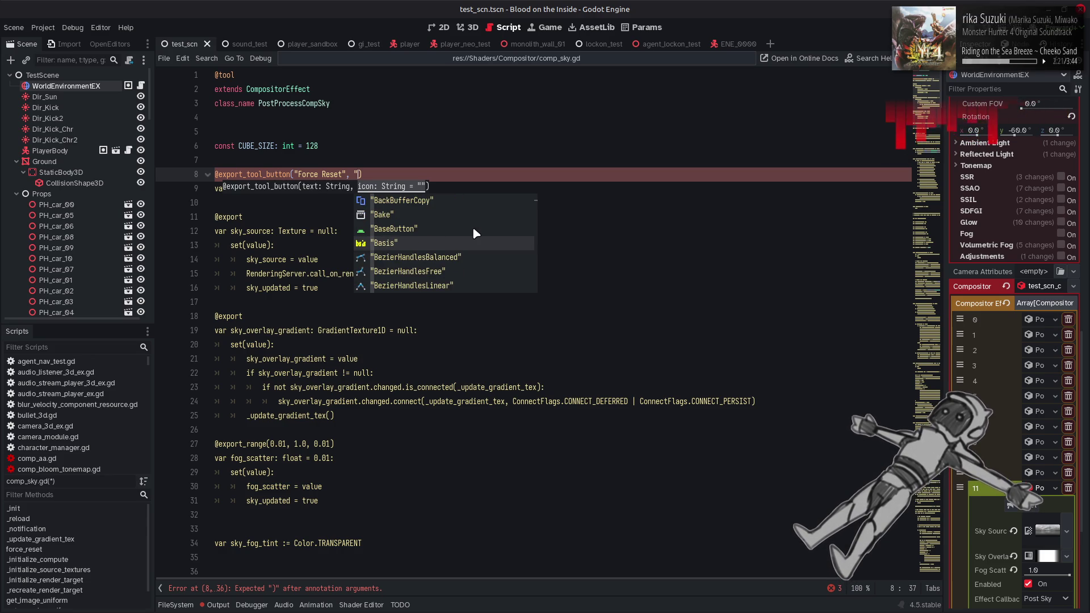
scroll(476, 233, "down", 5)
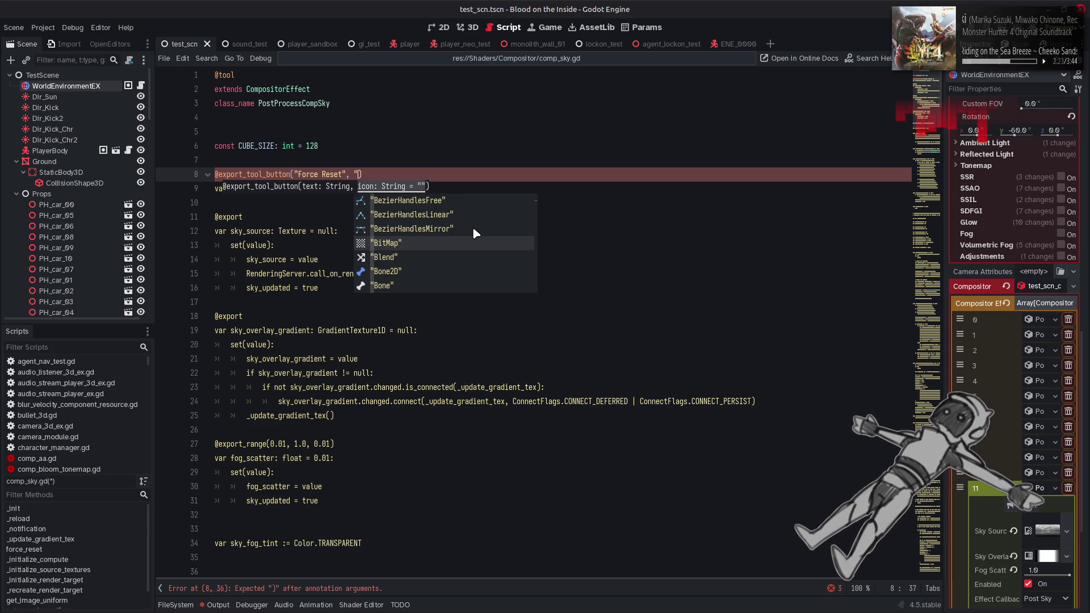
scroll(476, 233, "down", 5)
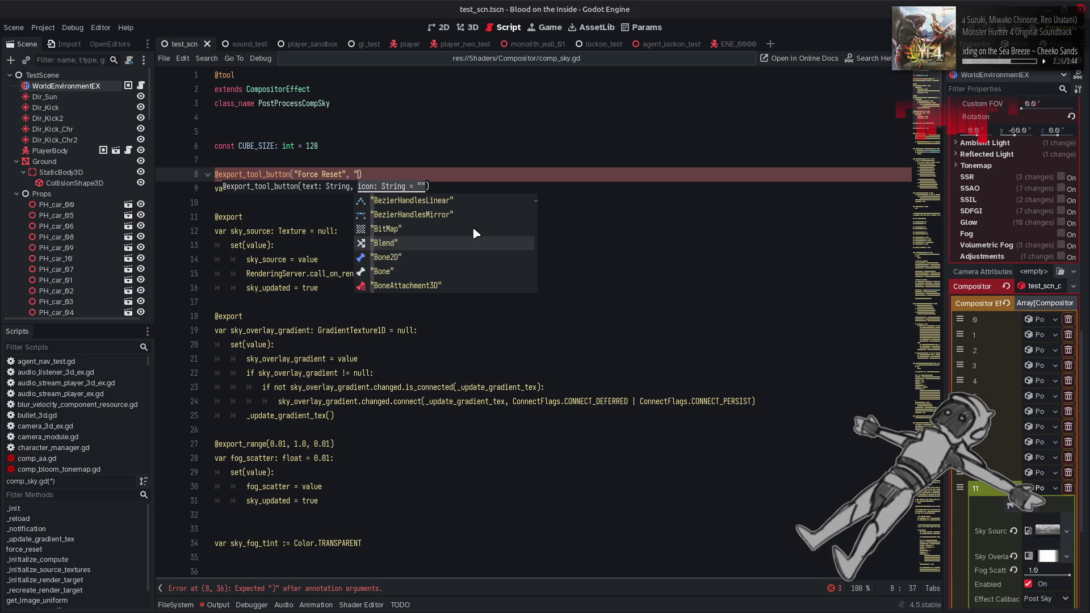
scroll(474, 230, "down", 5)
scroll(476, 233, "down", 5)
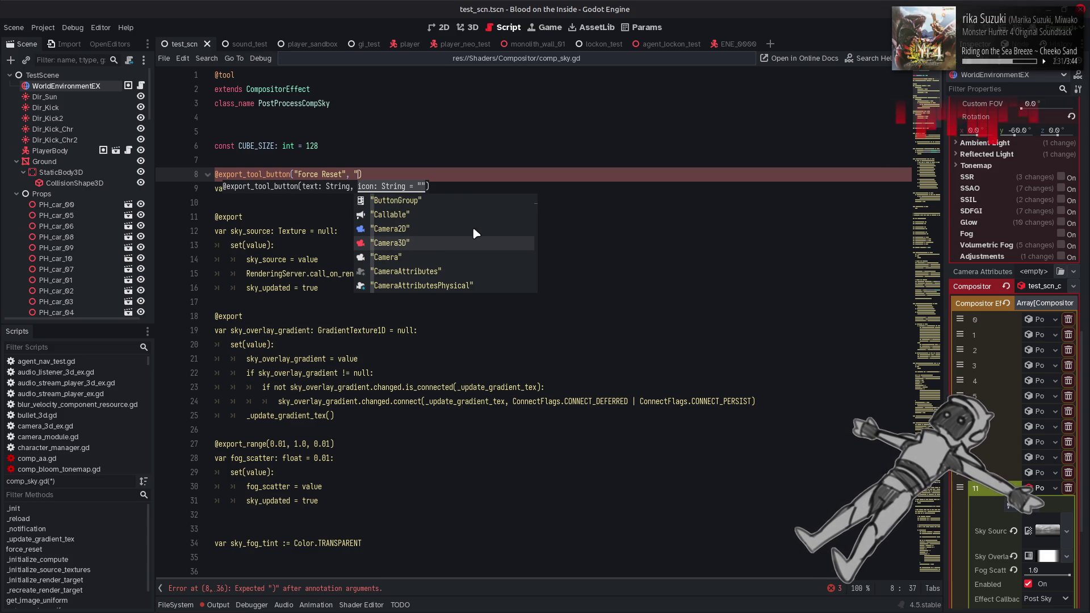
scroll(476, 233, "down", 3)
scroll(475, 234, "down", 4)
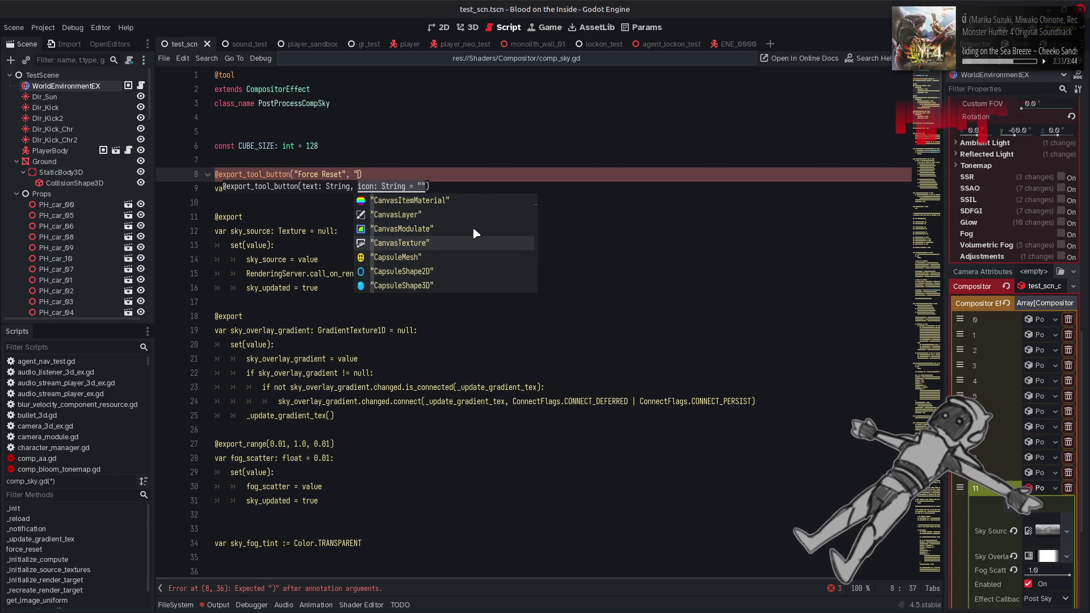
scroll(476, 233, "down", 5)
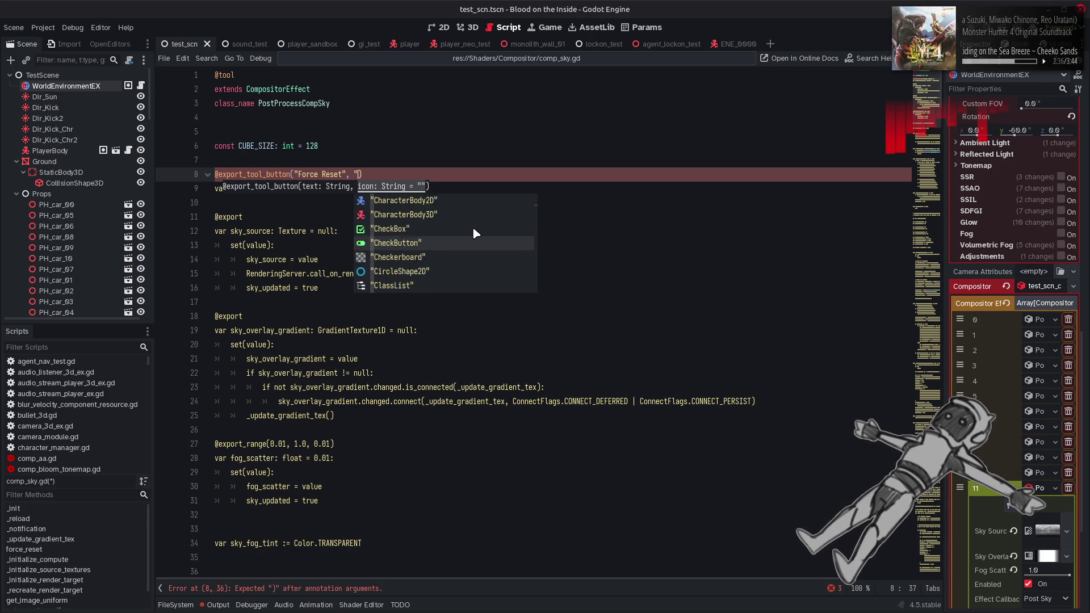
scroll(474, 230, "down", 3)
scroll(476, 234, "down", 5)
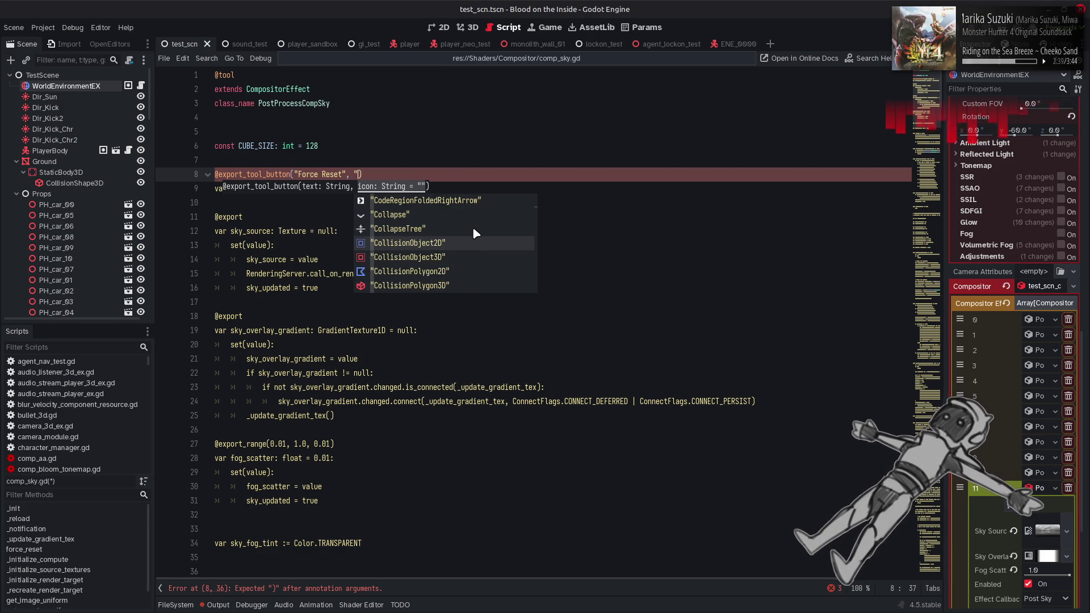
scroll(475, 232, "down", 5)
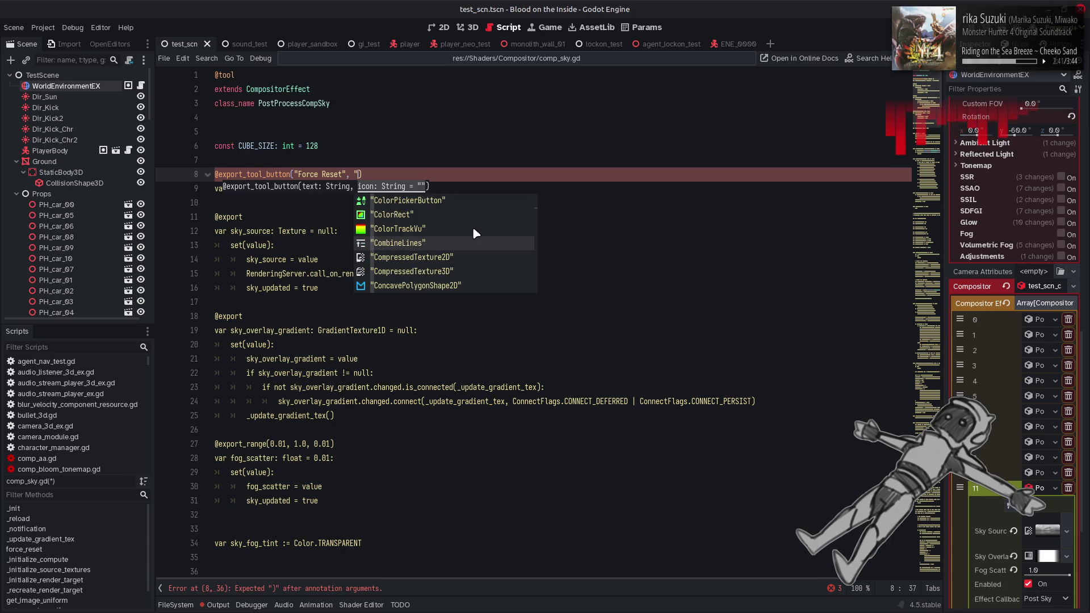
scroll(475, 234, "down", 5)
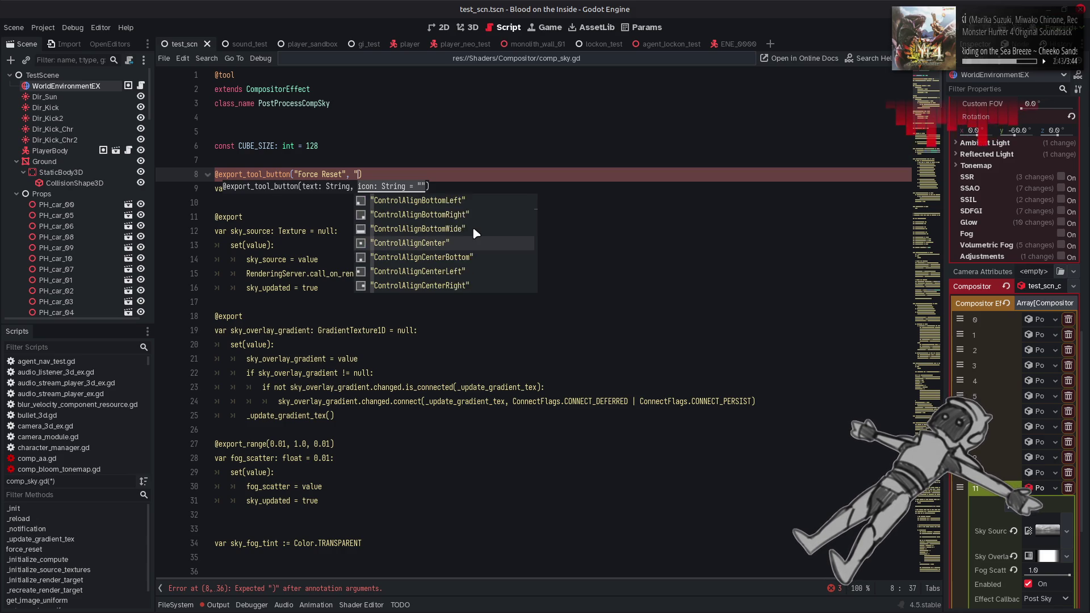
scroll(472, 226, "down", 3)
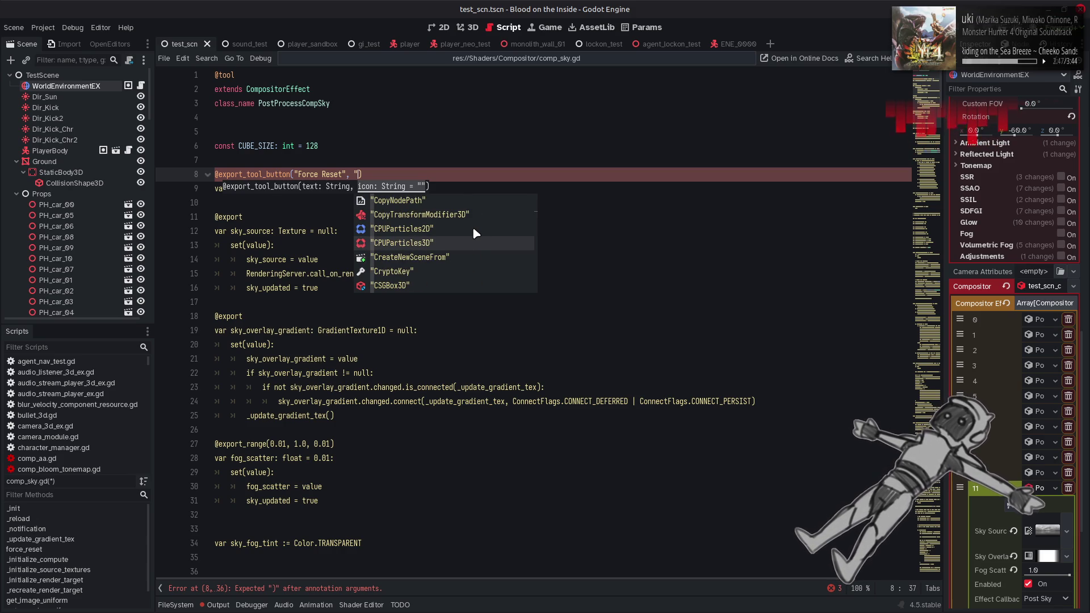
scroll(476, 233, "down", 3)
scroll(475, 232, "down", 10)
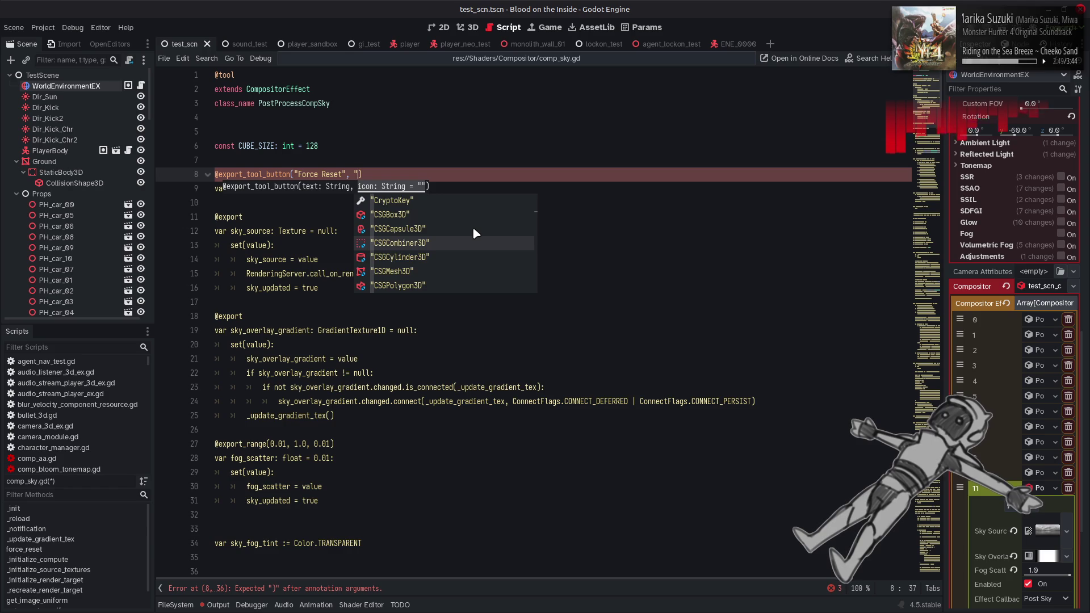
scroll(476, 234, "down", 1)
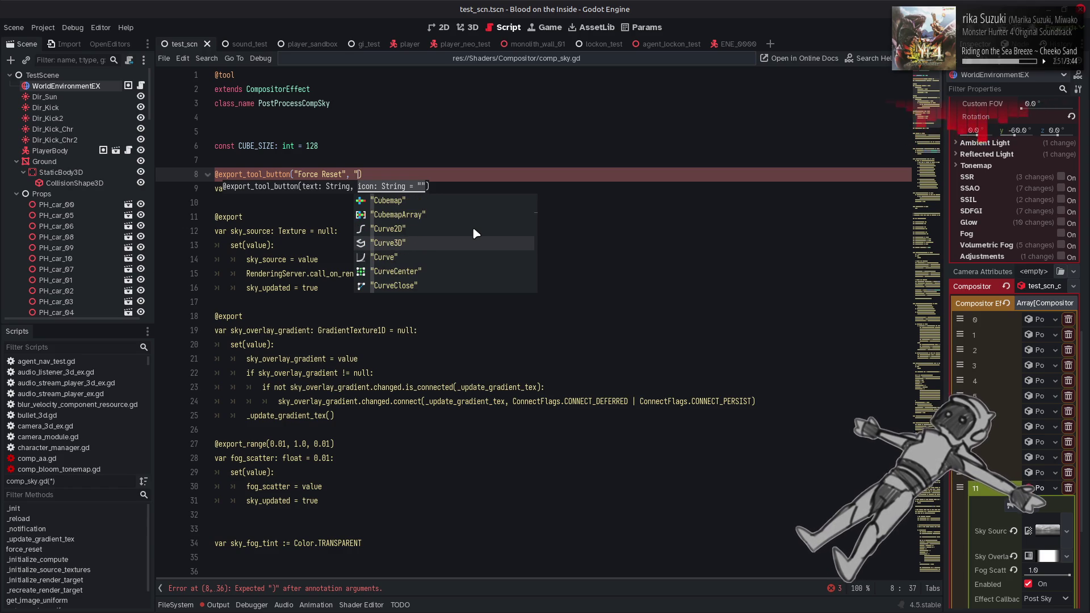
scroll(476, 233, "down", 7)
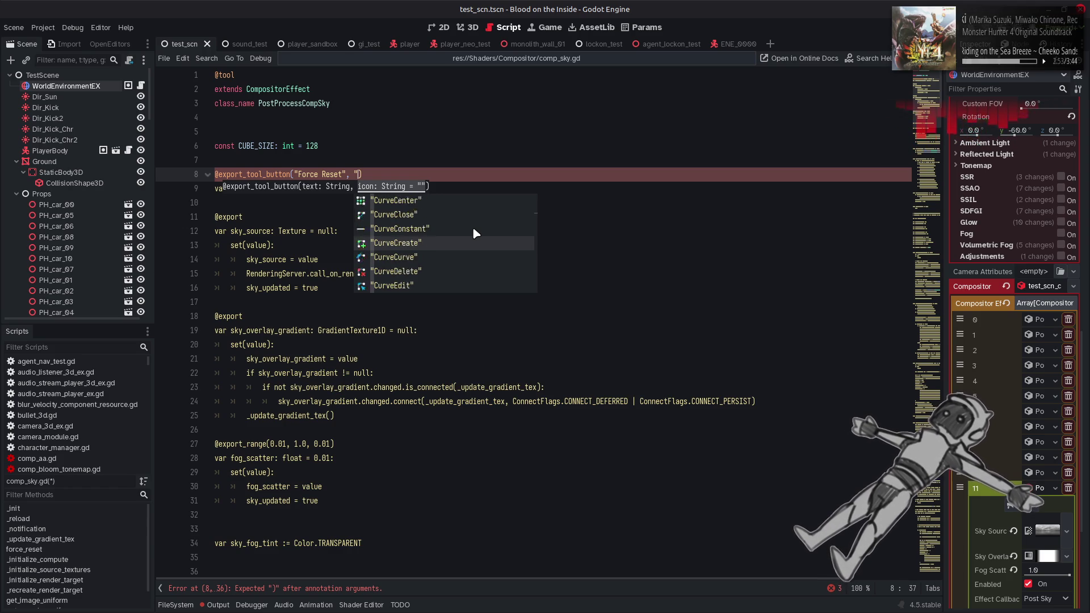
scroll(475, 233, "down", 11)
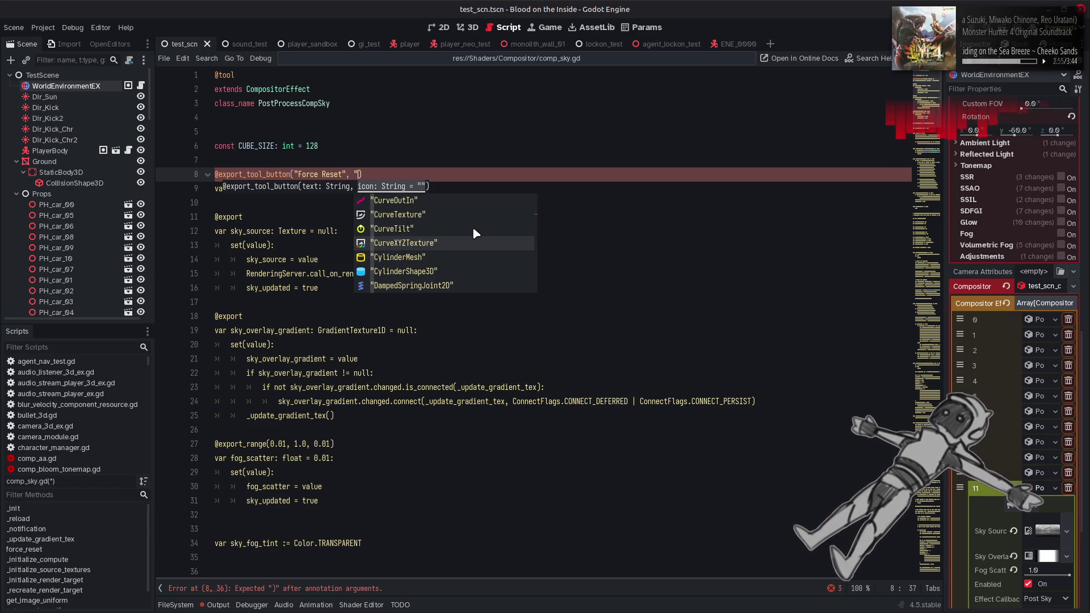
key("Down")
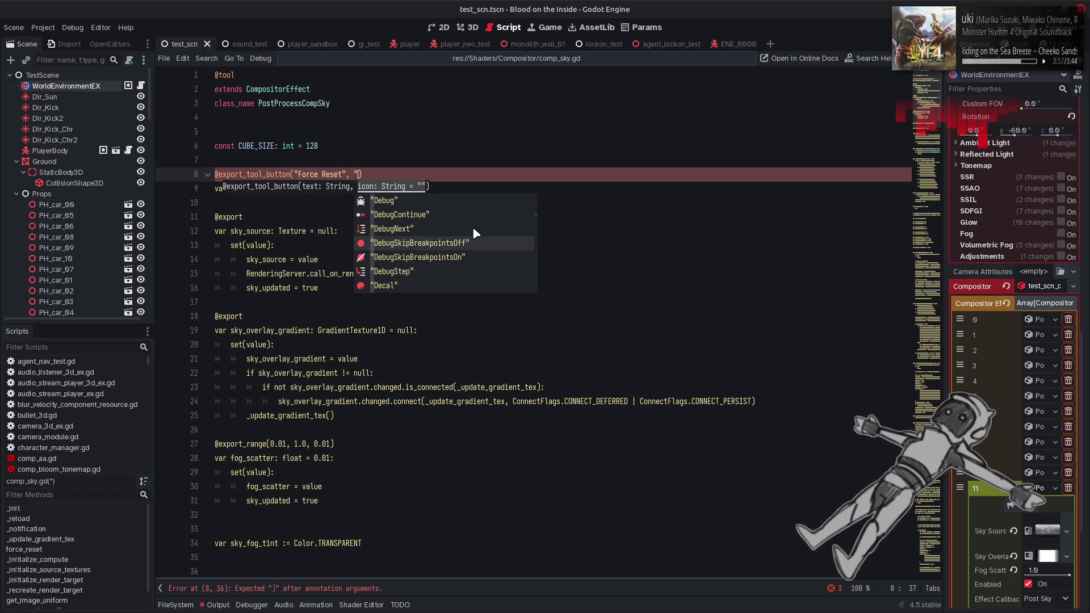
key("Down")
key("Down")
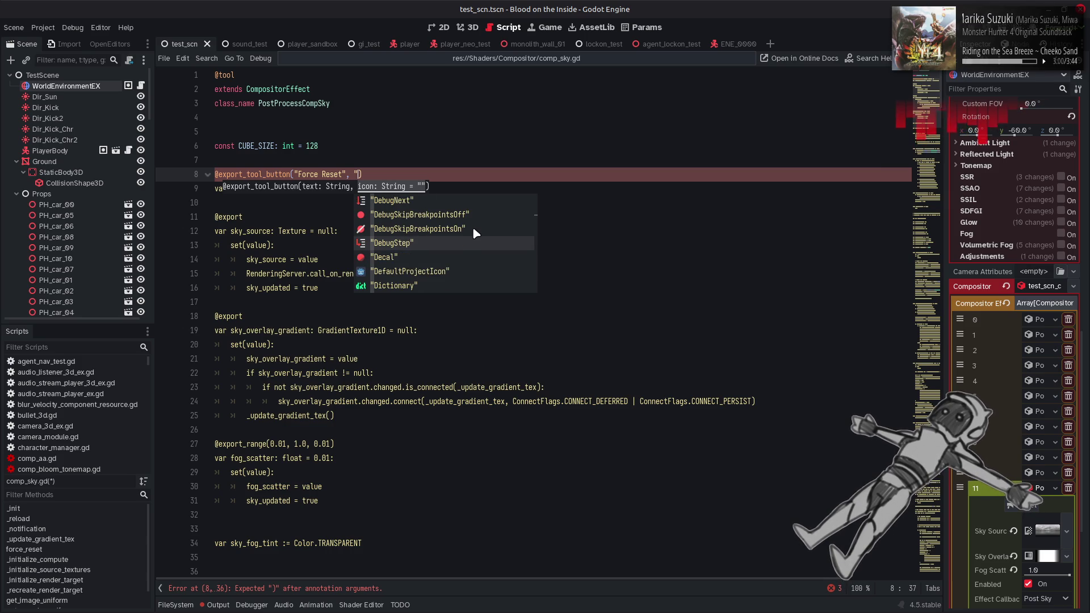
key("Down")
key("Down")
key("Down")
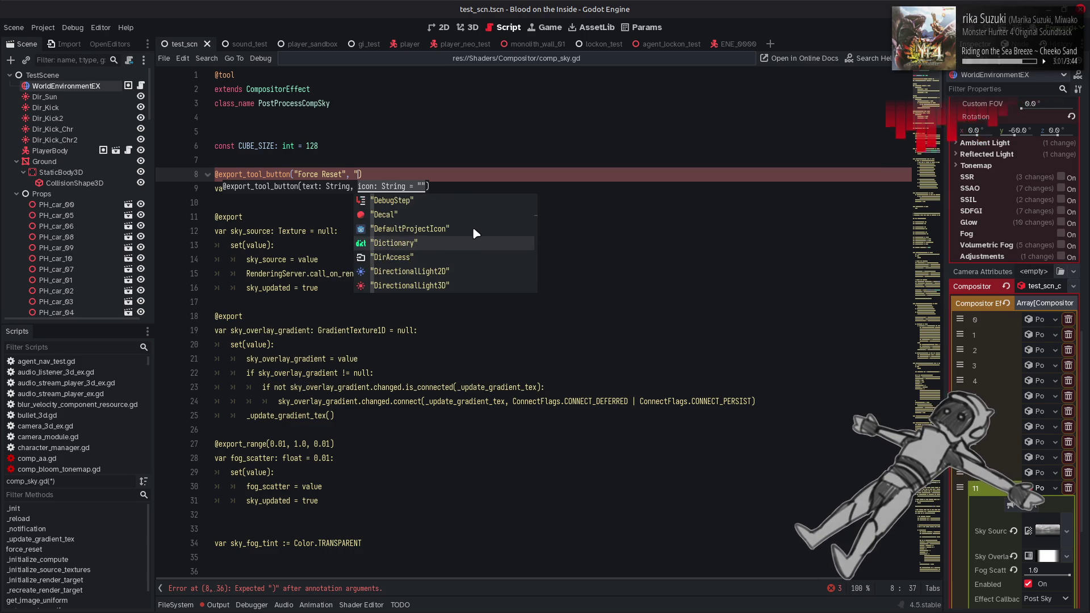
key("Down")
key("Down")
key("Down")
key("Down")
key("Down")
key("Down")
key("Down")
key("Down")
key("Down")
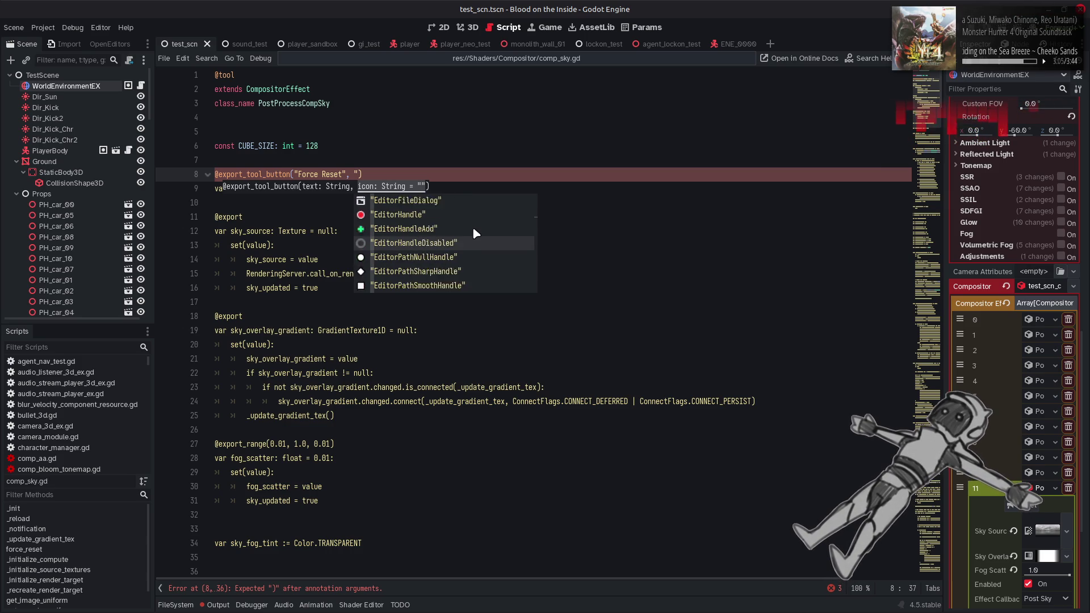
key("Down")
key("Down")
key("Down")
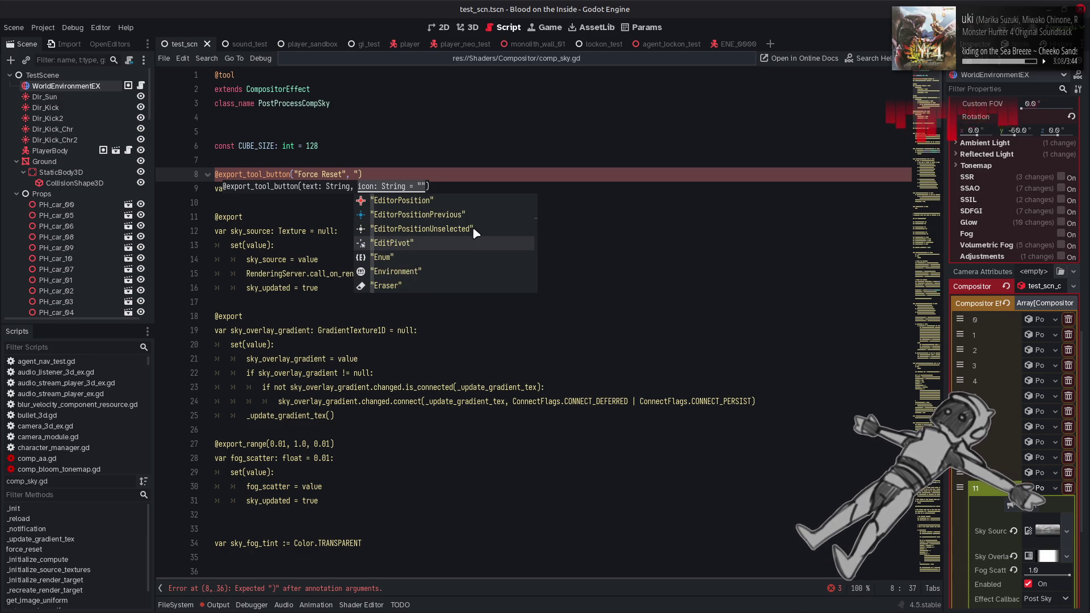
key("Down")
key("Down")
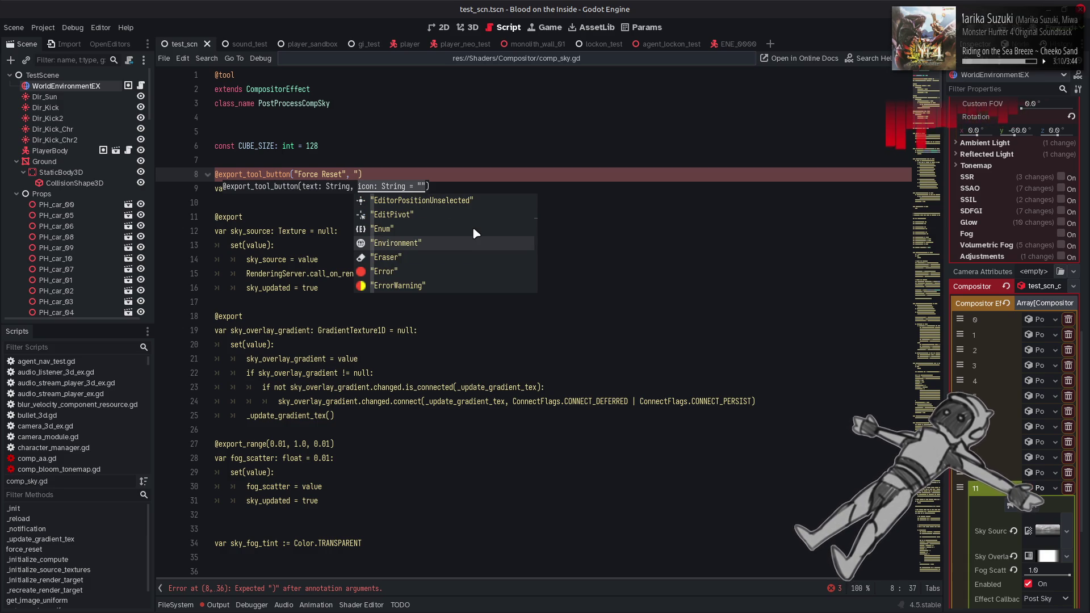
key("Down")
key("Down")
key("Down")
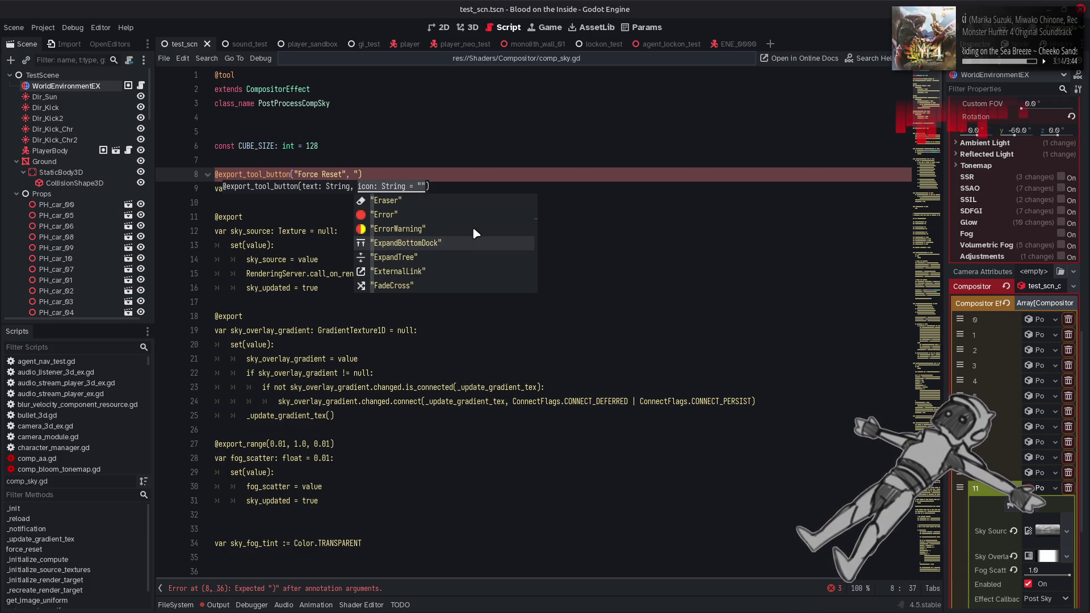
key("Down")
key("Down")
key("Down")
key("Down")
key("Down")
key("Down")
key("Down")
key("Down")
key("Down")
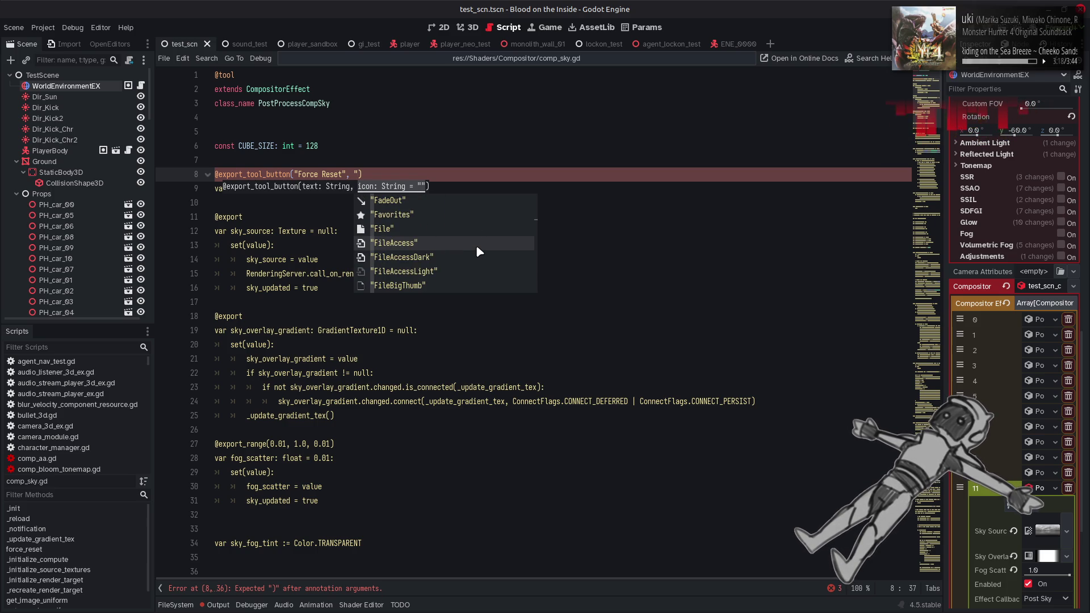
key("Down")
key("Down")
key("Down")
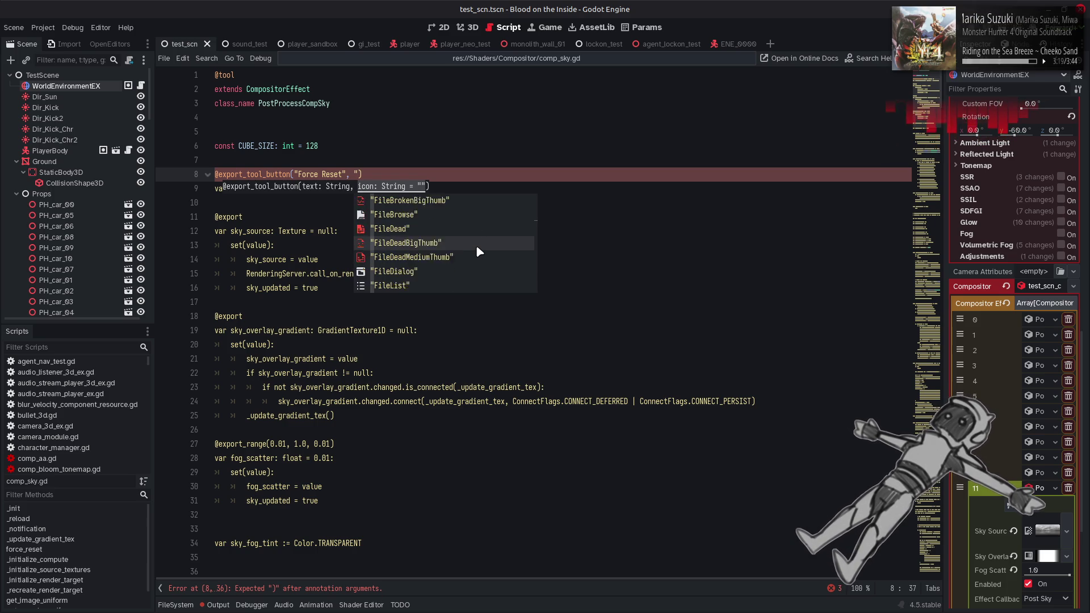
key("Down")
key("Down")
key("Down")
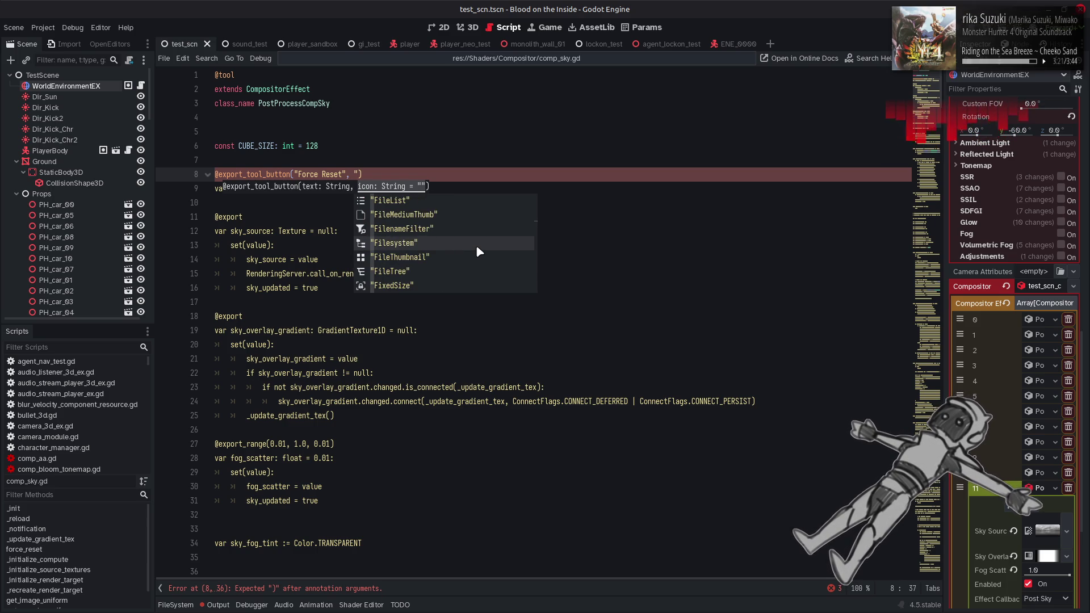
key("Down")
key("Down")
key("Down")
key("Down")
key("Down")
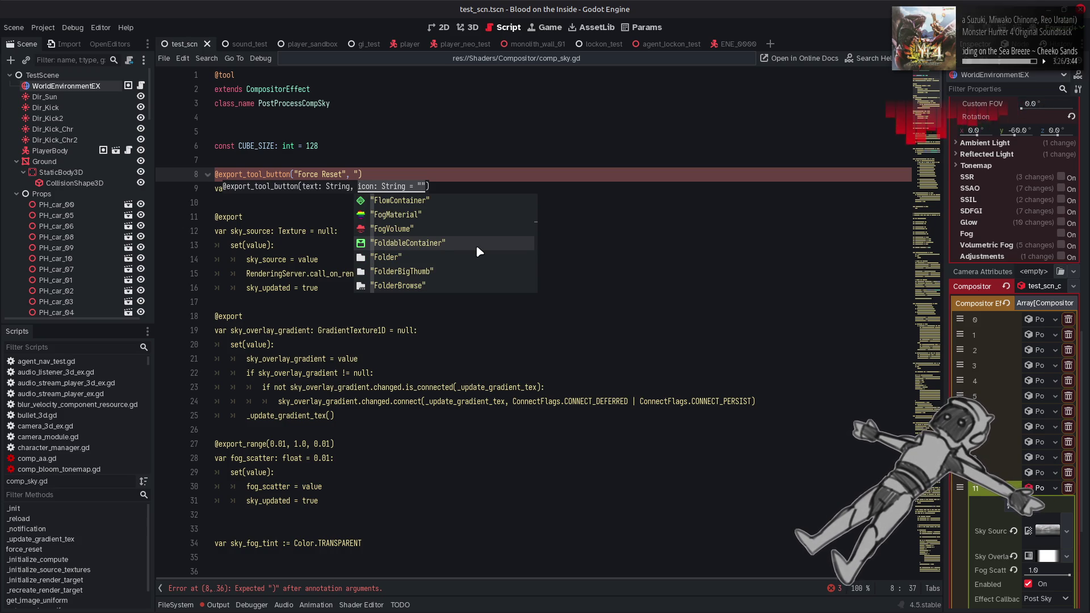
key("Down")
key("Down")
key("Down")
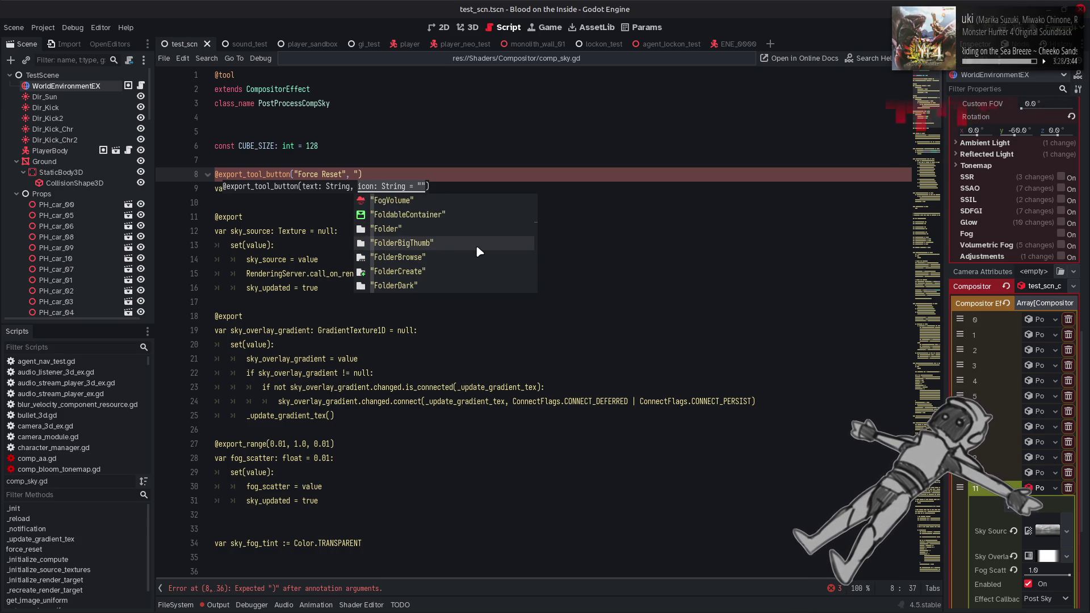
key("Down")
key("Down")
key("Down")
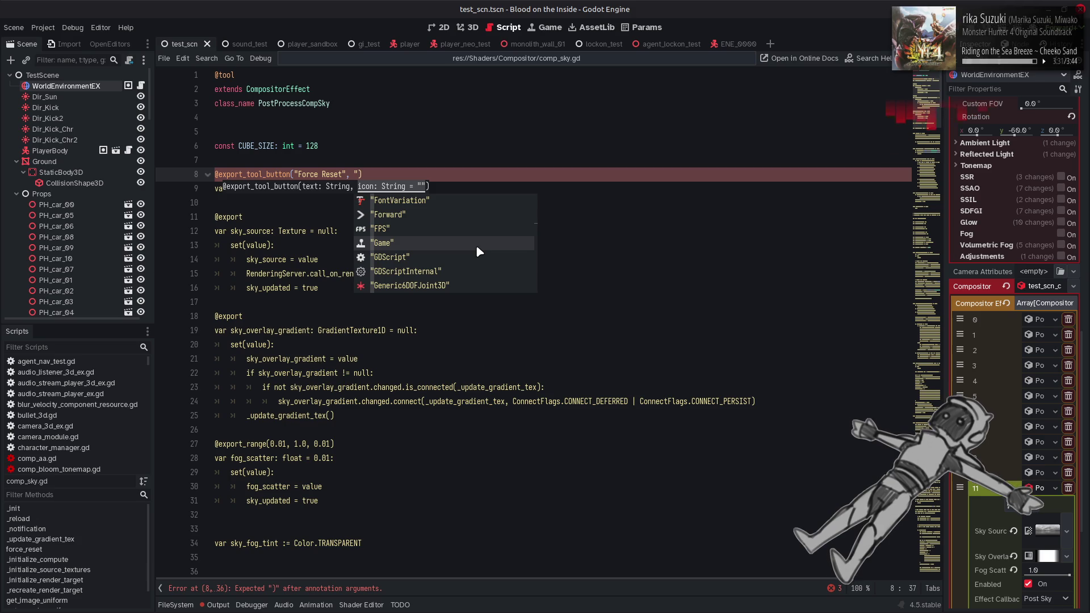
key("Down")
key("Down")
key("Down")
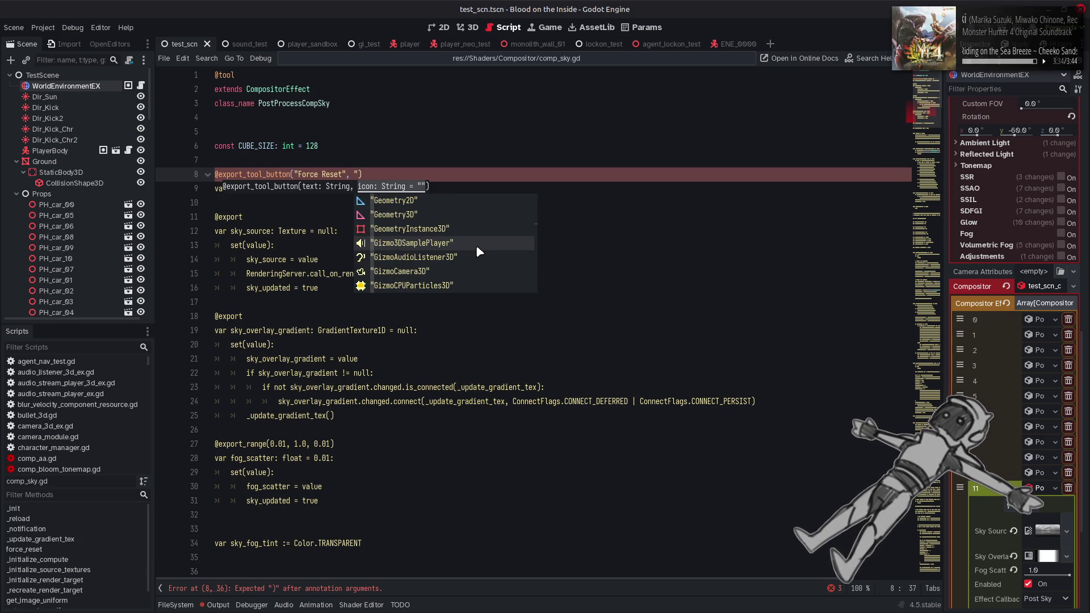
key("Down")
key("Down")
key("Down")
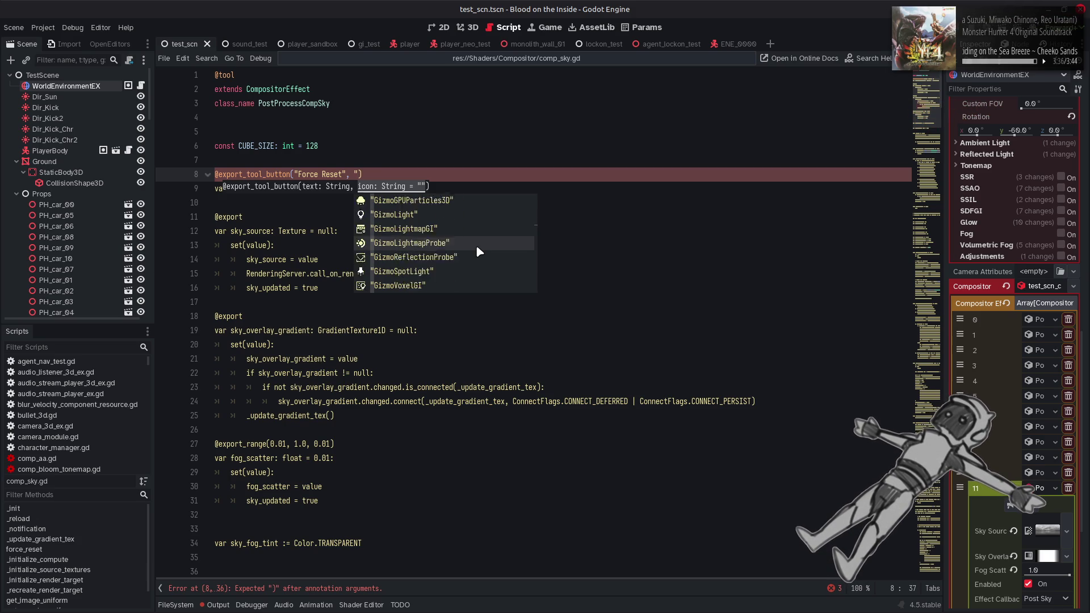
key("Down")
key("Down")
key("Down")
key("Down")
key("Down")
key("Down")
key("Down")
key("Down")
key("Down")
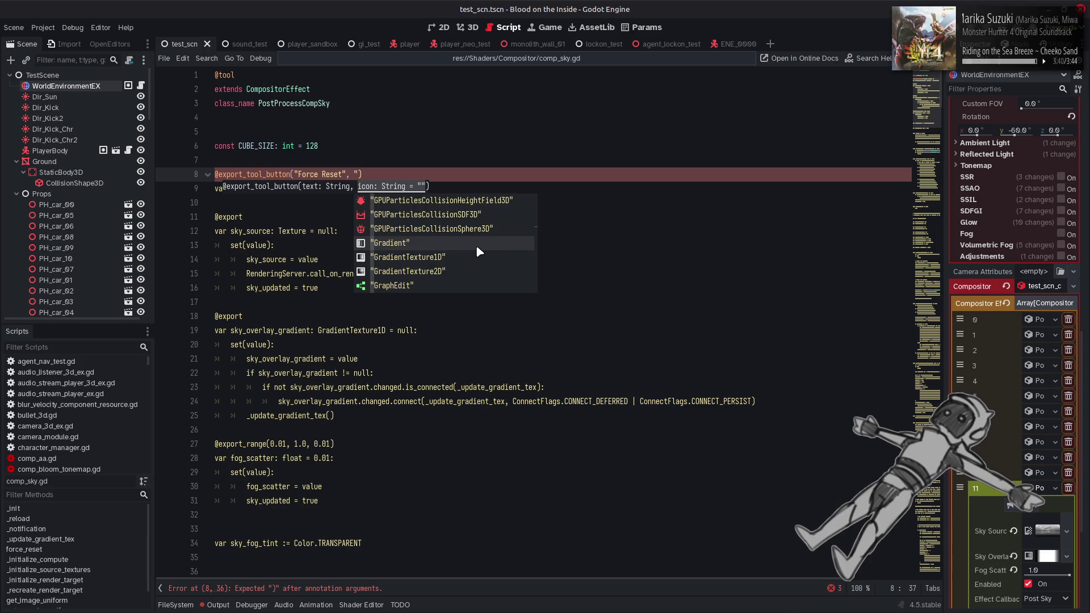
key("Down")
key("Down")
key("Down")
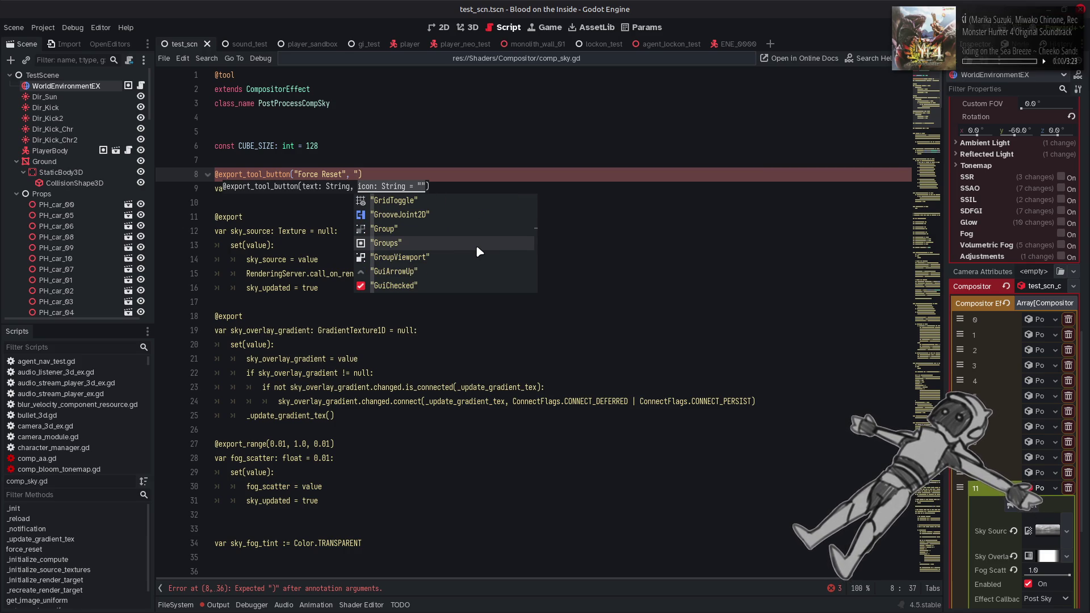
key("Down")
key("Down")
key("Down")
key("Down")
key("Down")
key("Down")
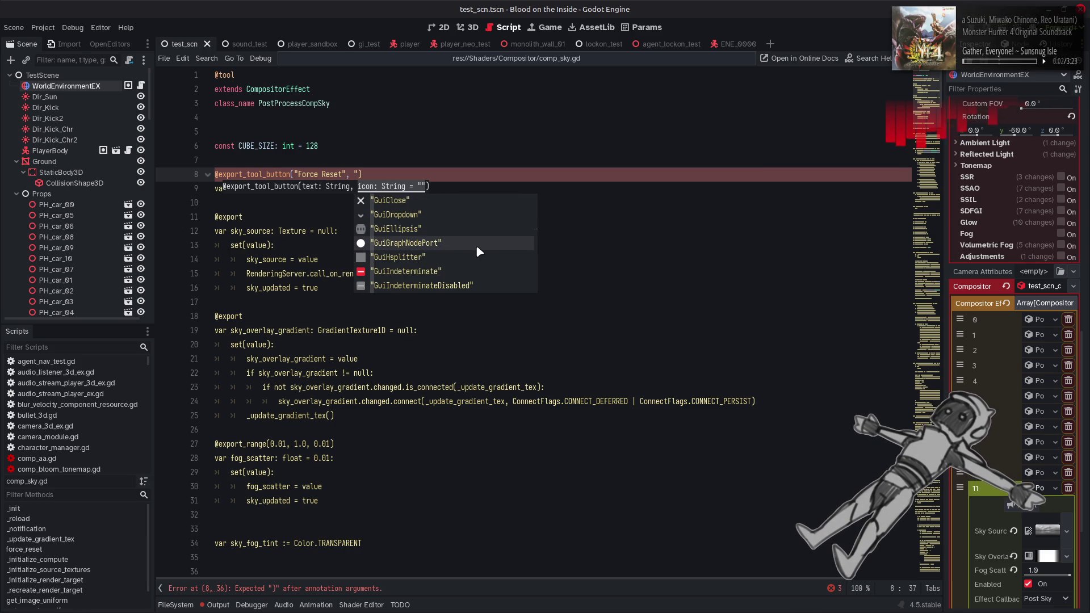
key("Down")
key("Down")
key("Down")
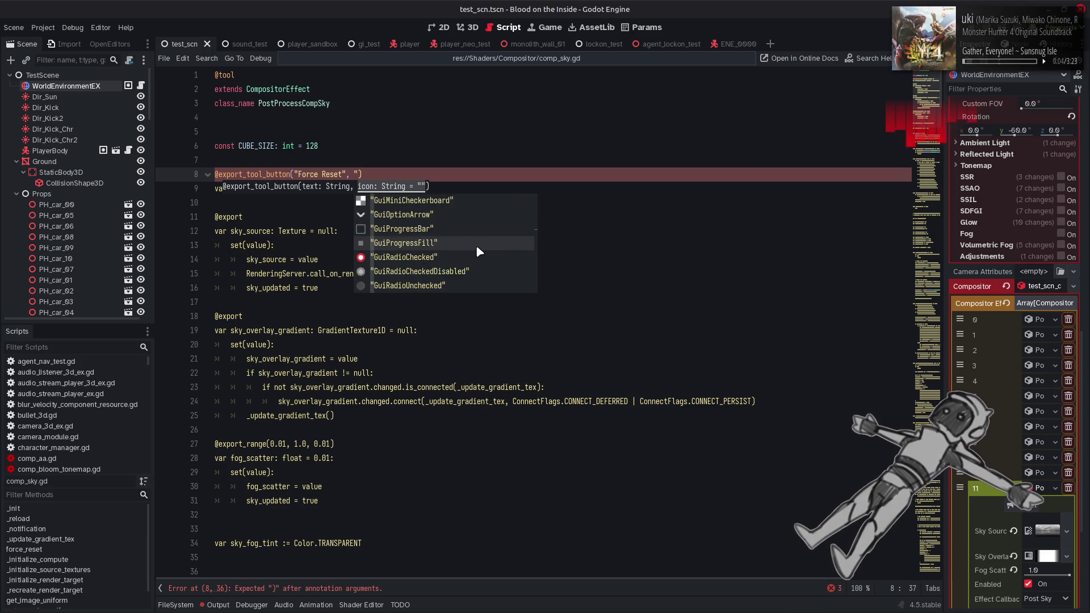
key("Down")
key("Down")
key("Down")
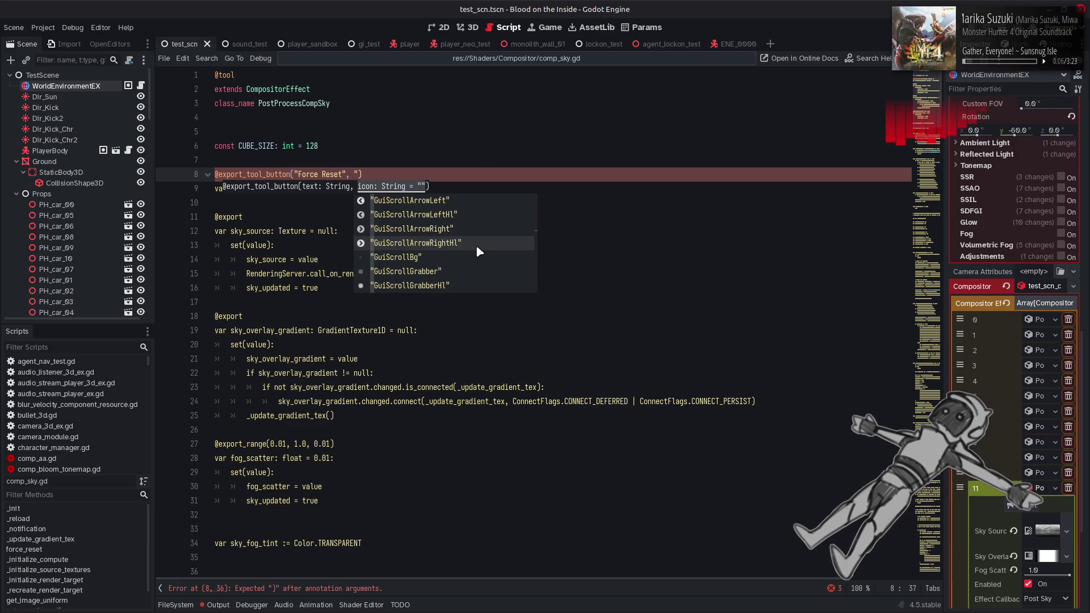
key("Down")
key("Down")
key("Down")
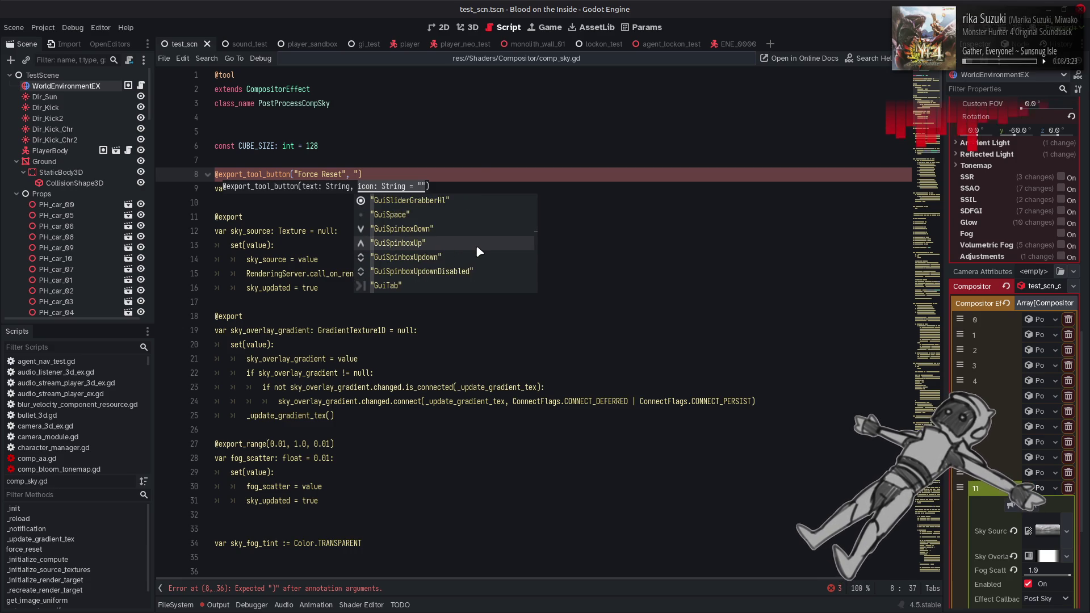
key("Down")
key("Down")
key("Down")
key("Down")
key("Down")
key("Down")
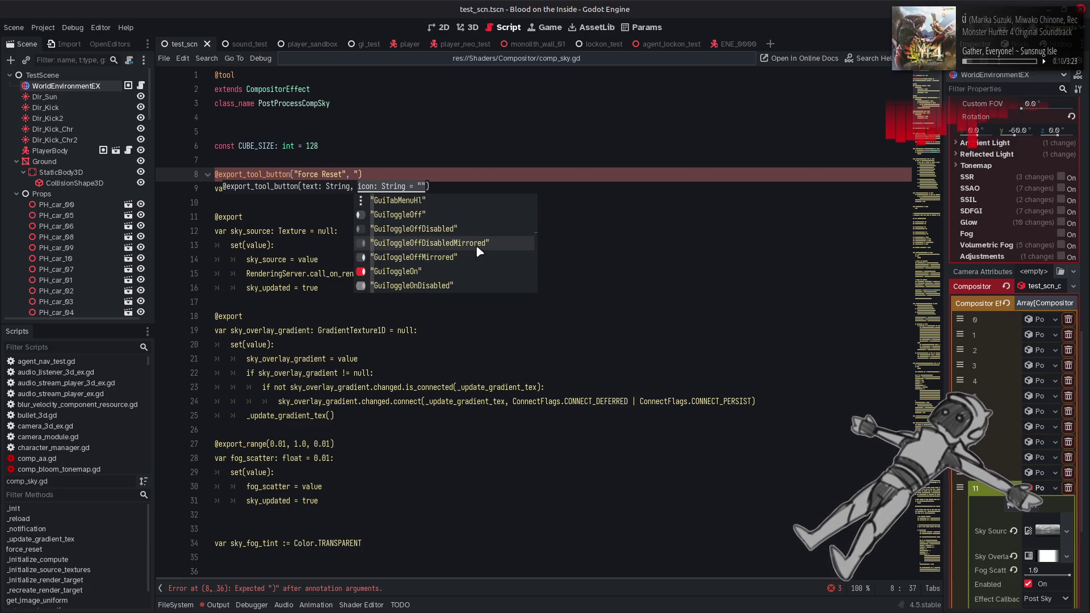
key("Down")
key("Down")
key("Down")
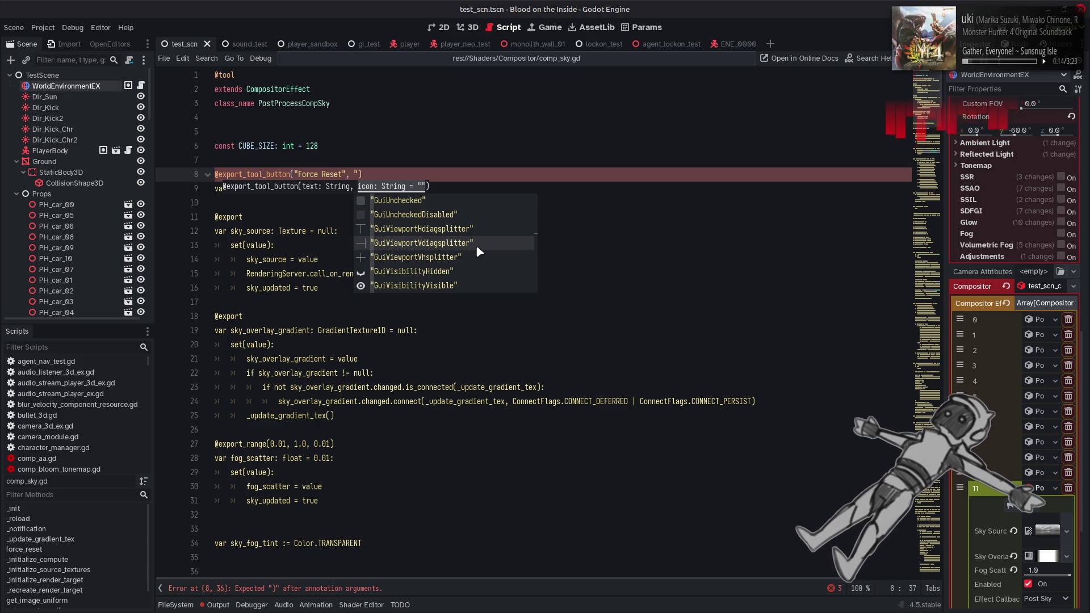
key("Down")
key("Down")
key("Down")
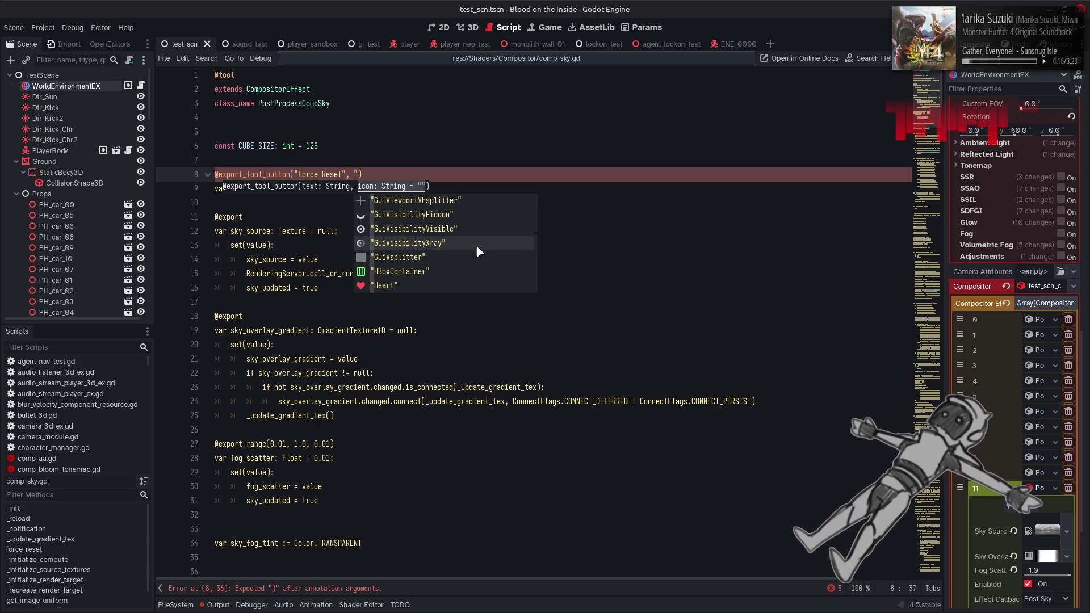
key("Down")
key("Down")
key("Down")
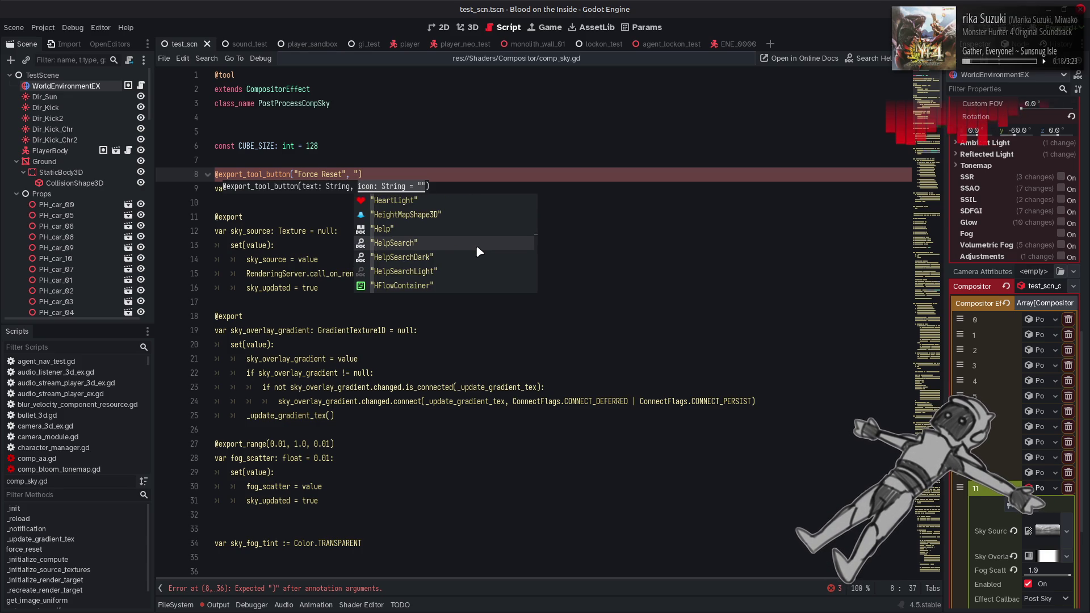
key("Down")
key("Down")
key("Down")
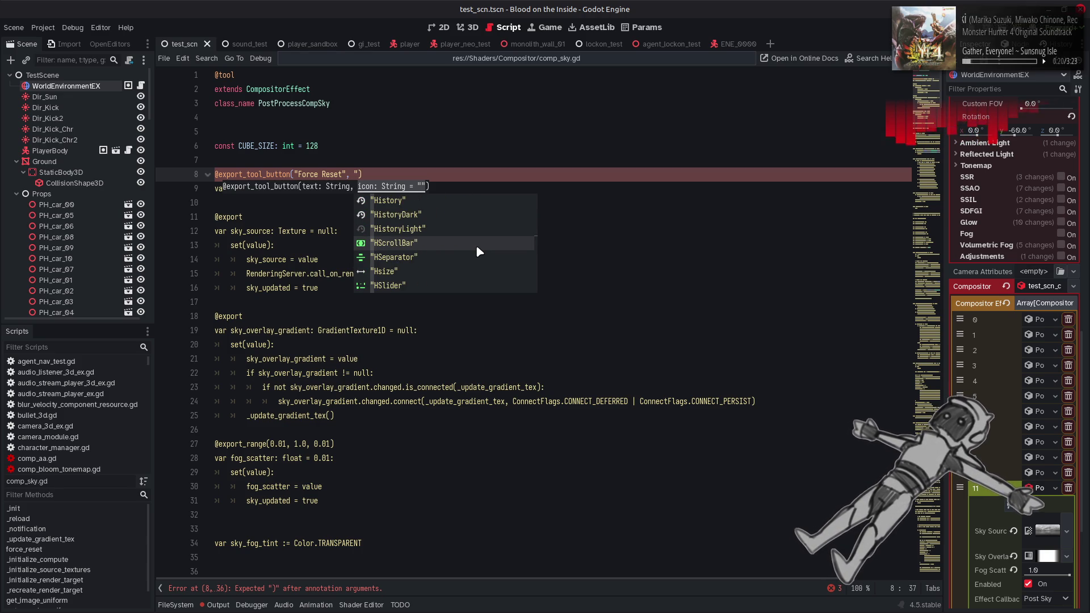
key("Down")
key("Down")
key("Down")
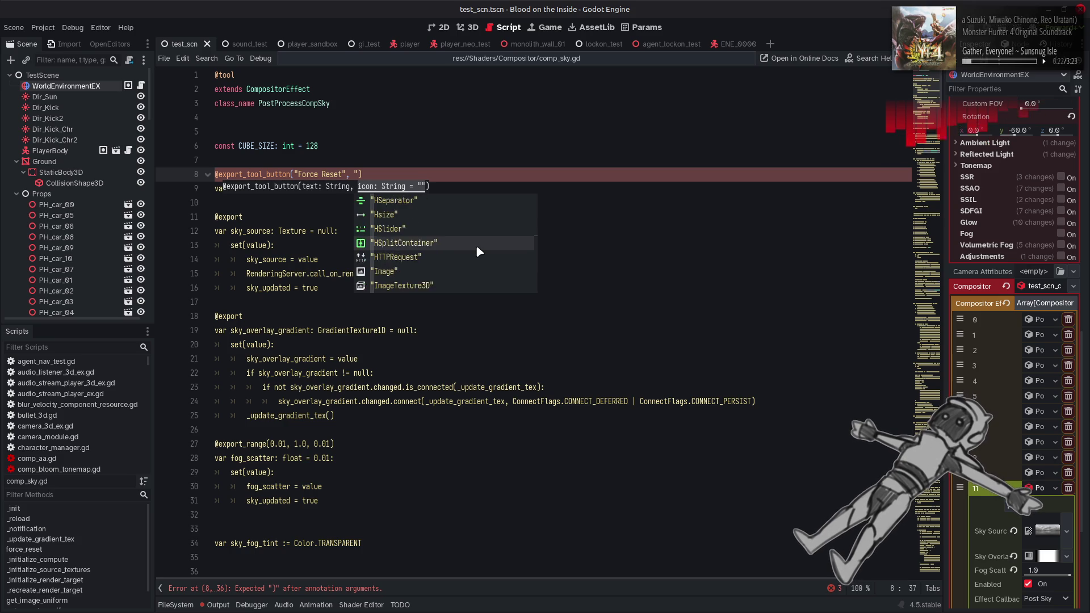
key("Up")
key("Up")
key("Up")
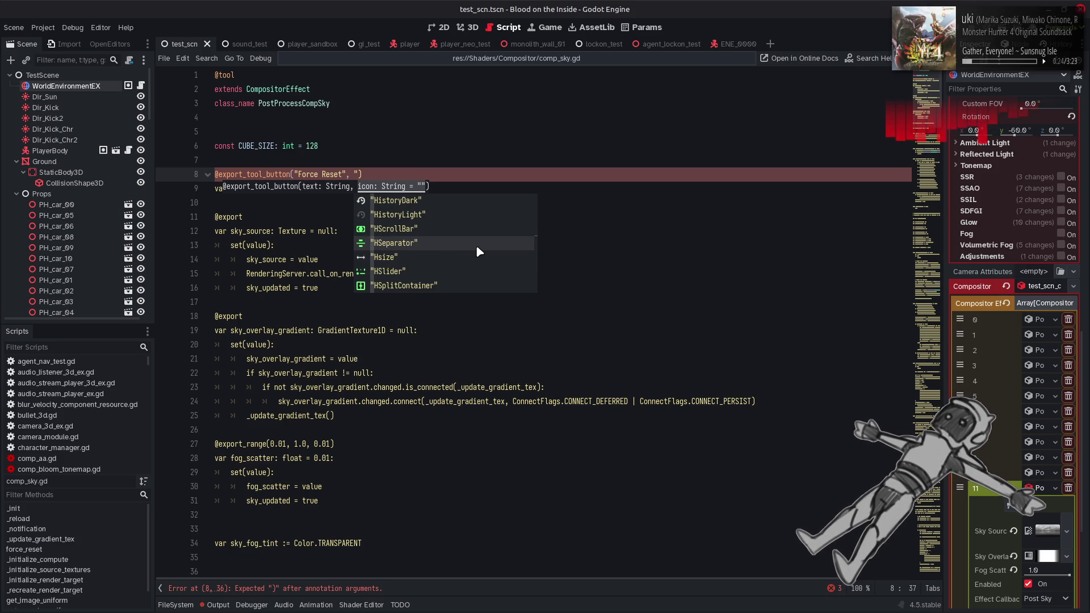
key("Down")
key("Down")
key("Down")
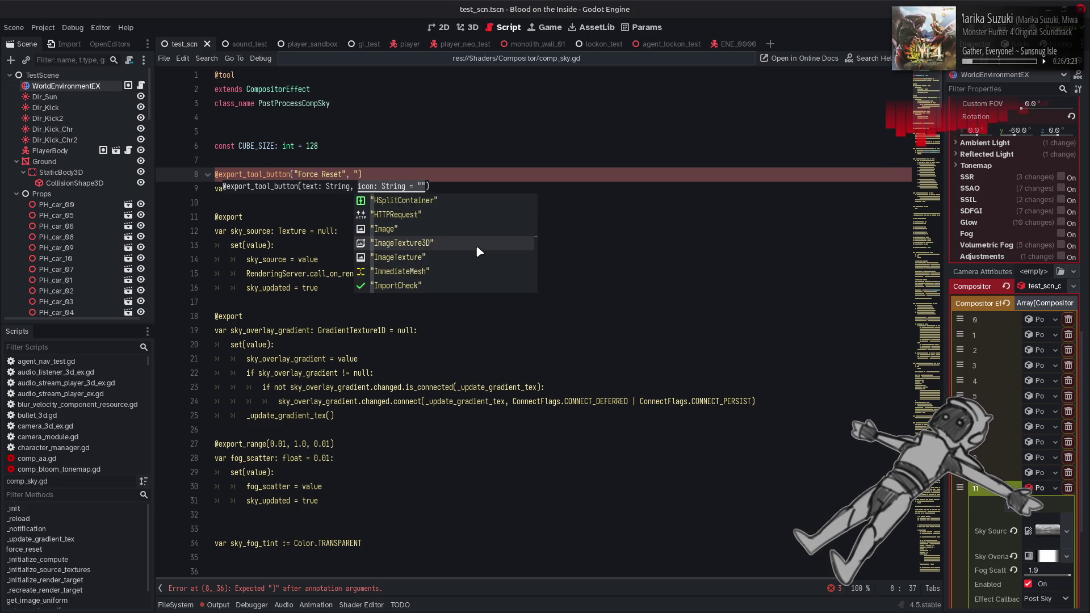
key("Down")
key("Down")
key("Down")
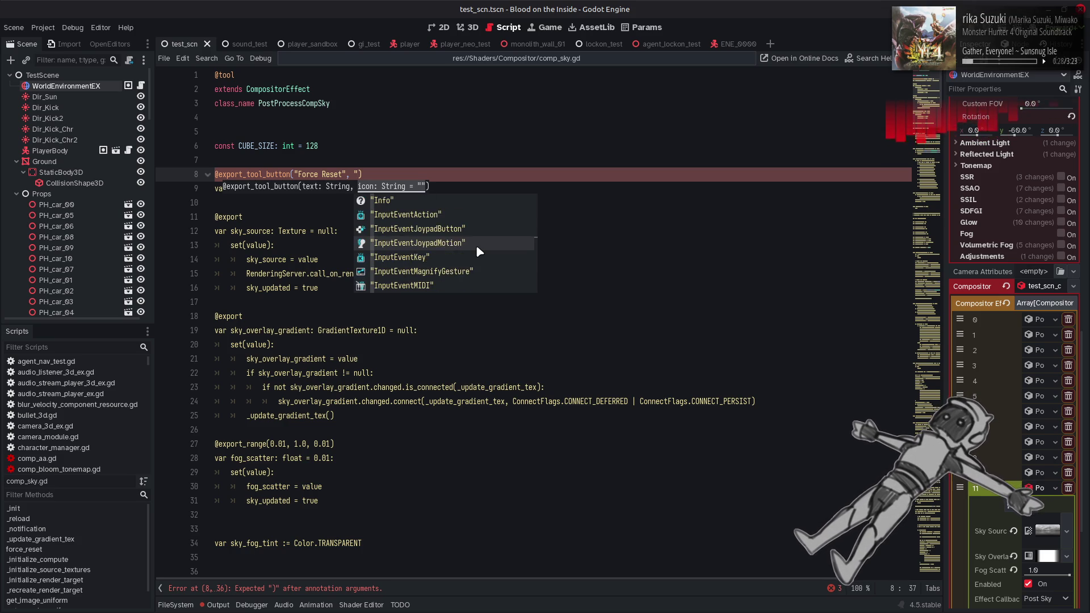
key("Down")
key("Down")
key("Down")
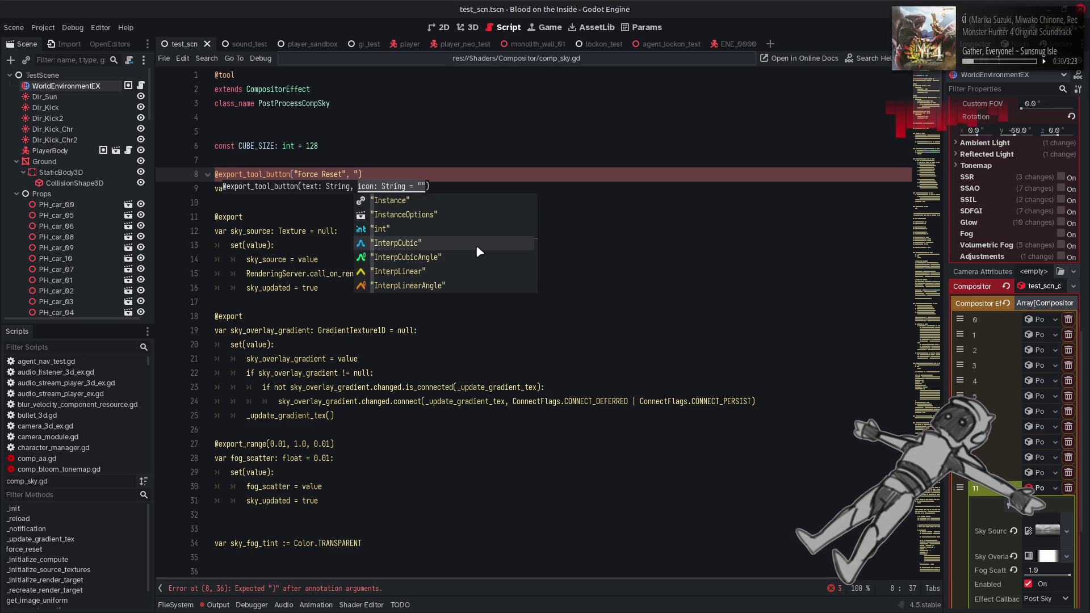
key("Down")
key("Down")
key("Down")
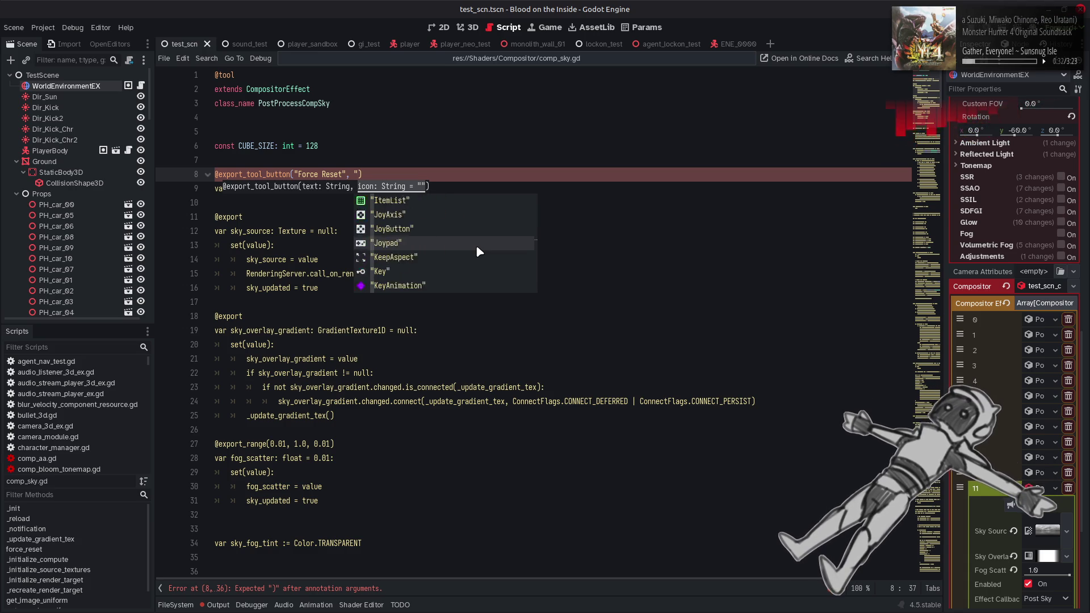
key("Down")
key("Down")
key("Down")
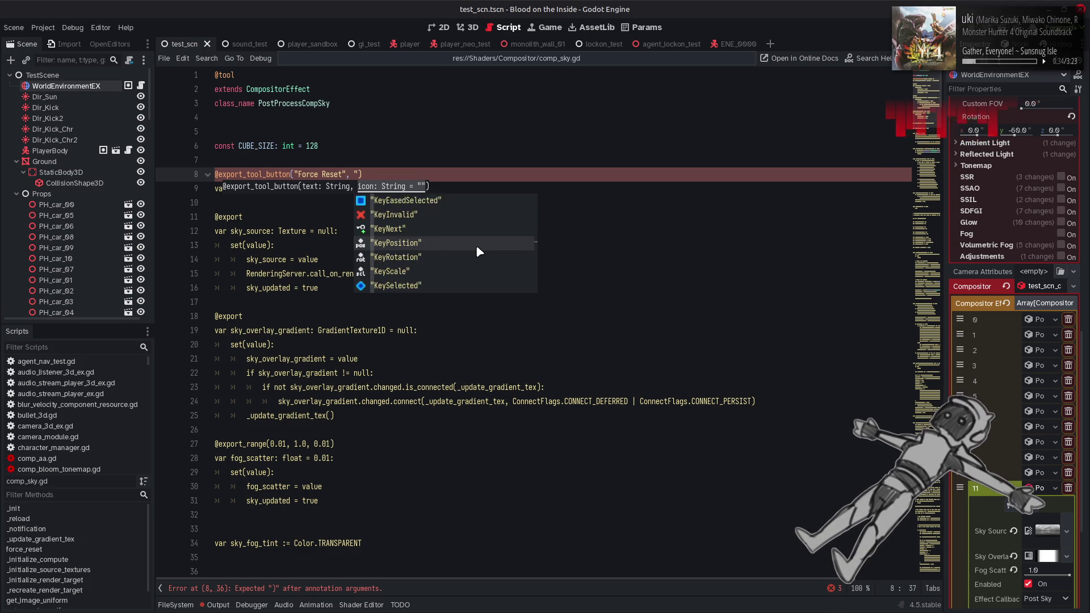
key("Down")
key("Down")
key("Down")
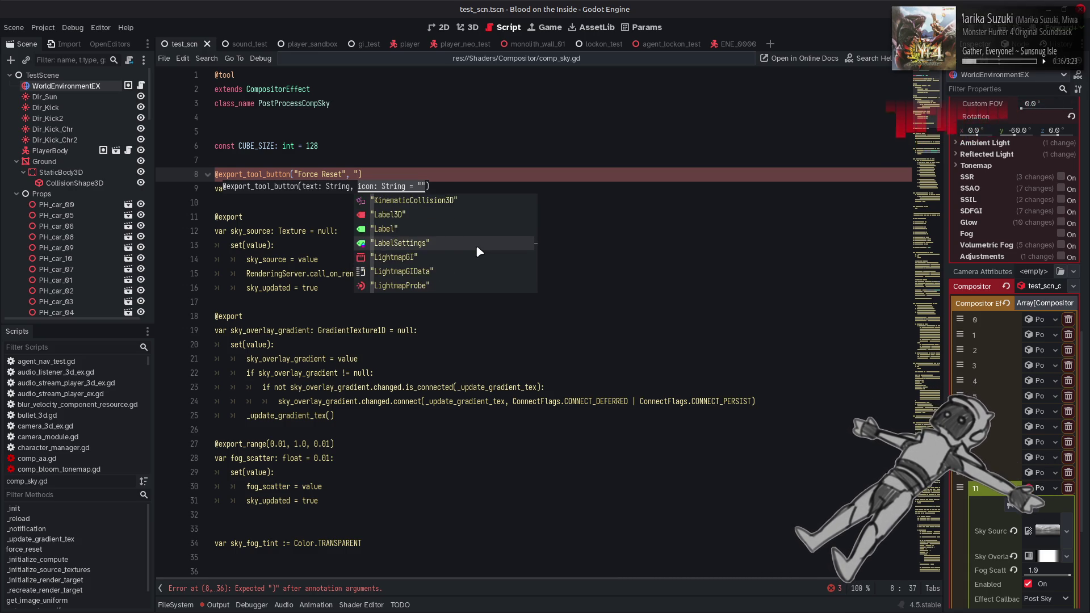
key("Down")
key("Down")
key("Down")
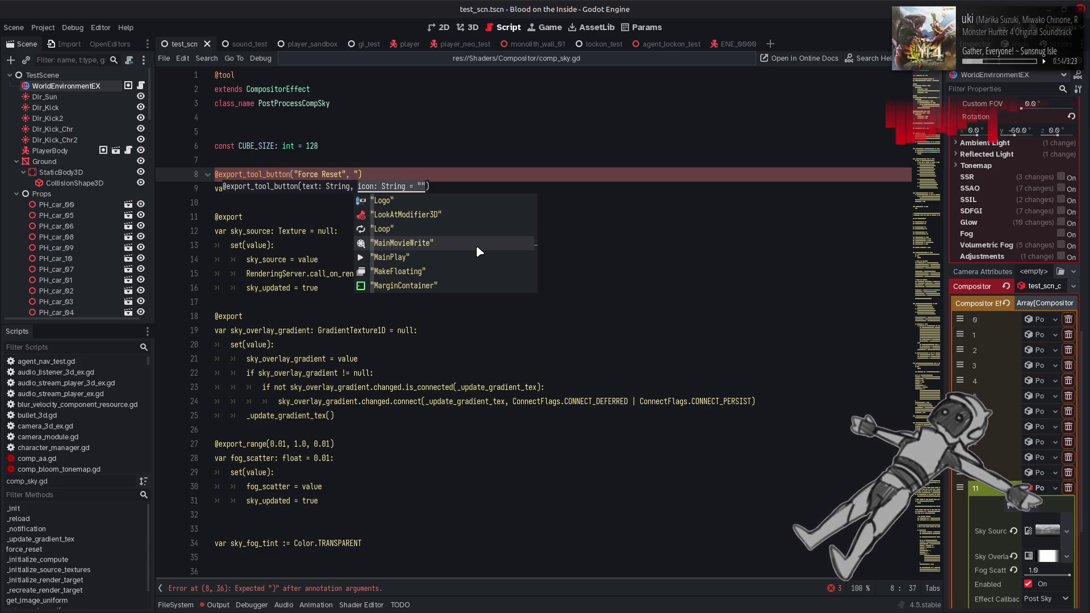
Scroll through the icon autocomplete list to find the Reload icon.
scroll(478, 251, "down", 4)
scroll(478, 252, "down", 7)
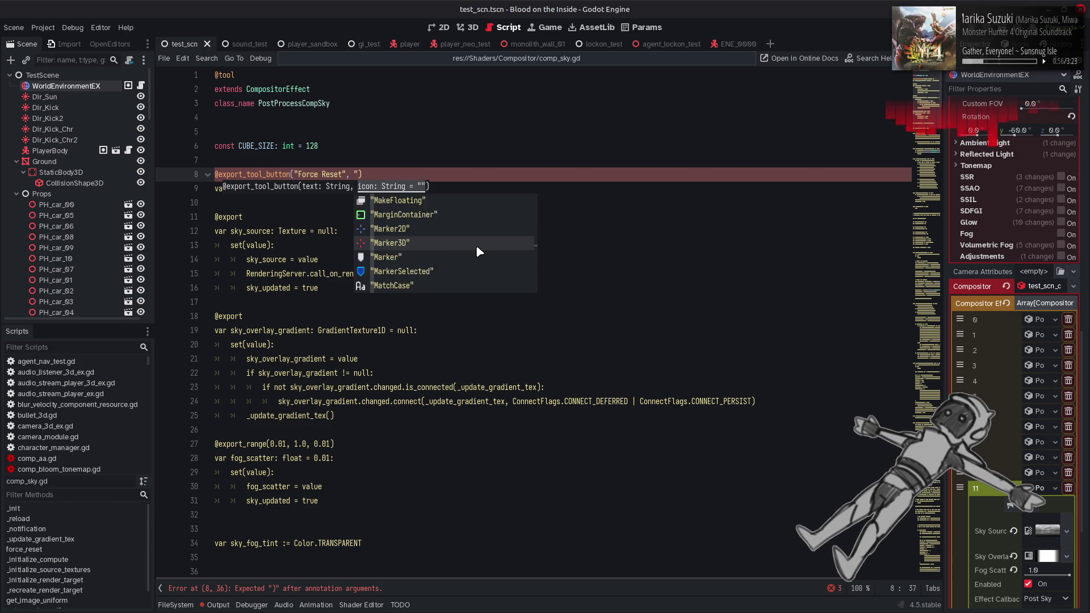
scroll(479, 251, "down", 11)
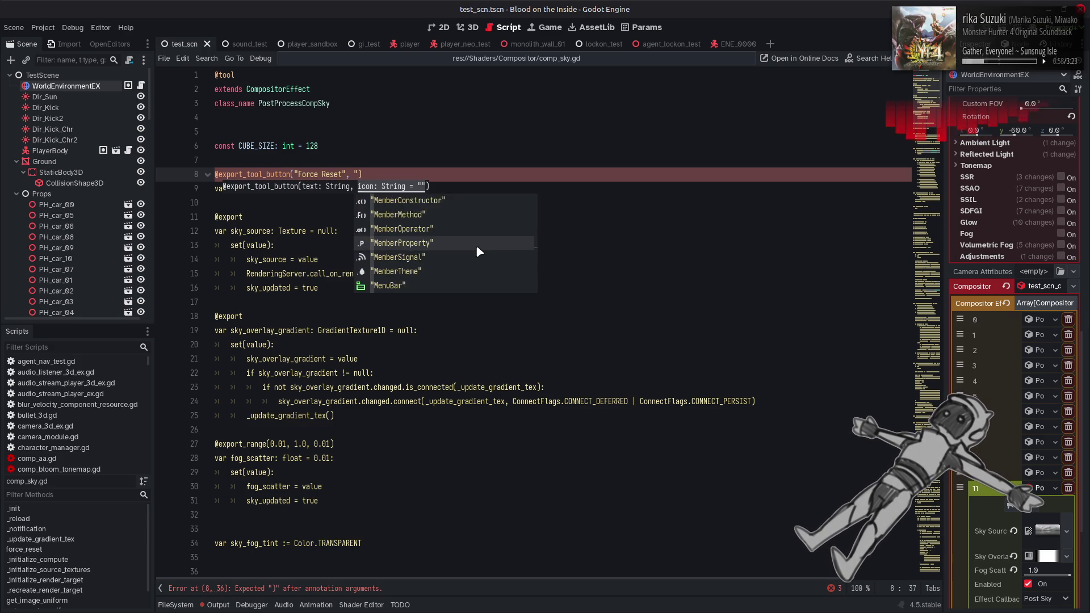
scroll(479, 252, "down", 10)
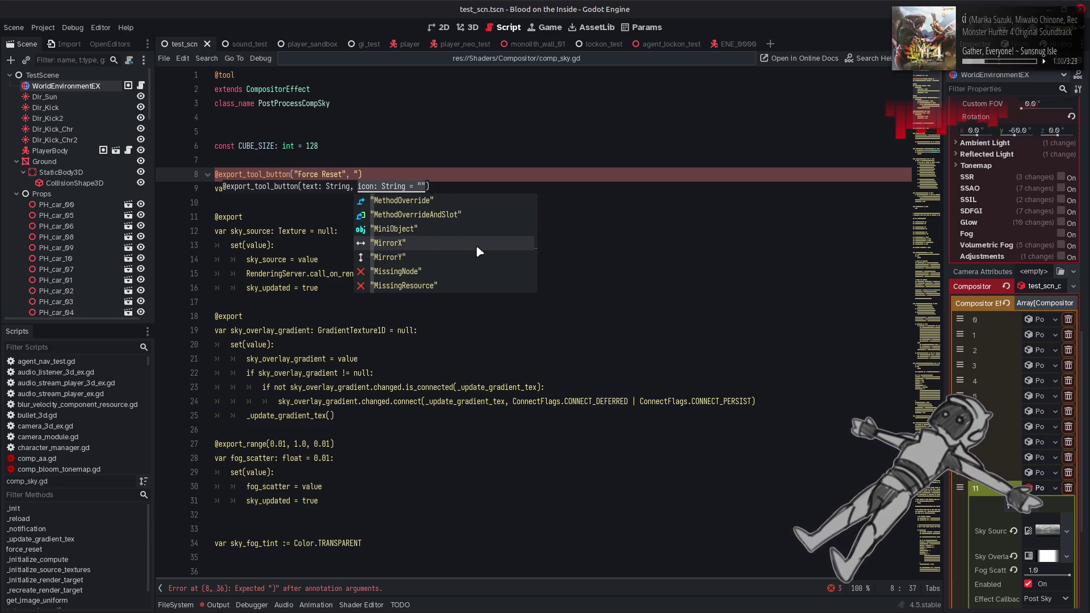
scroll(479, 251, "down", 5)
scroll(479, 251, "down", 18)
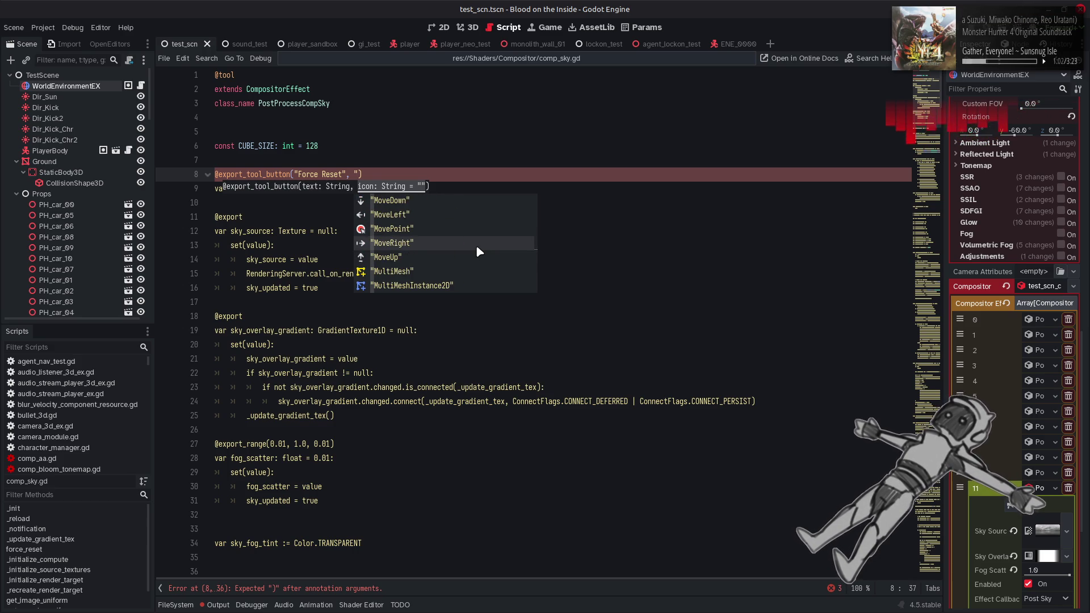
scroll(479, 251, "down", 15)
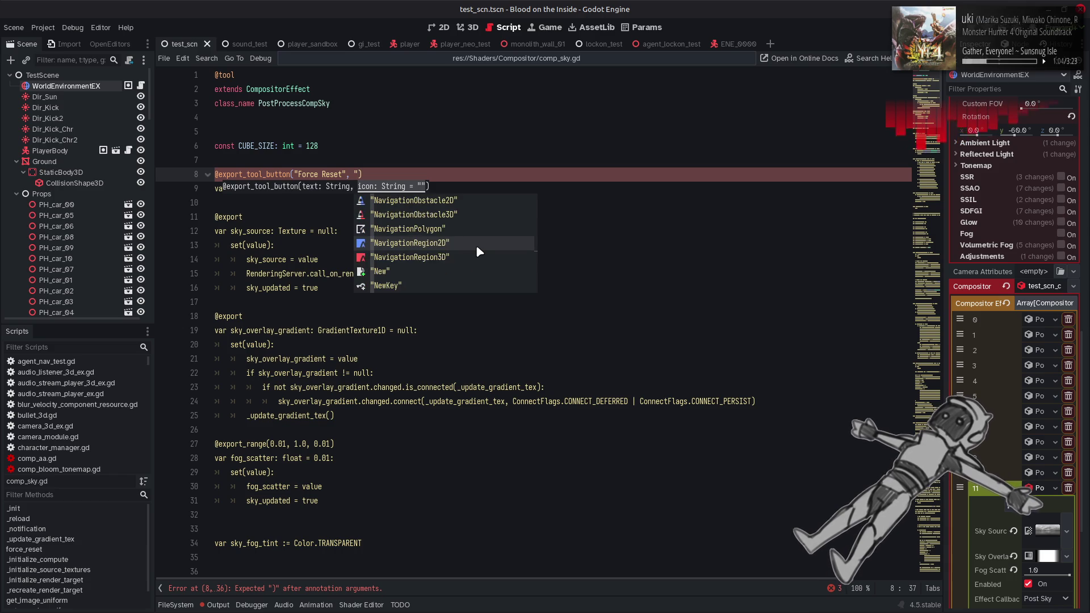
scroll(479, 251, "down", 15)
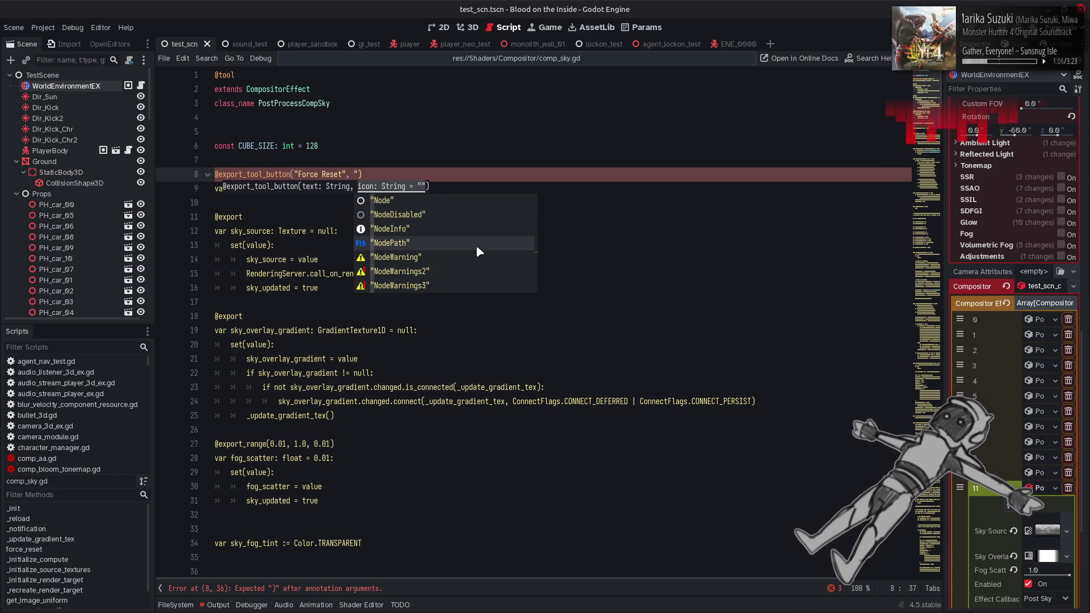
scroll(479, 252, "down", 5)
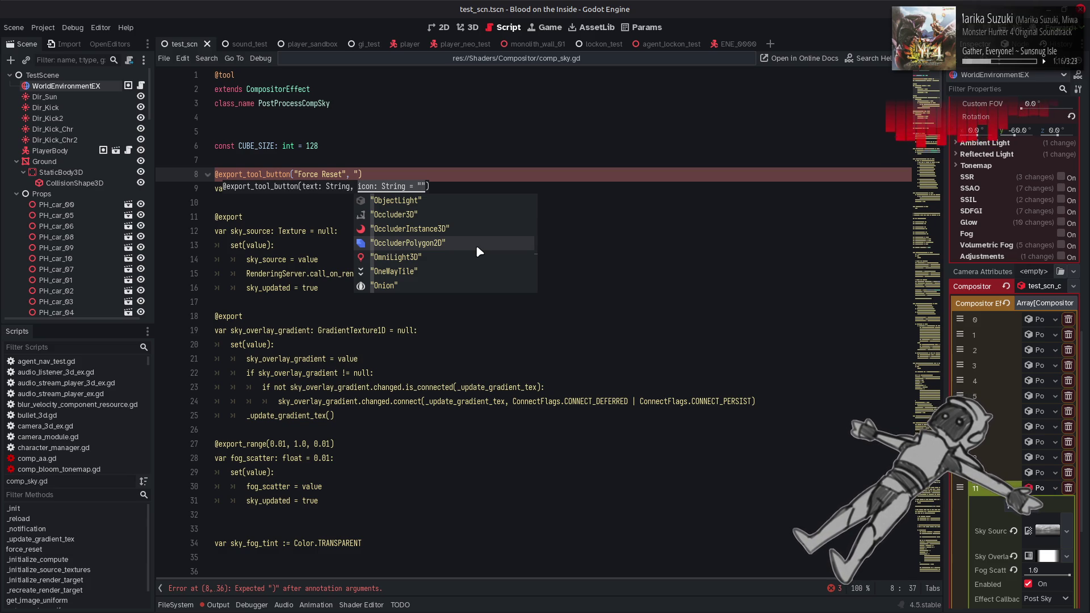
scroll(479, 252, "down", 4)
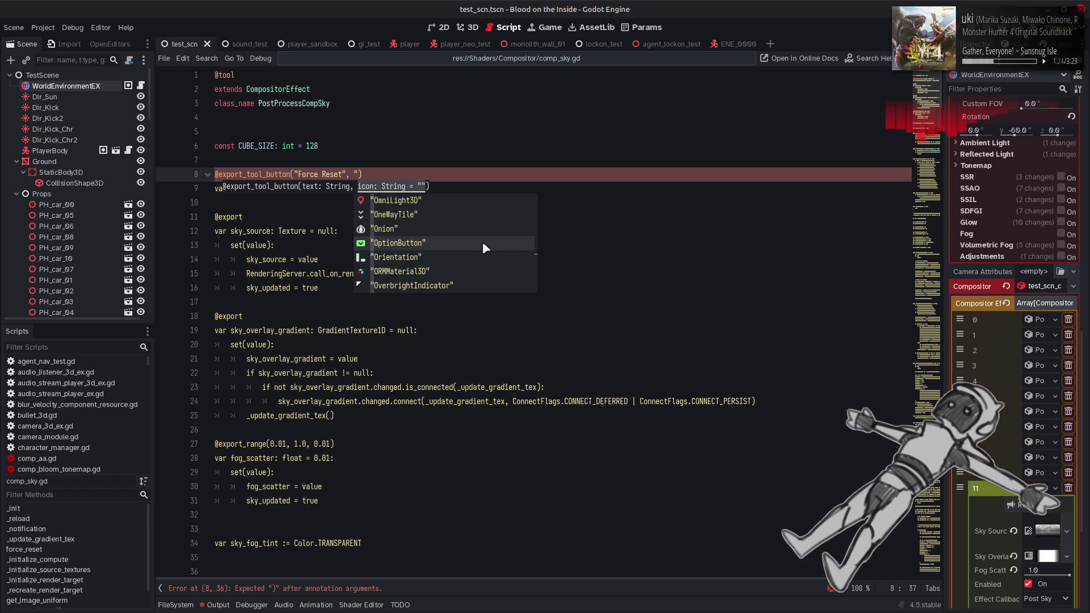
scroll(485, 248, "down", 3)
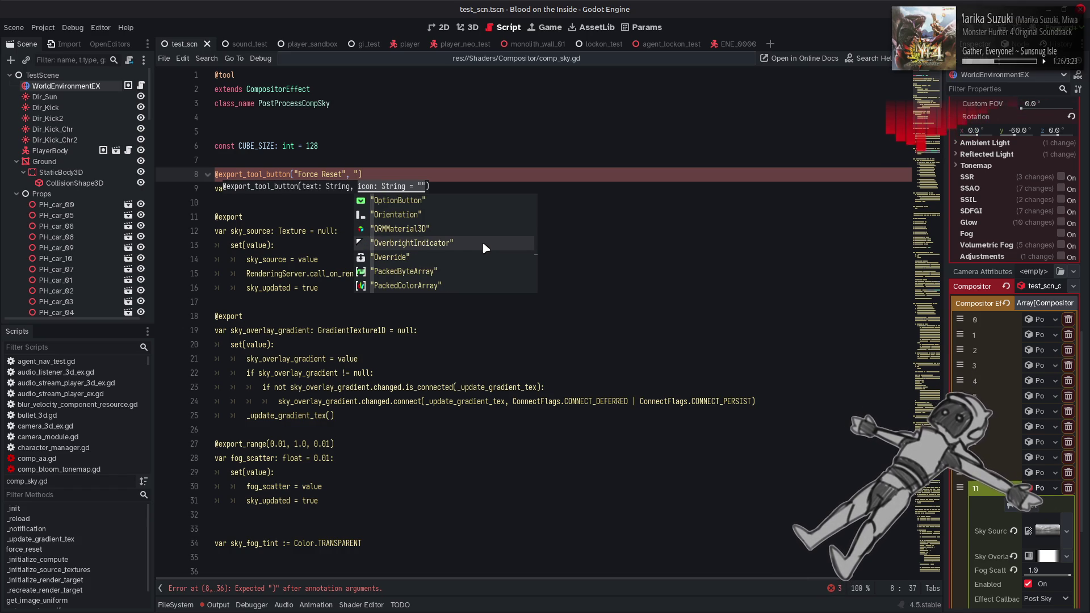
scroll(485, 249, "down", 3)
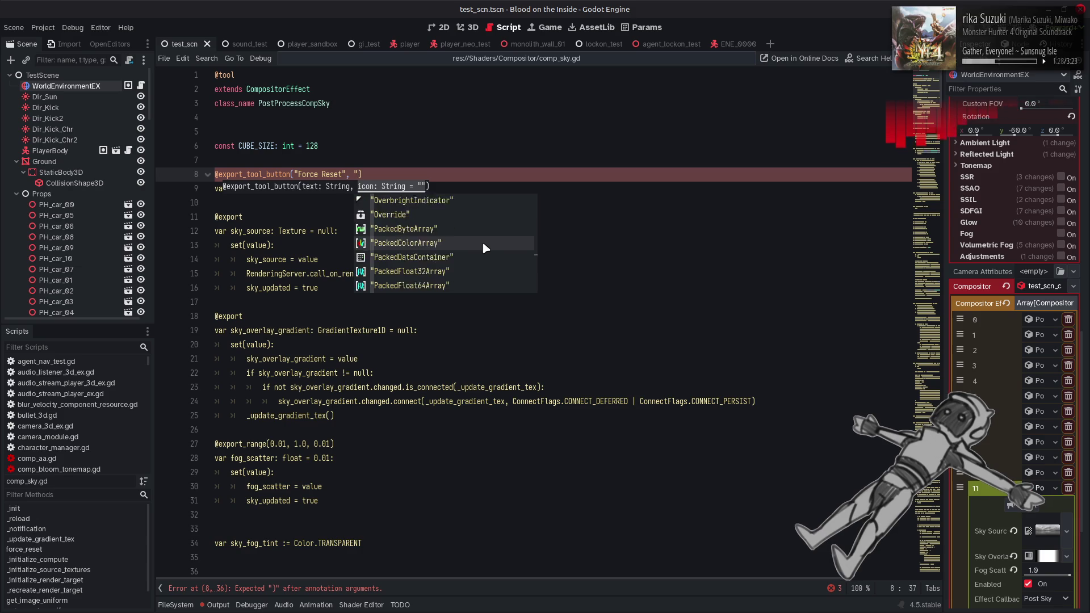
scroll(486, 248, "down", 5)
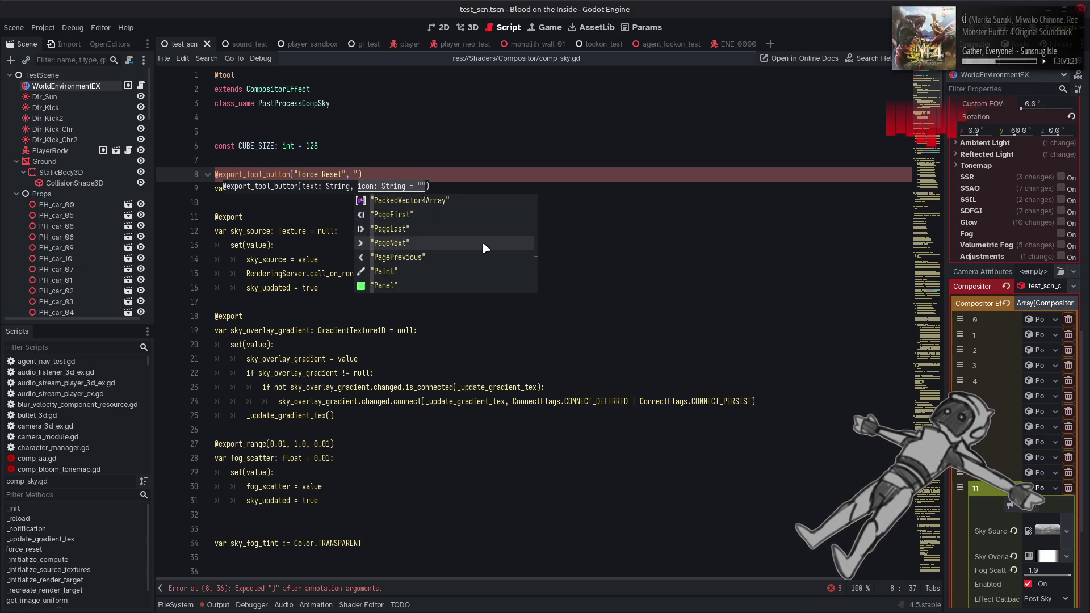
scroll(485, 248, "down", 4)
scroll(485, 248, "down", 12)
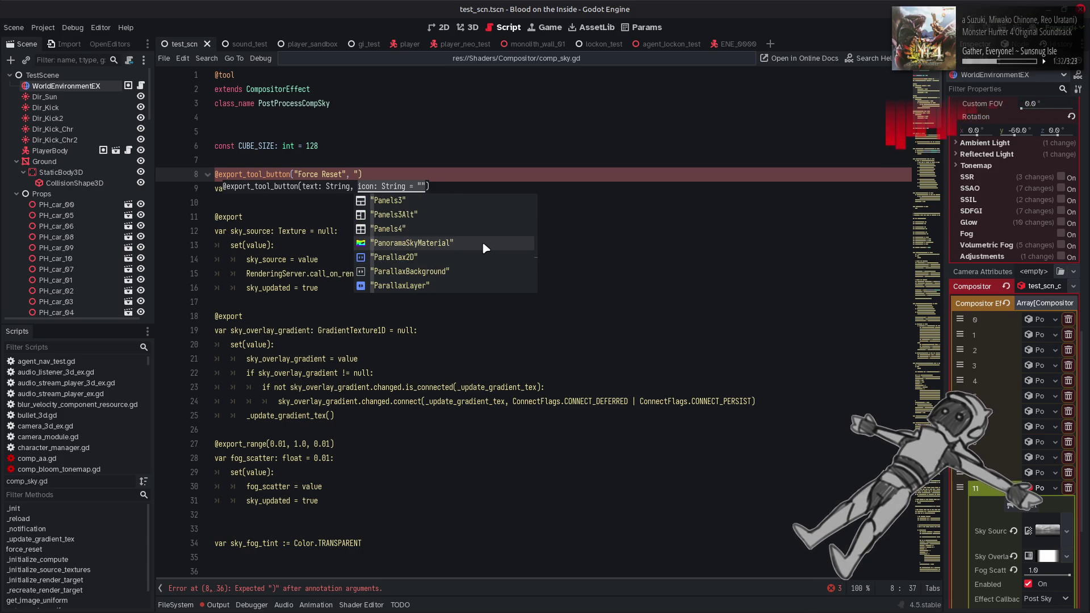
scroll(486, 248, "down", 4)
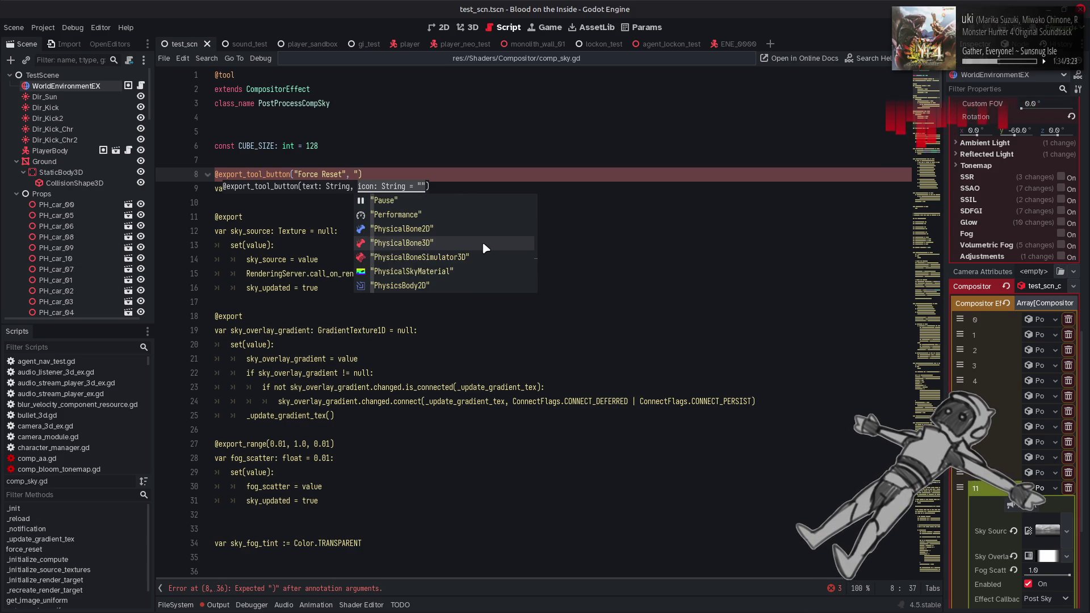
scroll(485, 248, "down", 5)
scroll(485, 248, "down", 3)
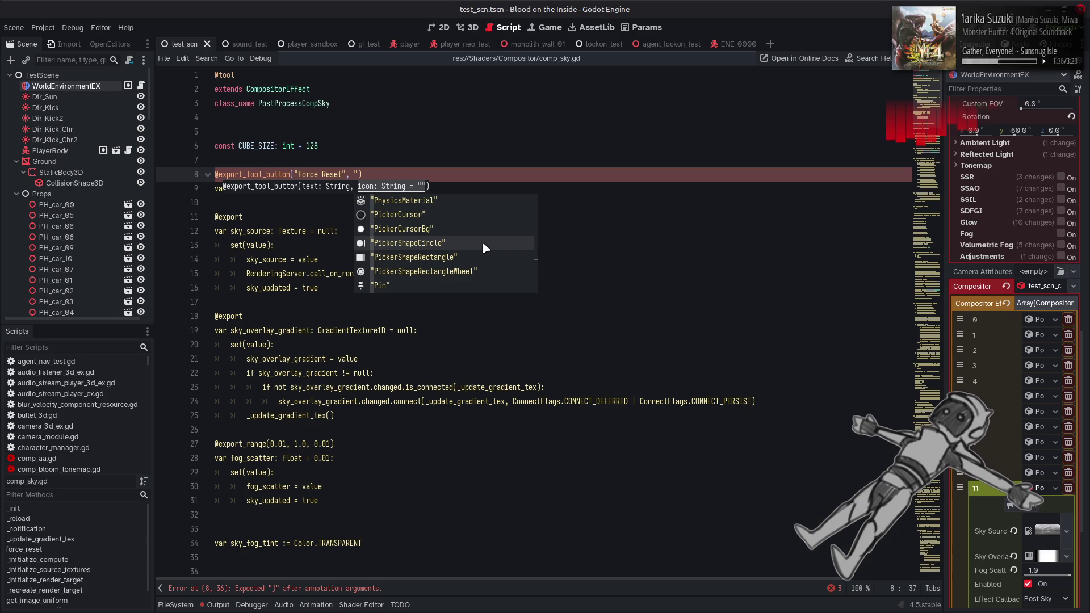
scroll(486, 248, "down", 4)
scroll(485, 248, "down", 8)
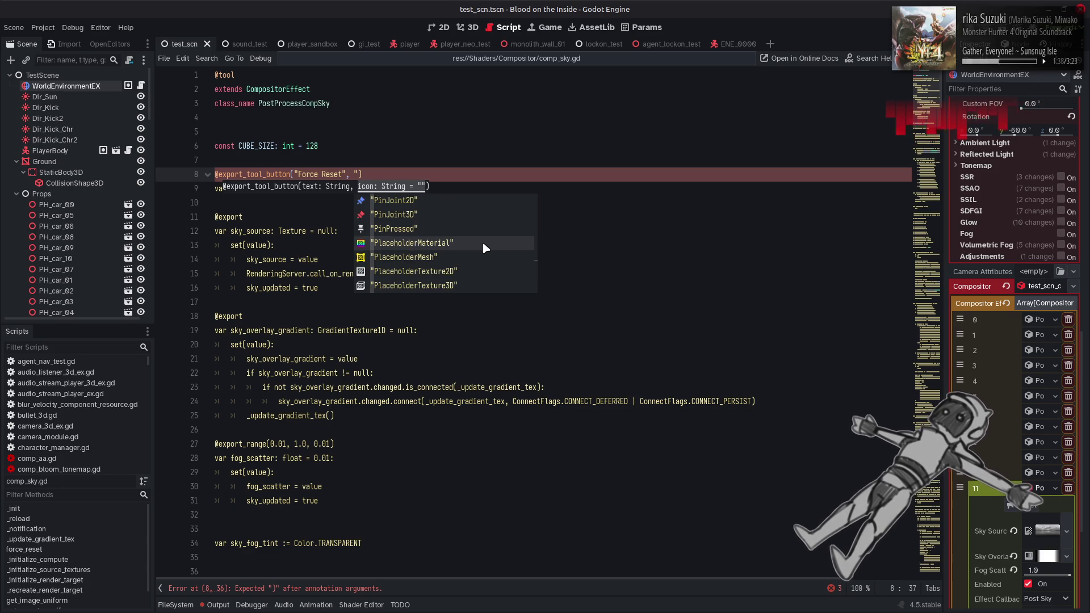
scroll(485, 248, "down", 8)
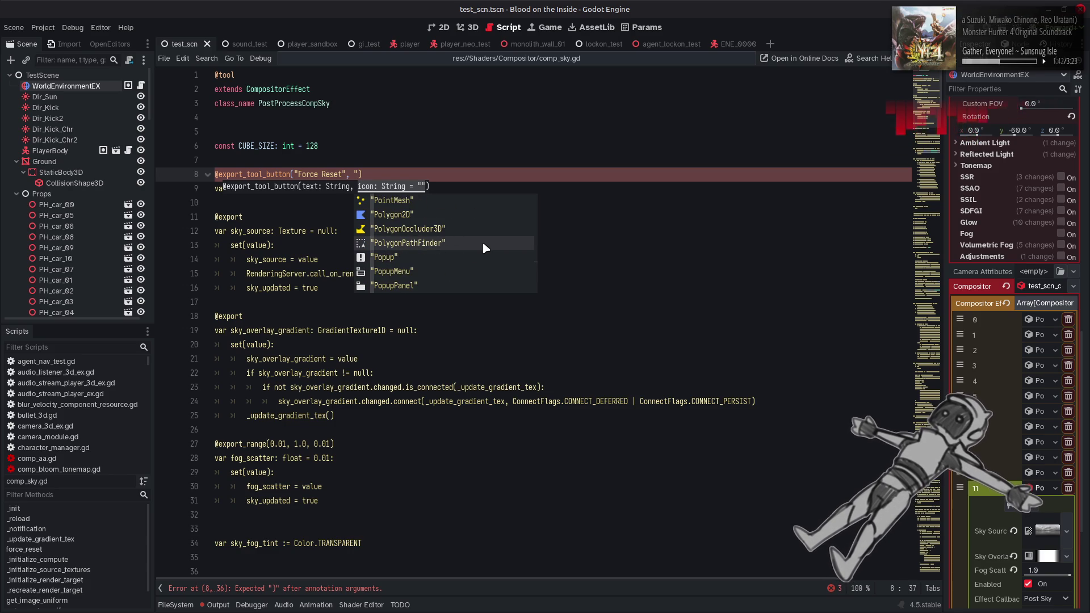
scroll(486, 248, "down", 8)
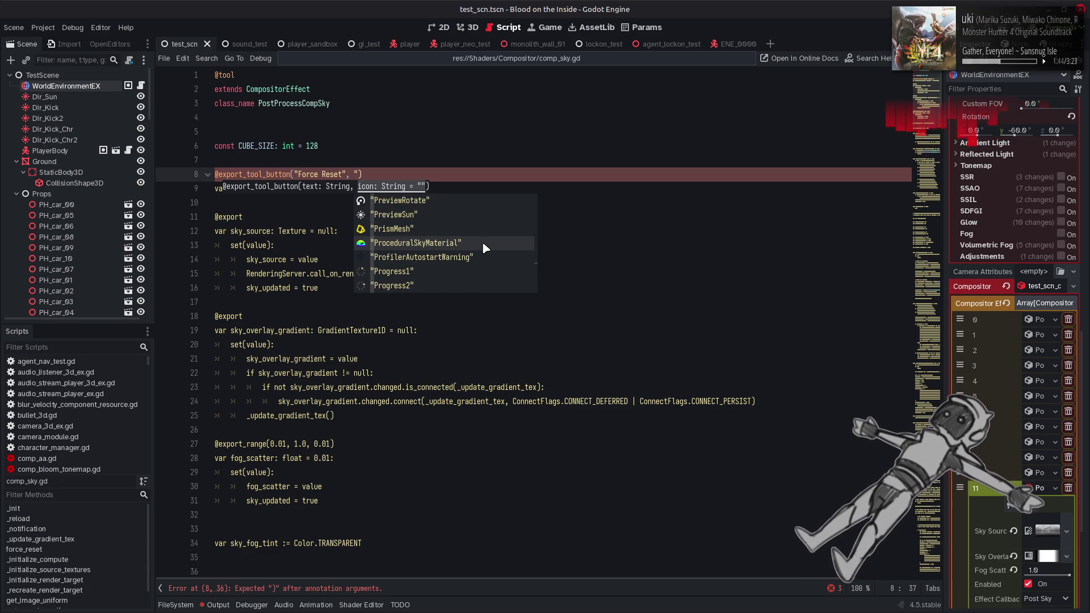
scroll(485, 248, "down", 11)
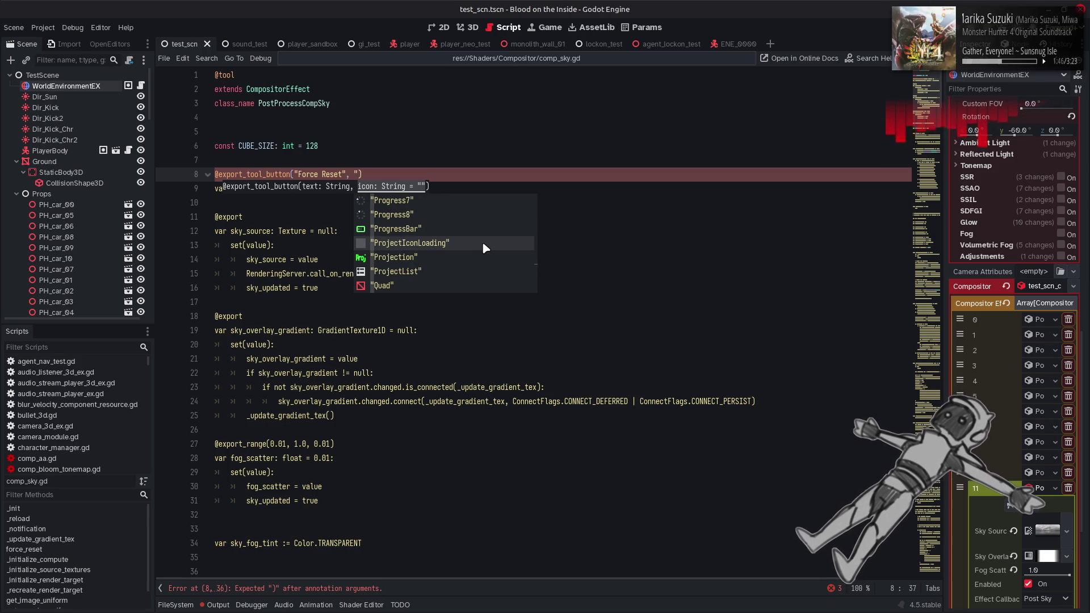
scroll(485, 248, "down", 5)
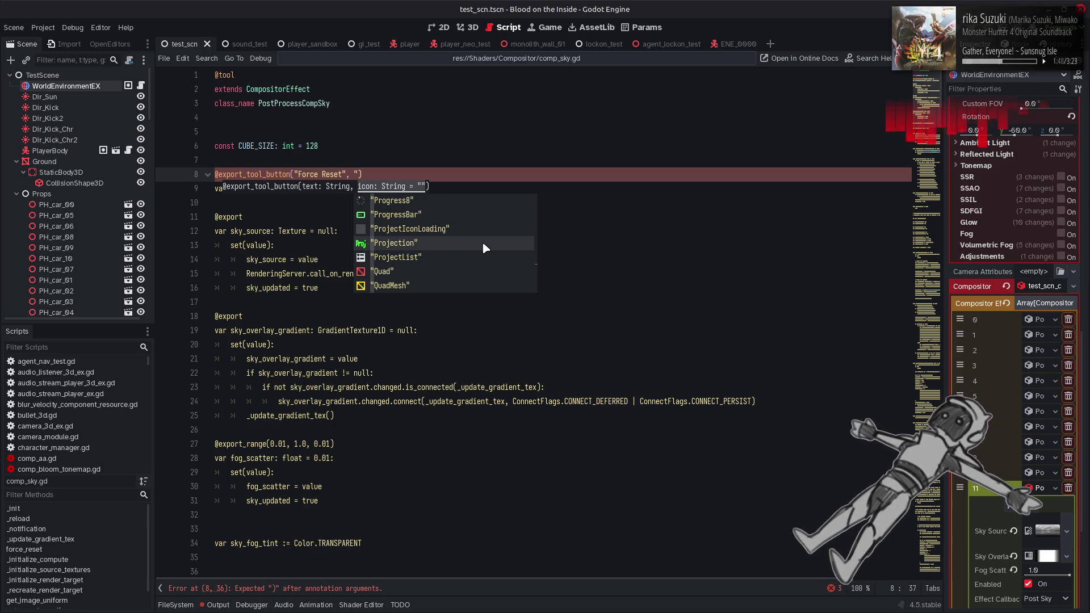
scroll(486, 249, "down", 8)
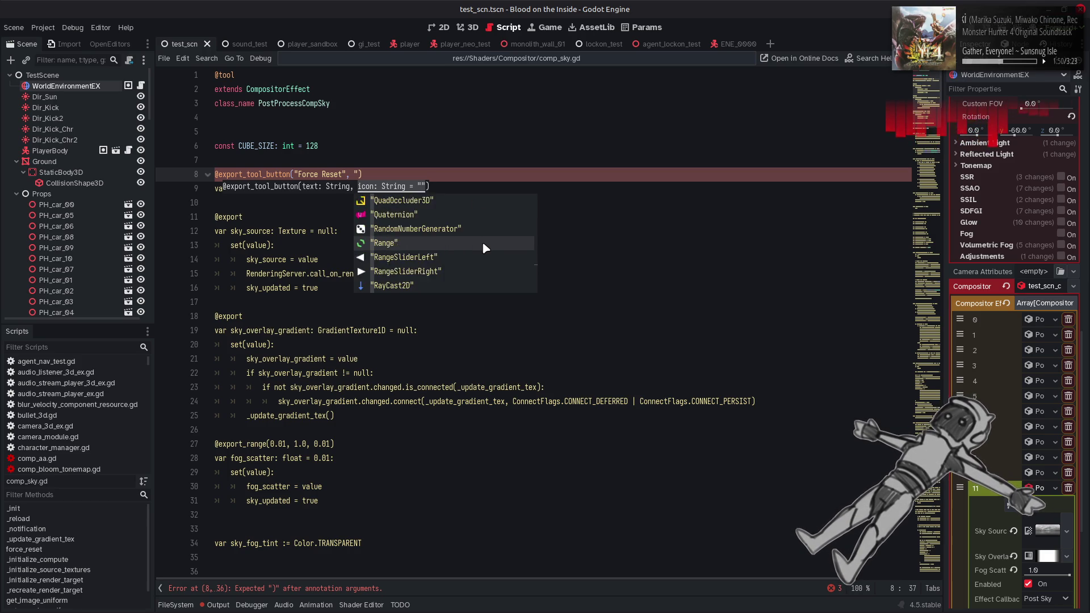
scroll(485, 248, "down", 10)
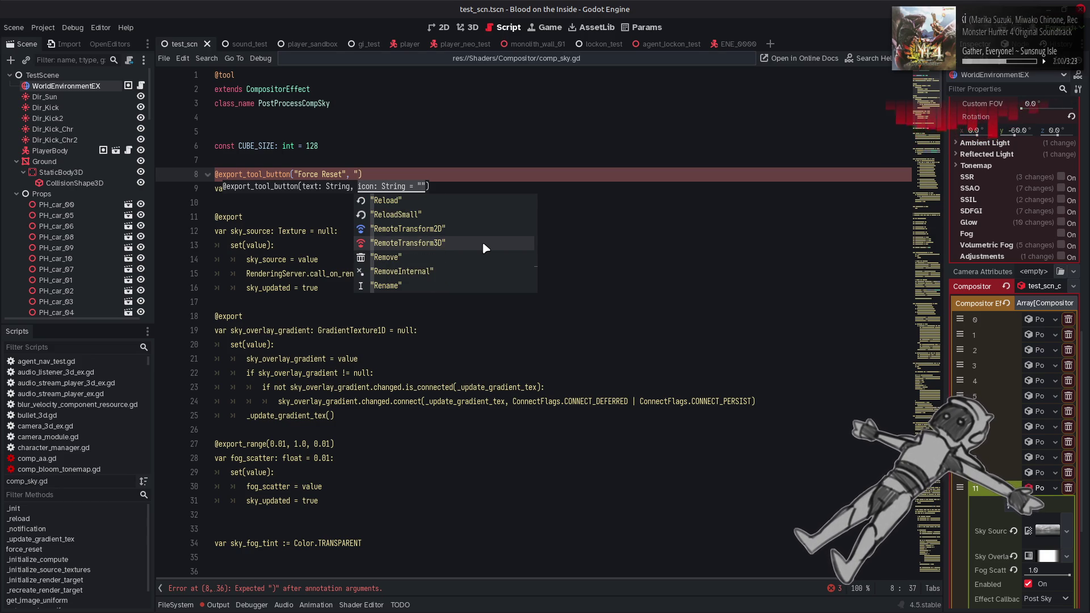
scroll(486, 249, "down", 3)
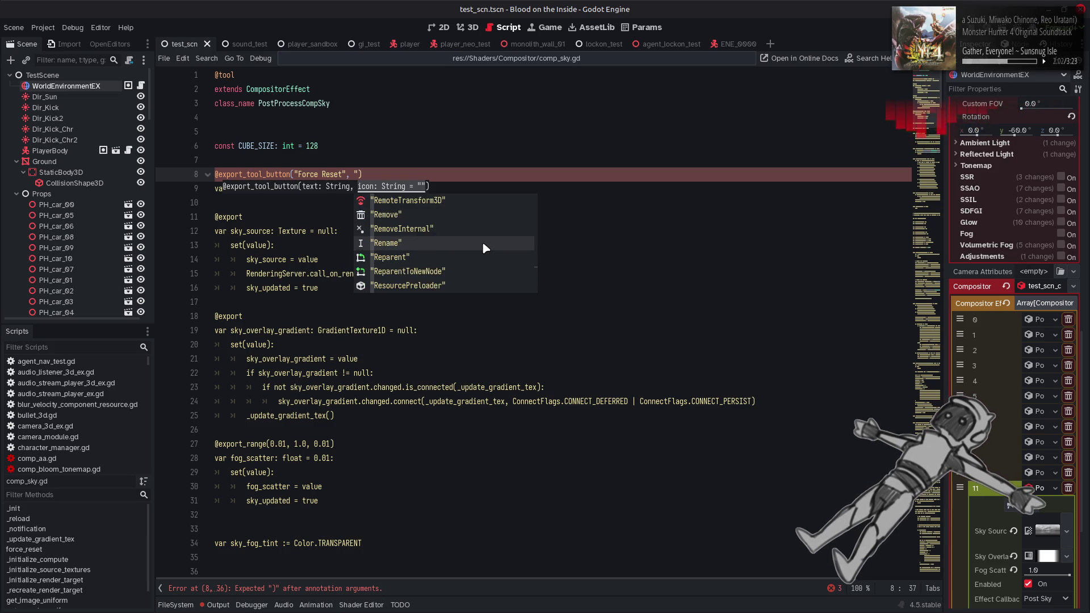
scroll(446, 227, "up", 4)
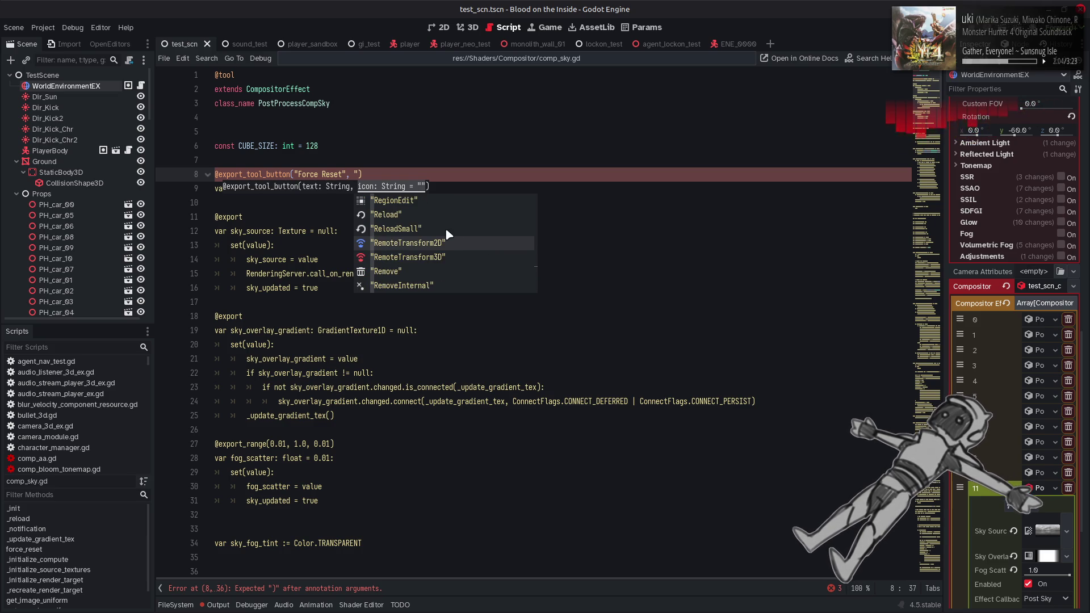
Set the button icon to "Reload", save, and view Force Reset on WorldEnvironmentEX.
left_click(424, 215)
left_click(439, 189)
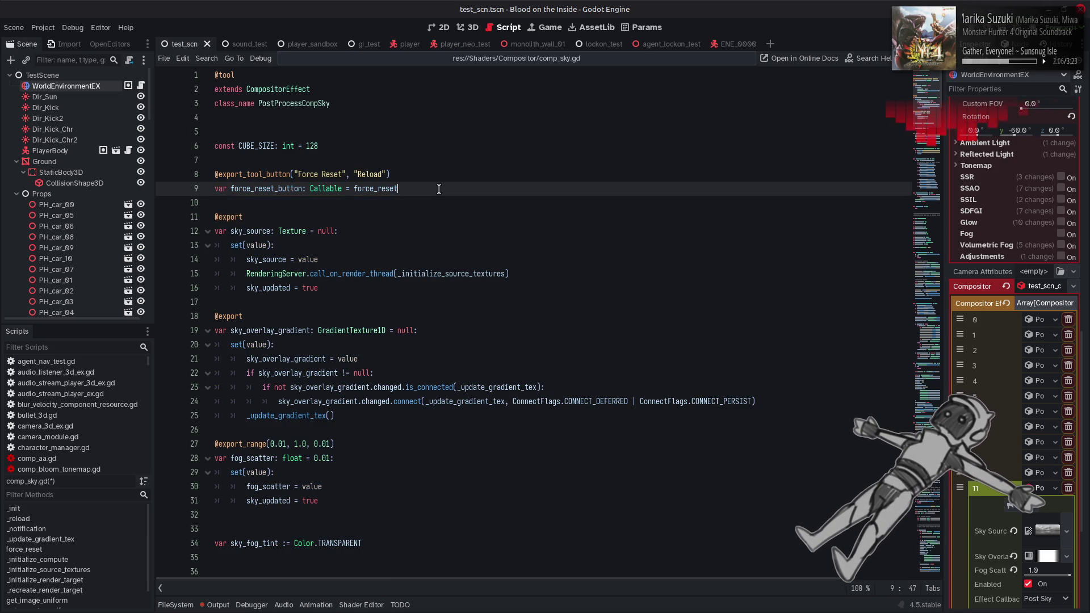
key("ctrl+s")
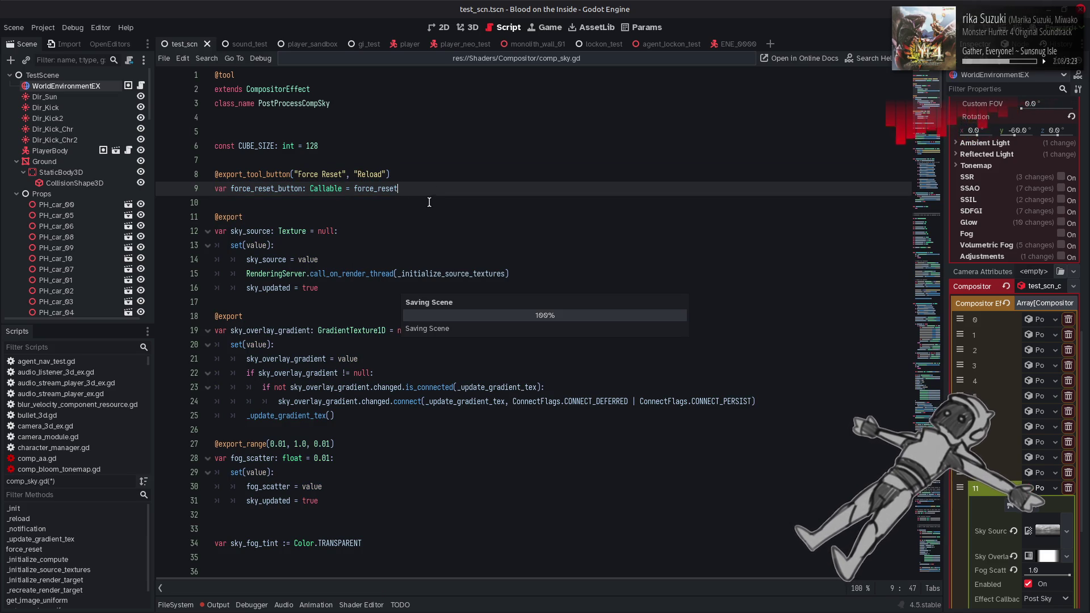
left_click(65, 86)
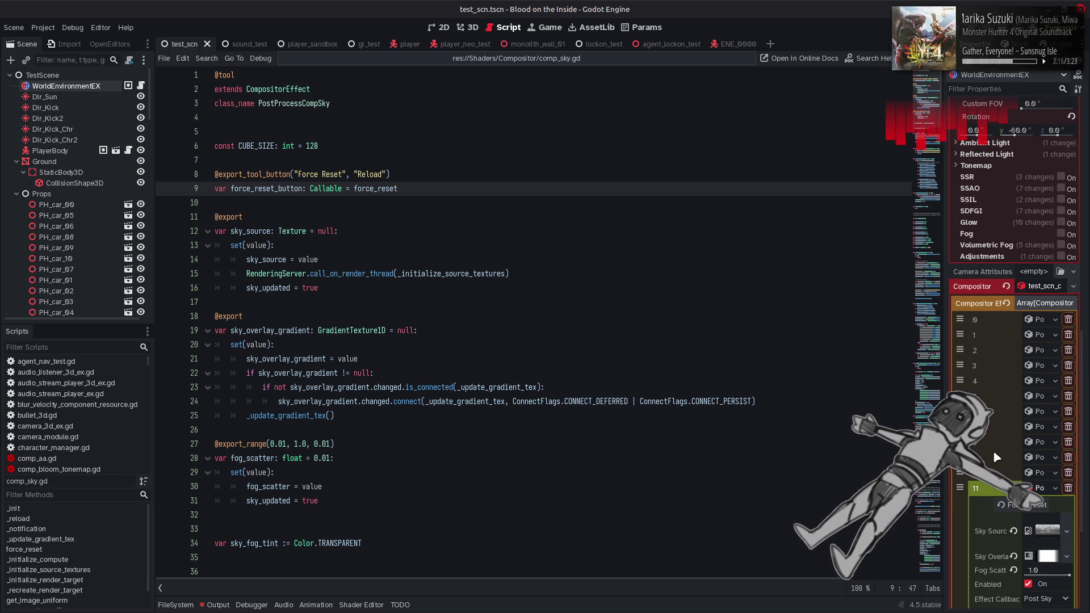
scroll(1002, 443, "down", 3)
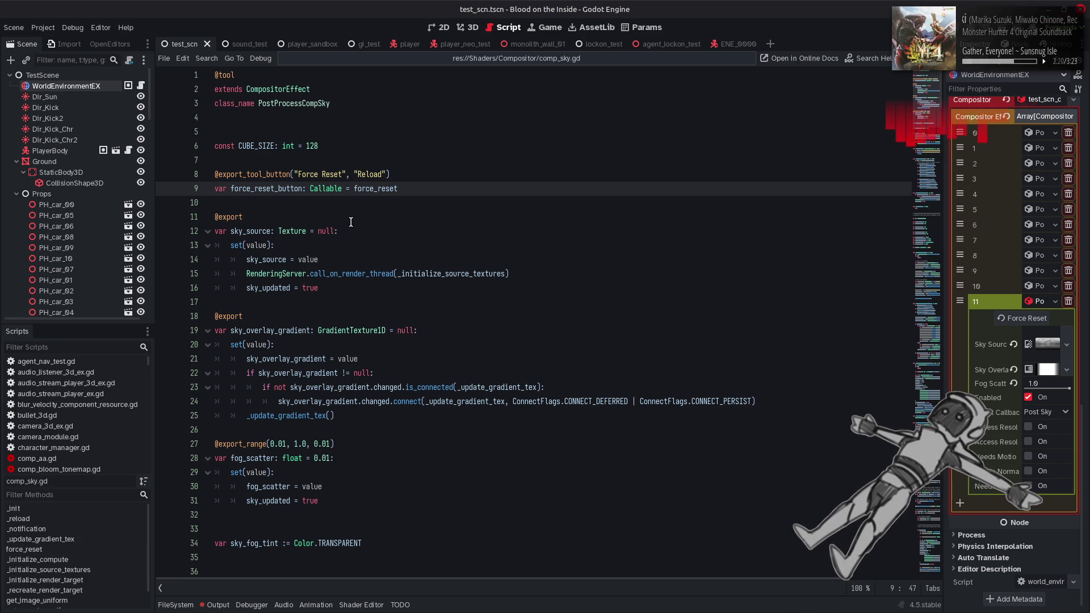
Relocate the Force Reset button lines below fog_scatter, tidy blank lines, save, and reselect WorldEnvironmentEX.
scroll(364, 219, "down", 1)
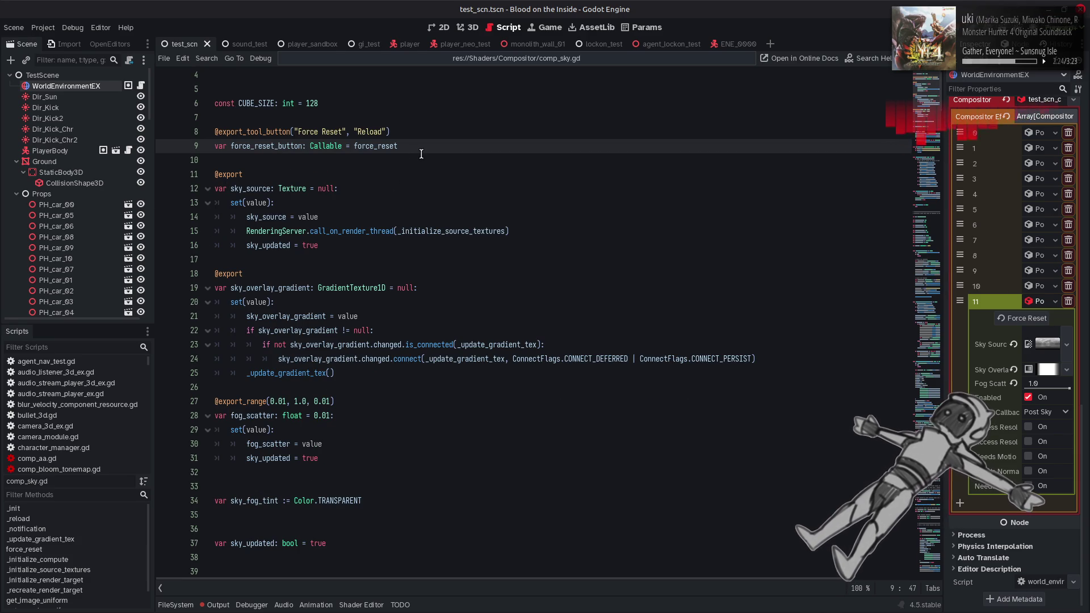
left_click_drag(421, 151, 198, 134)
key("ctrl+c")
key("BackSpace")
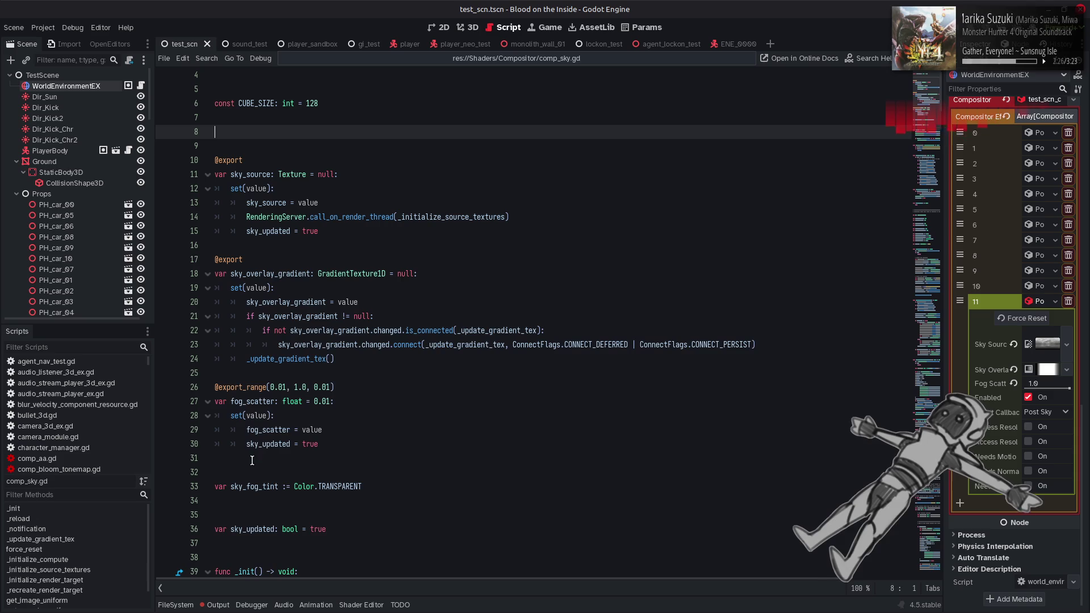
left_click(251, 457)
key("Return")
key("Return")
key("Up")
key("ctrl+v")
left_click(249, 146)
key("BackSpace")
key("BackSpace")
key("Return")
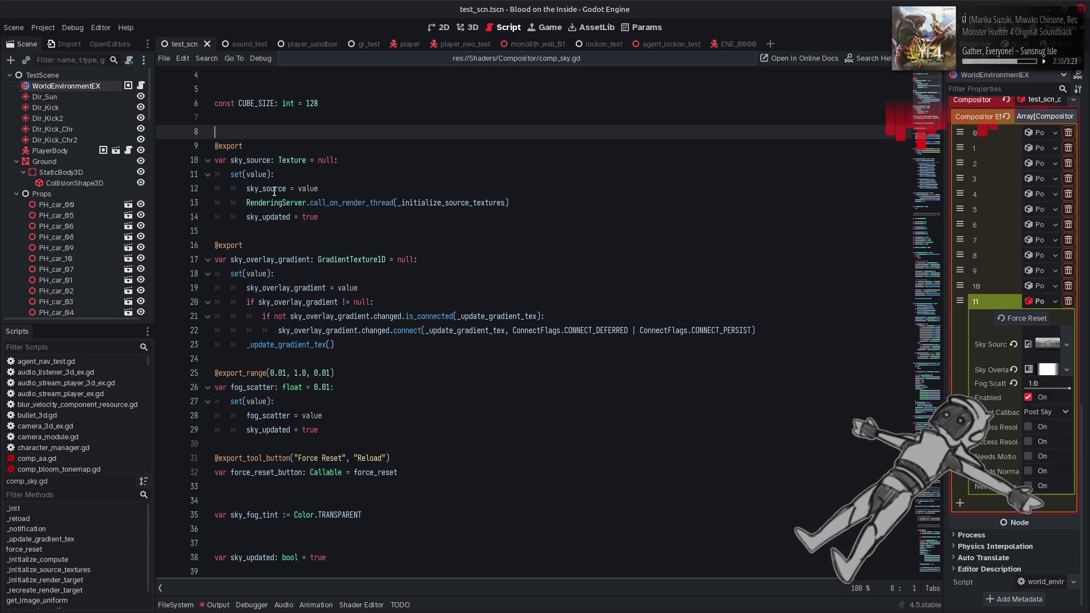
key("ctrl+s")
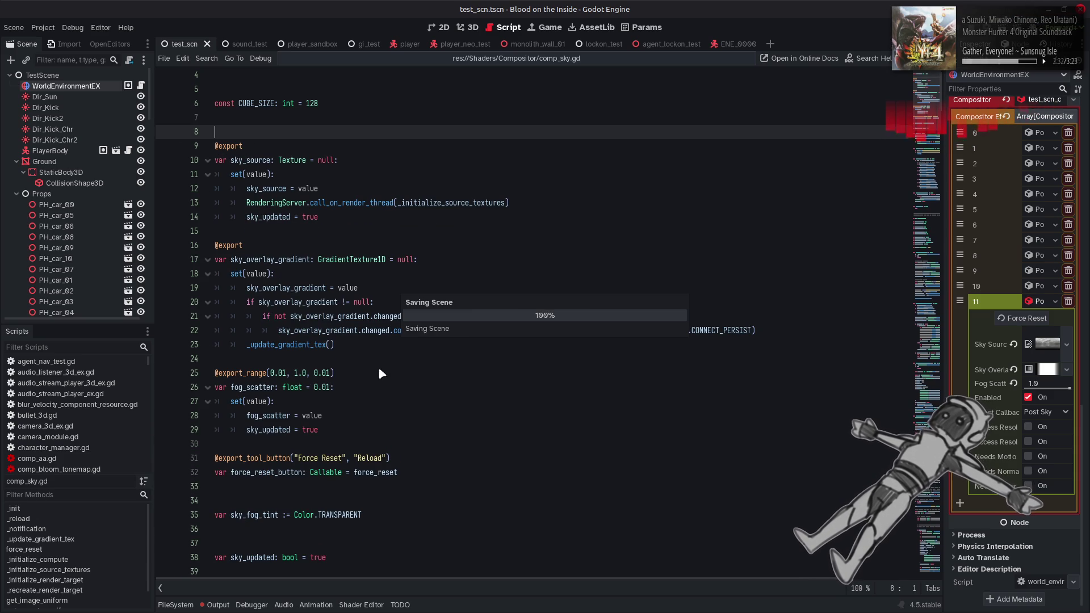
left_click(66, 86)
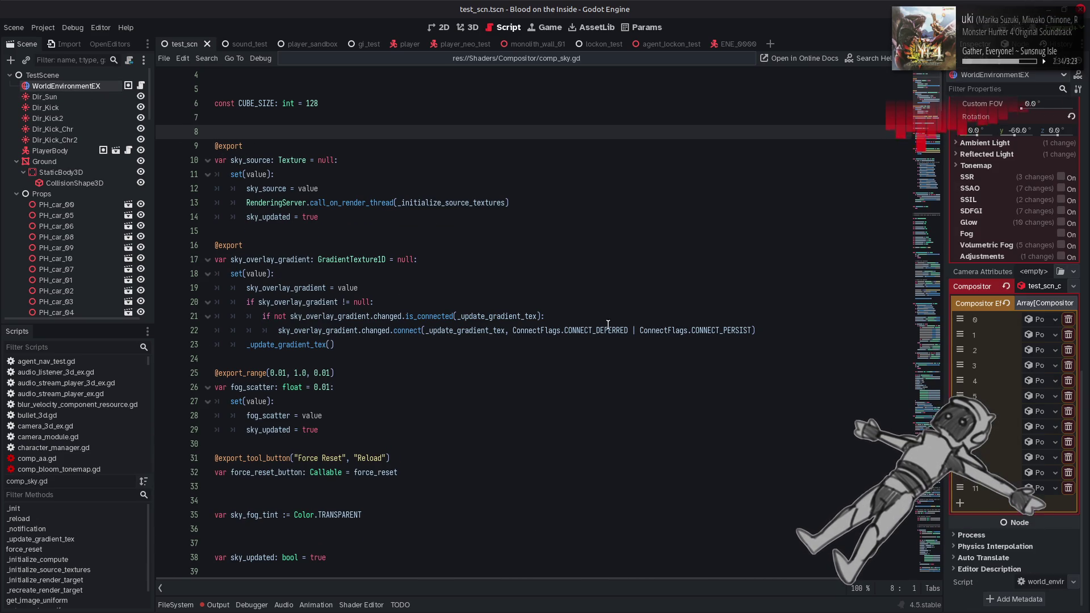
Copy lines 13–14, the source-texture reinitialisation lines, from the sky_source setter.
scroll(1008, 454, "down", 2)
scroll(1006, 454, "down", 2)
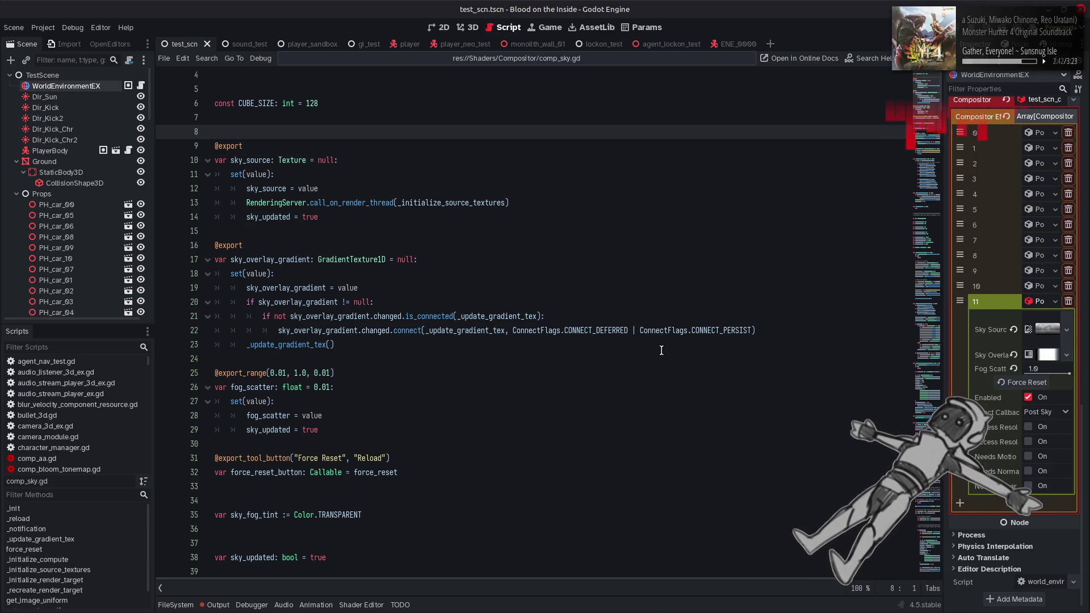
scroll(653, 352, "down", 3)
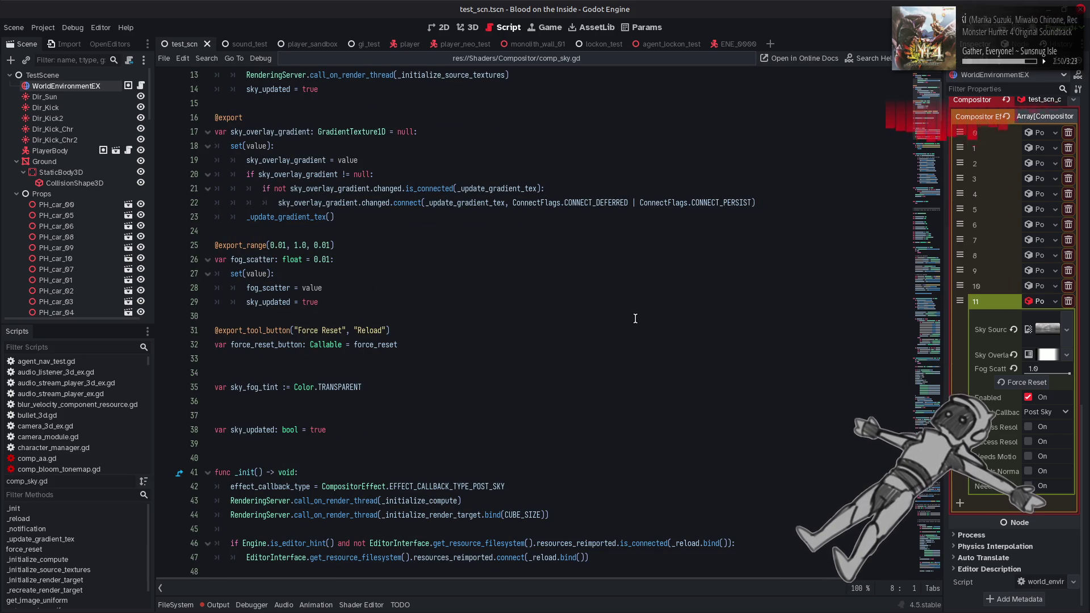
scroll(624, 319, "up", 4)
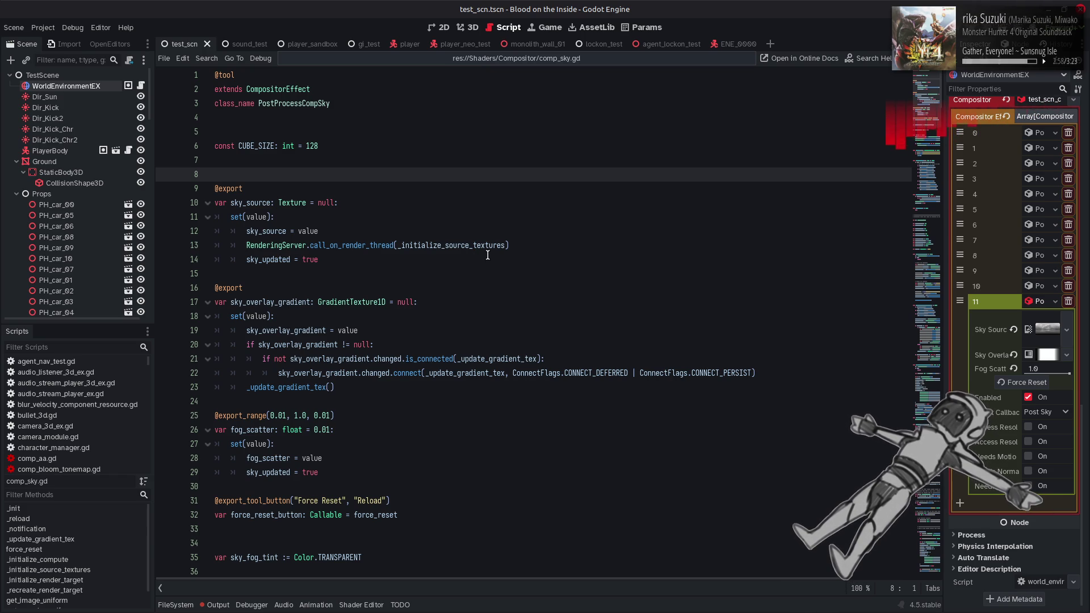
left_click_drag(519, 247, 246, 246)
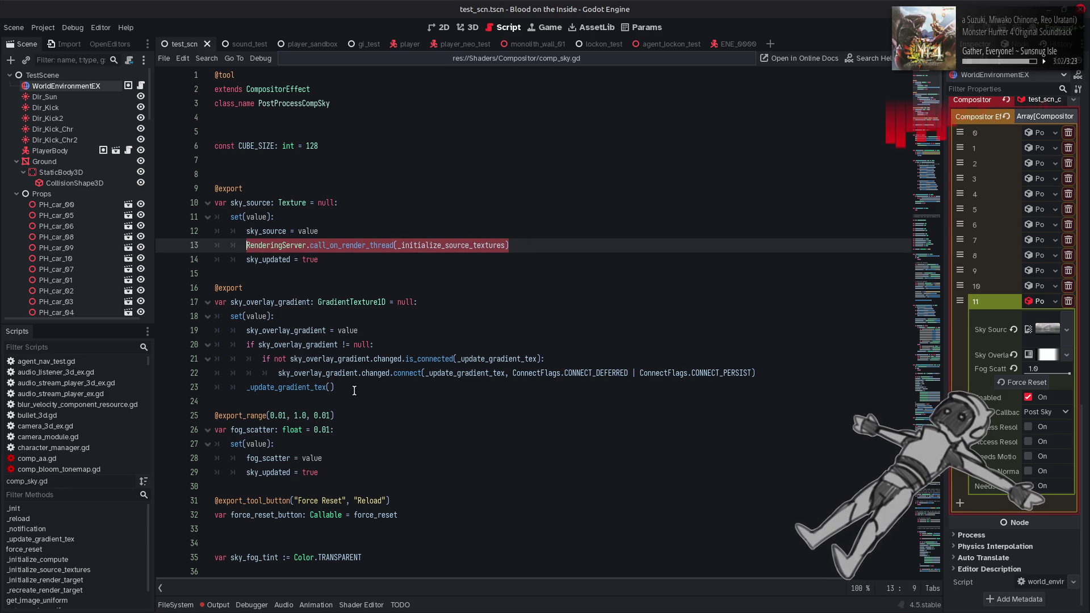
left_click_drag(322, 258, 248, 245)
key("ctrl+c")
key("Delete")
scroll(395, 409, "down", 20)
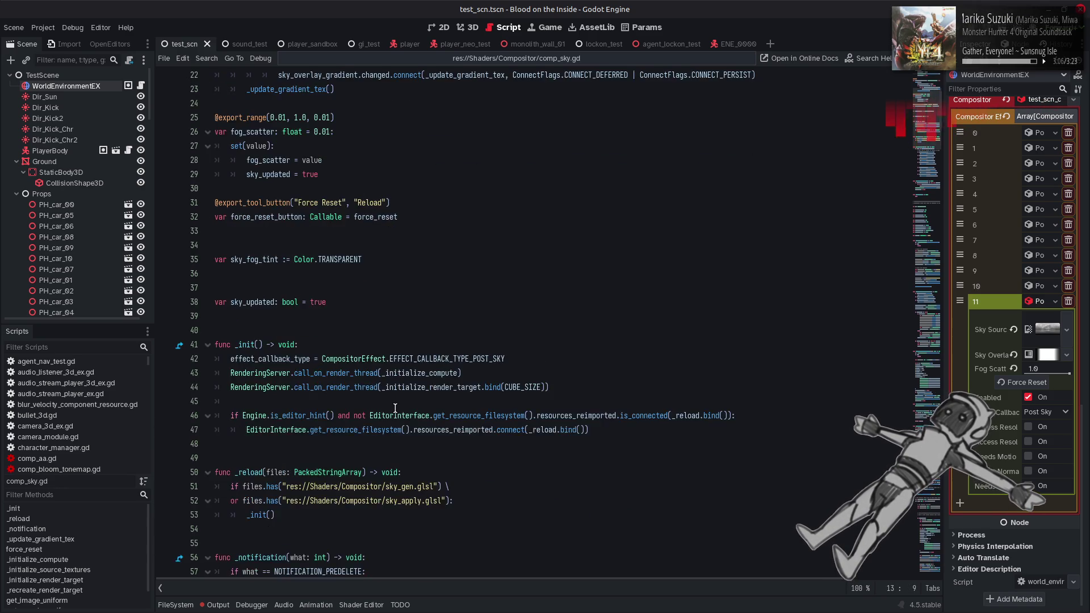
Replace pass in force_reset with those lines, queuing _initialize_source_textures and setting sky_updated = true.
left_click(281, 326)
key("shift+Home")
key("ctrl+v")
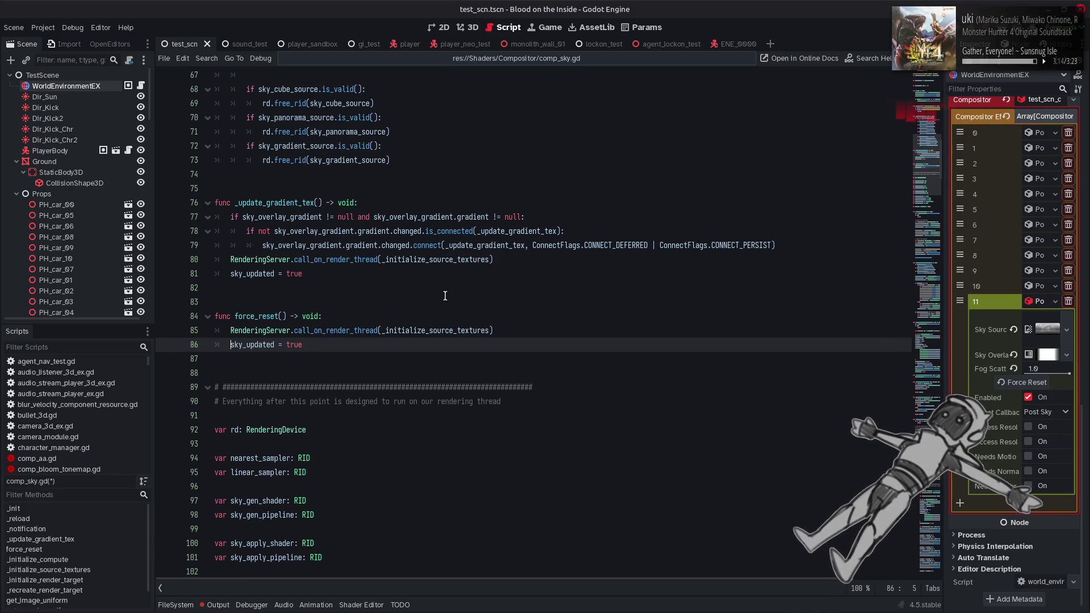
scroll(445, 296, "up", 5)
scroll(445, 296, "up", 7)
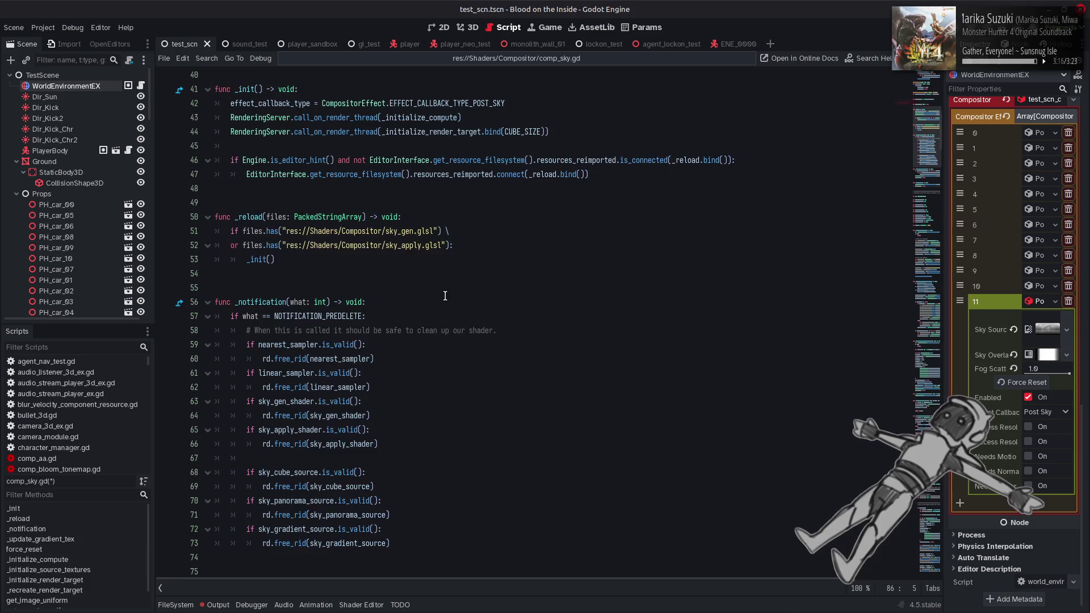
scroll(445, 296, "down", 20)
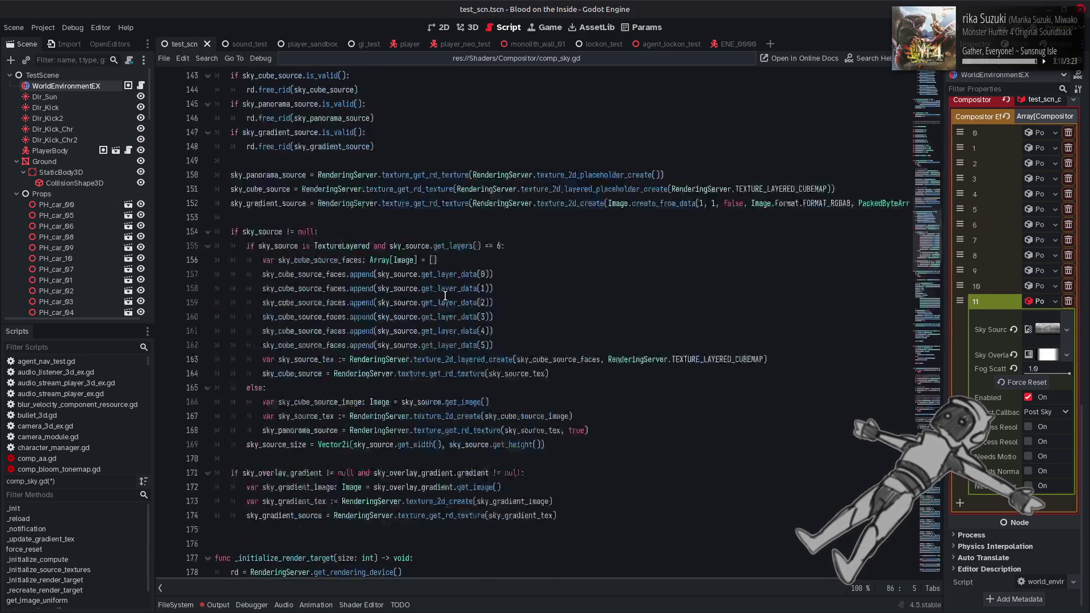
scroll(446, 296, "up", 10)
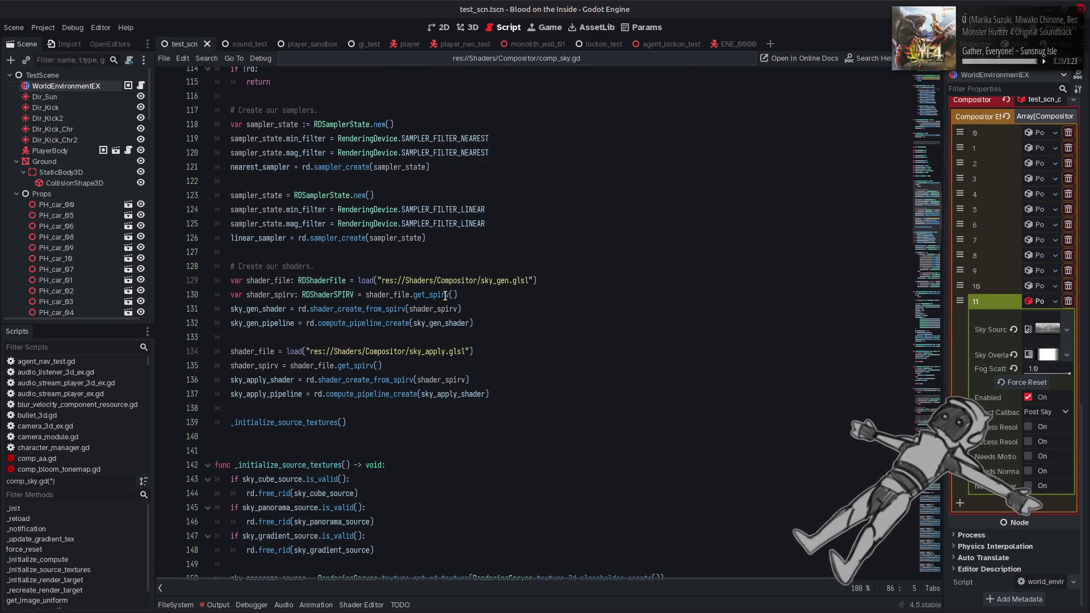
scroll(898, 245, "up", 20)
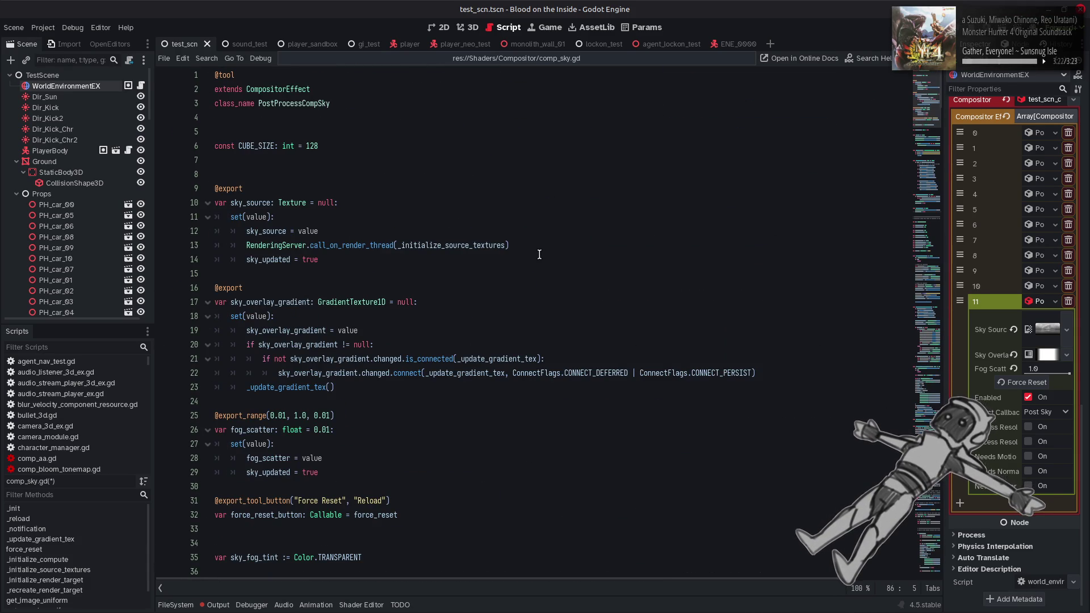
scroll(540, 254, "down", 8)
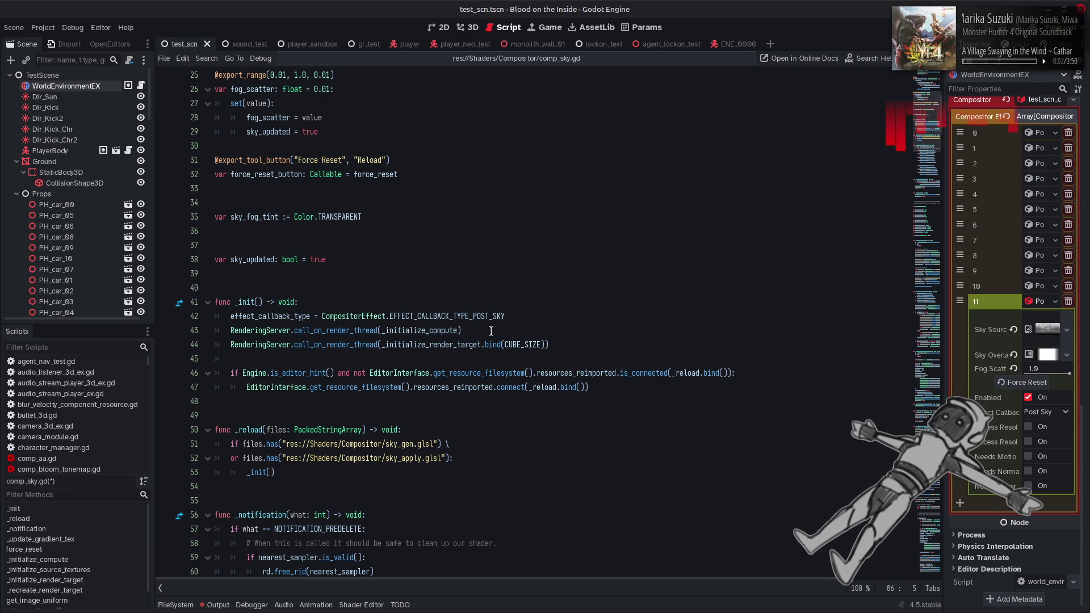
left_click(454, 332)
double_click(454, 332)
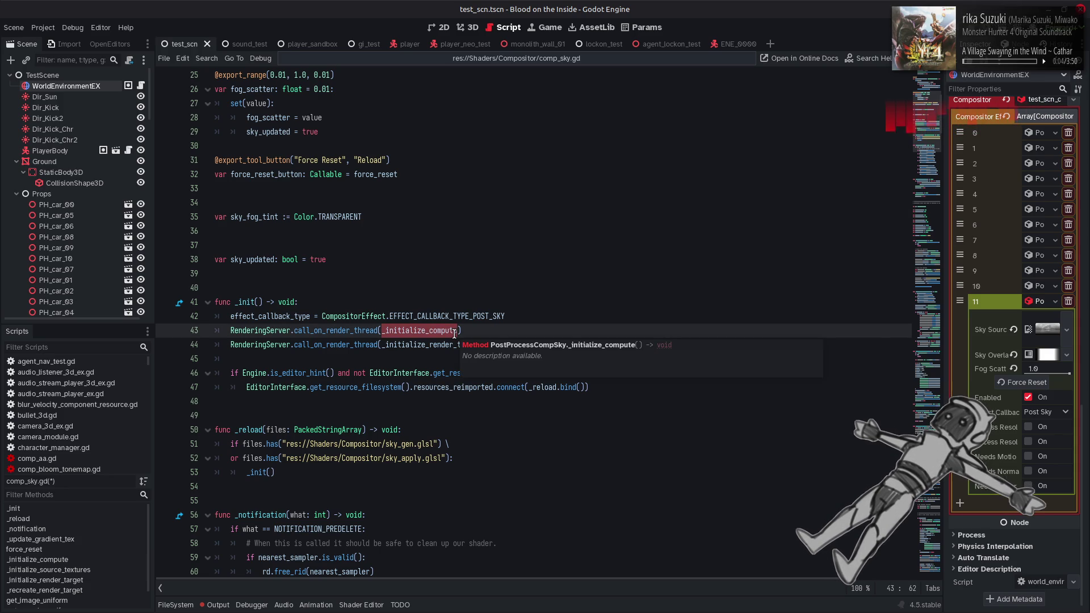
key("ctrl+f")
key("Return")
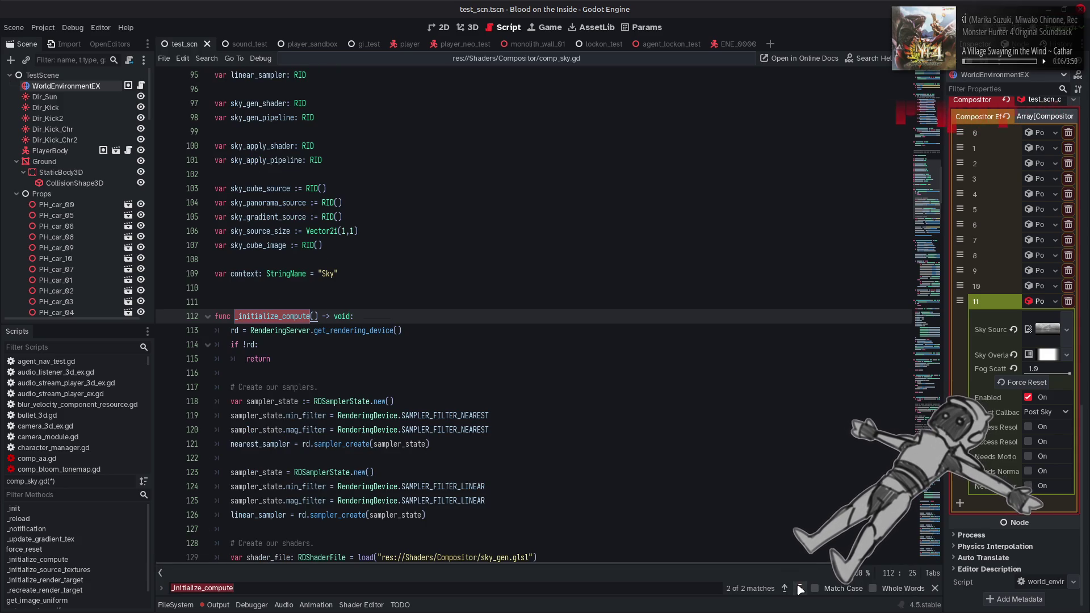
scroll(655, 461, "down", 3)
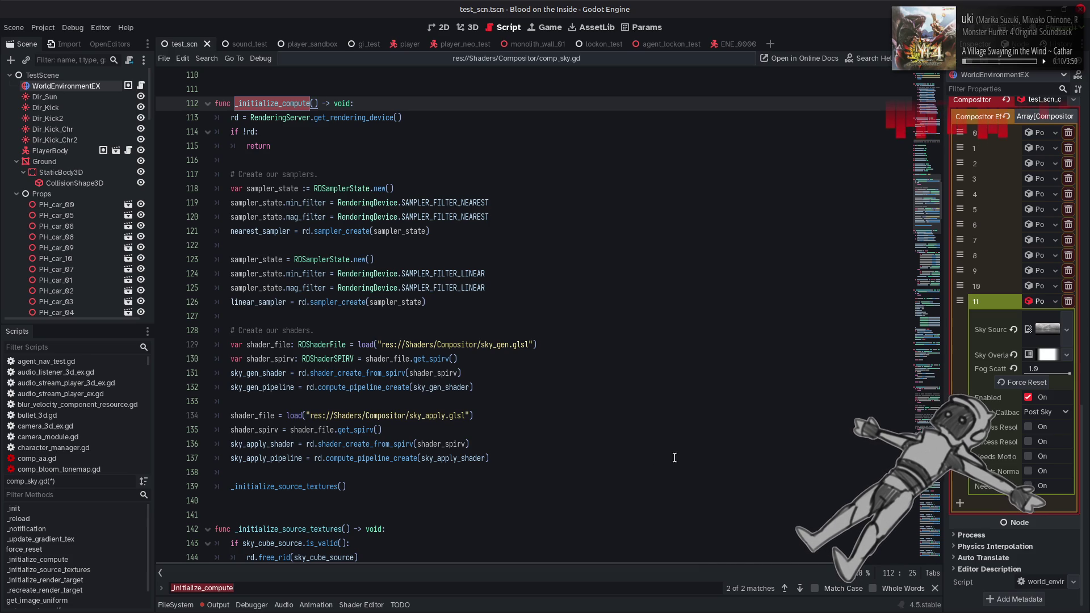
key("Return")
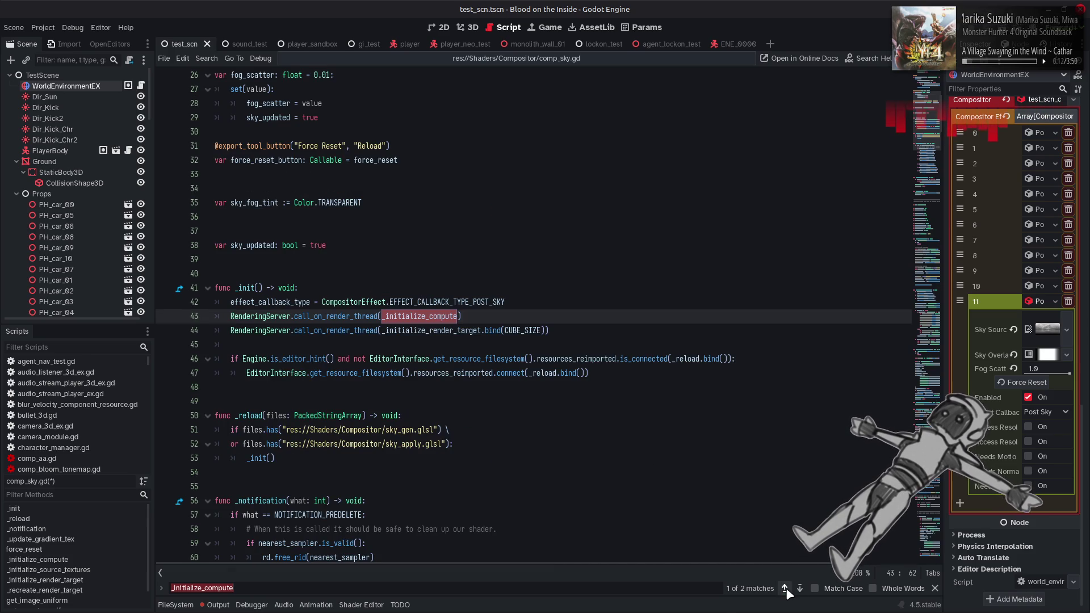
key("Escape")
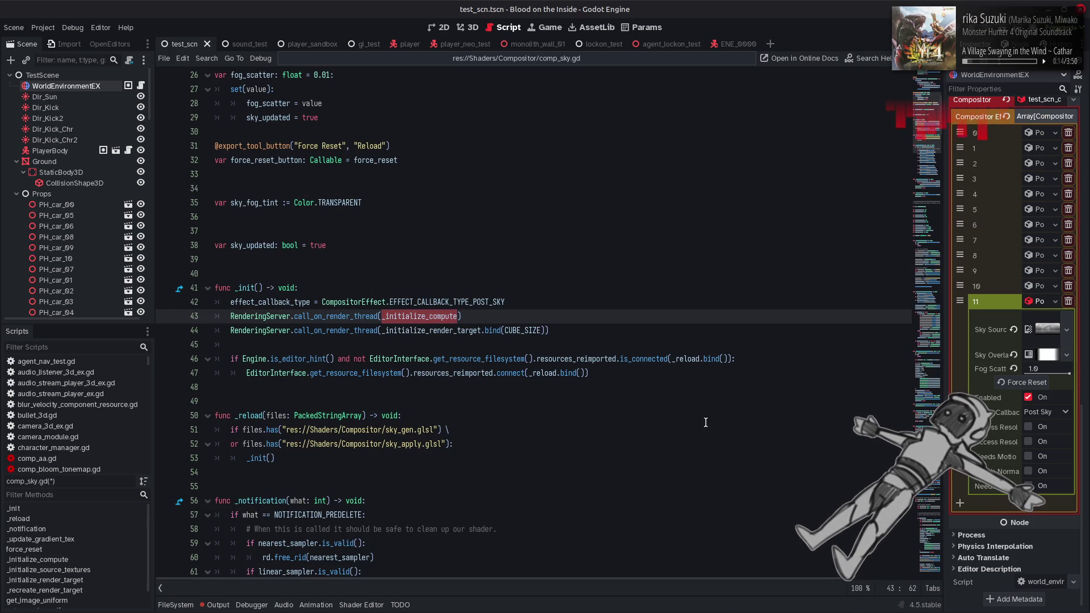
mouse_move(585, 330)
left_mouse_down()
mouse_move(233, 319)
mouse_move(231, 330)
left_mouse_up()
key("ctrl+c")
Add _initialize_render_target.bind(CUBE_SIZE) as line 86 of force_reset, save, and show the Output log.
left_click(458, 275)
scroll(458, 278, "down", 8)
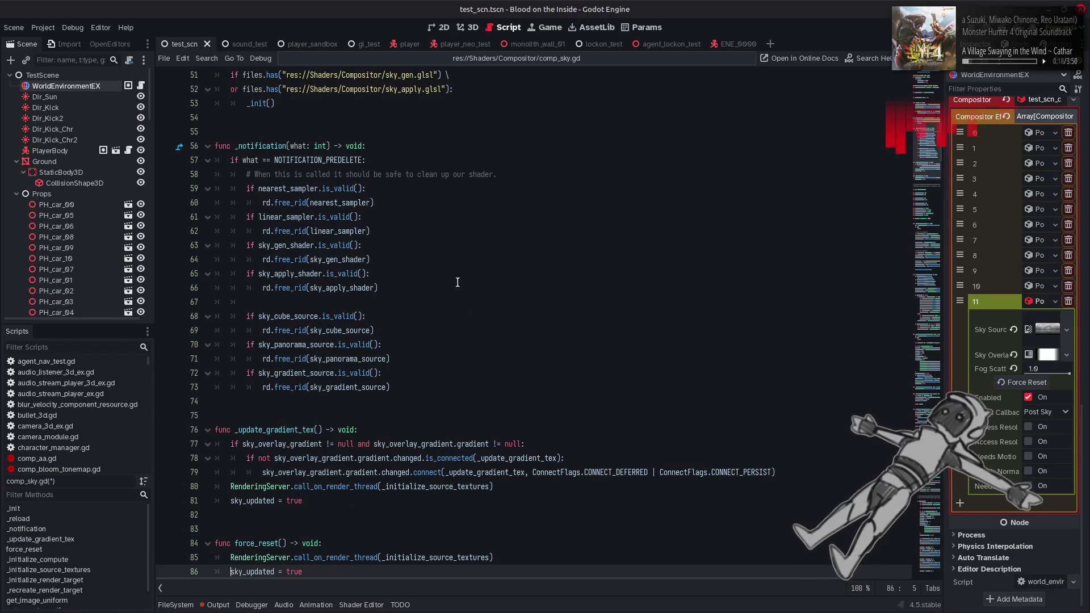
scroll(458, 282, "down", 4)
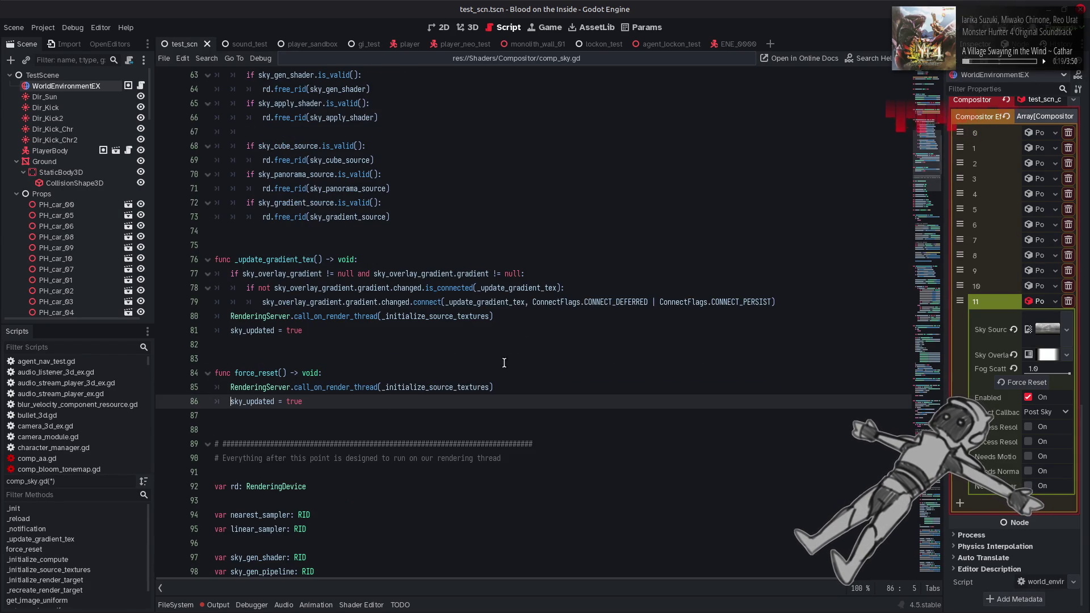
double_click(416, 386)
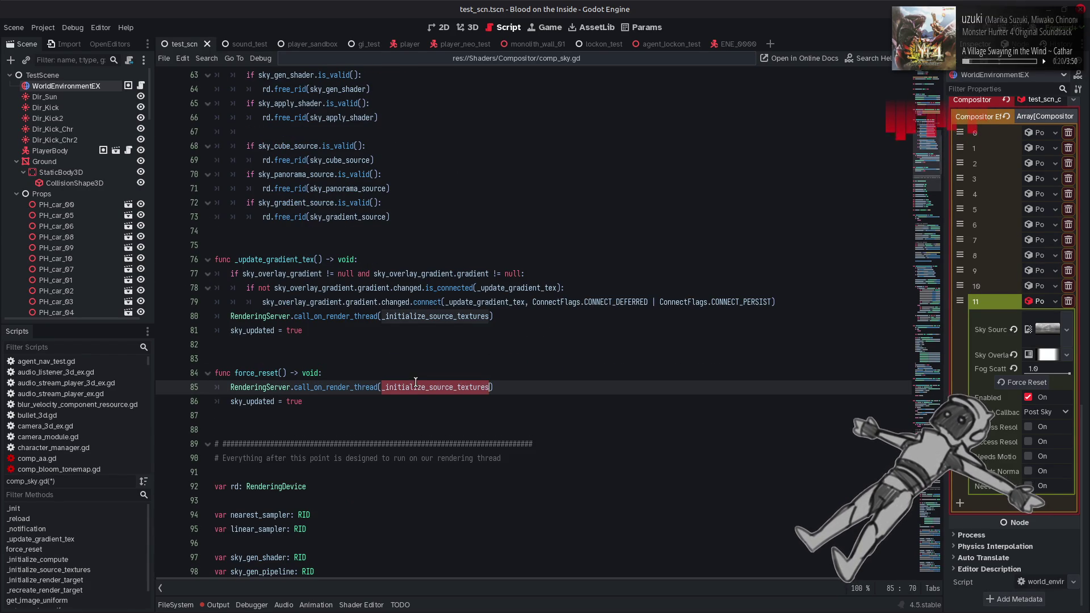
left_click(503, 387)
key("Return")
key("ctrl+v")
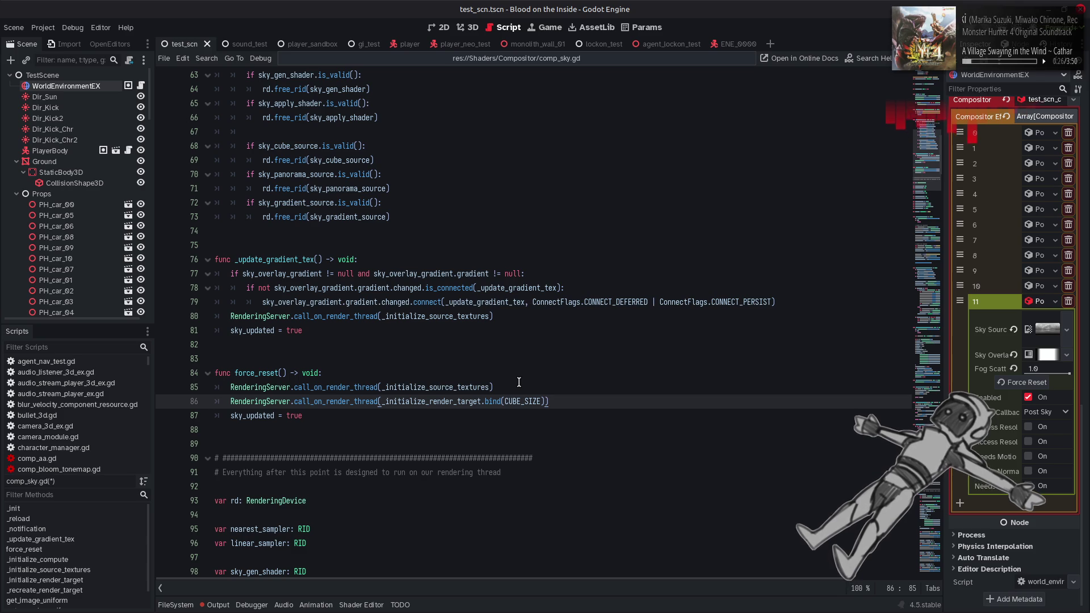
key("ctrl+s")
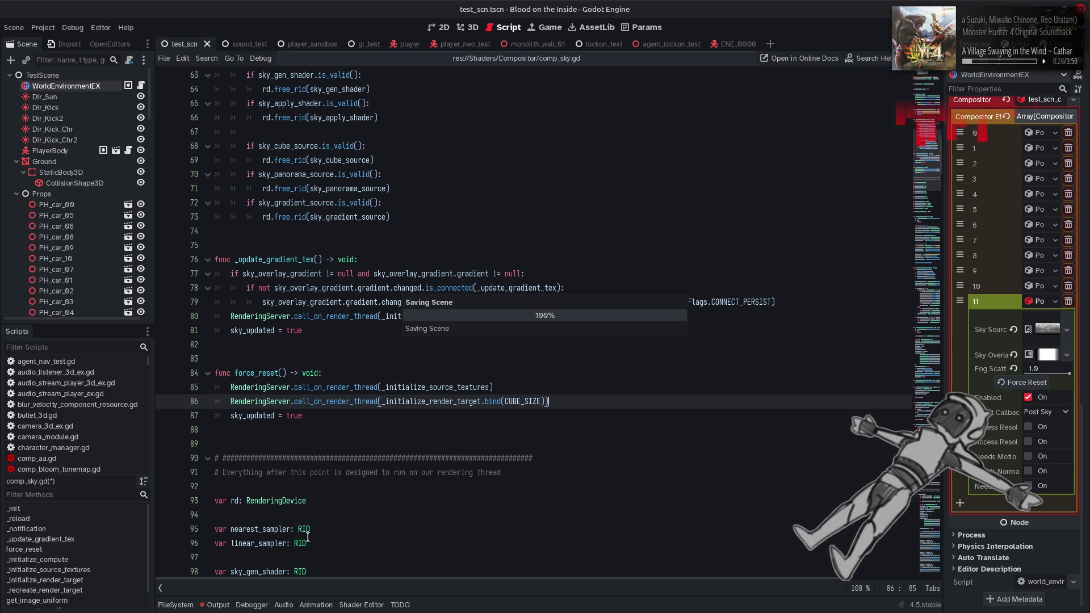
left_click(218, 605)
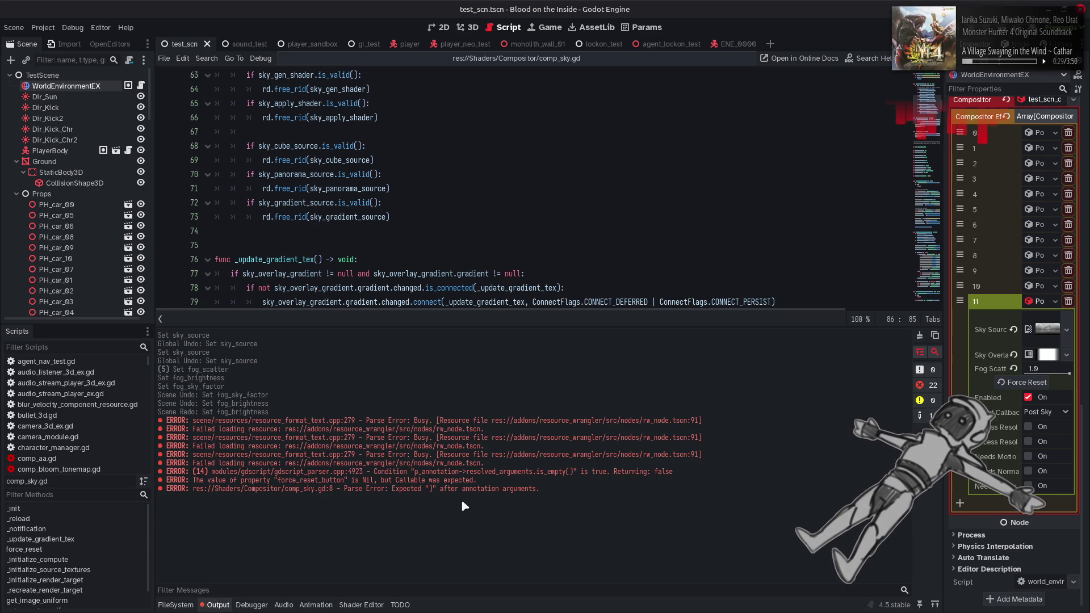
Clear and close the Output log, then switch to the 3D scene view.
left_click(918, 335)
left_click(215, 604)
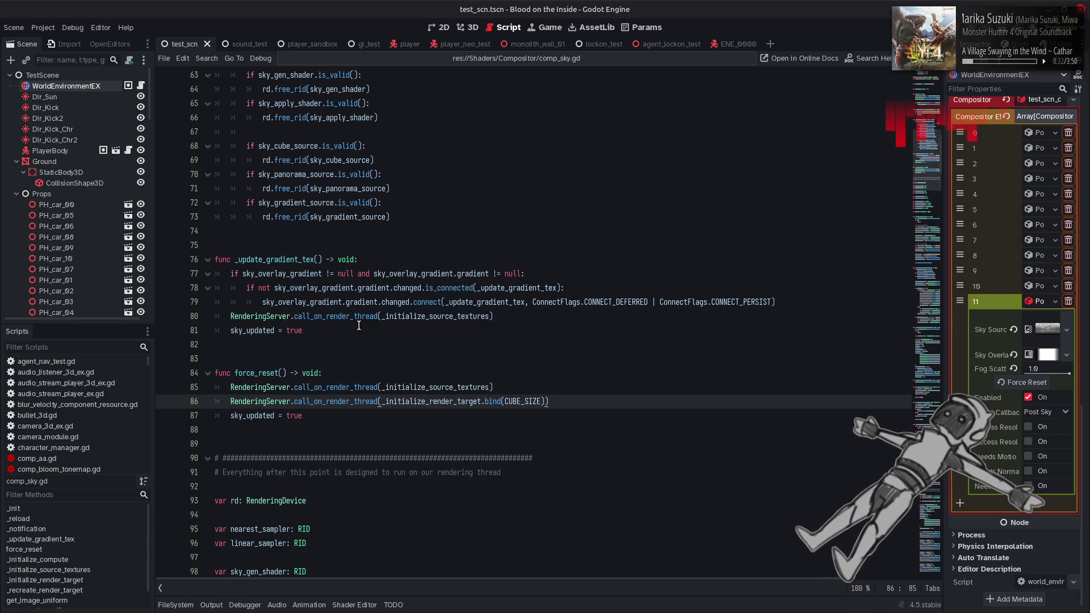
left_click(472, 27)
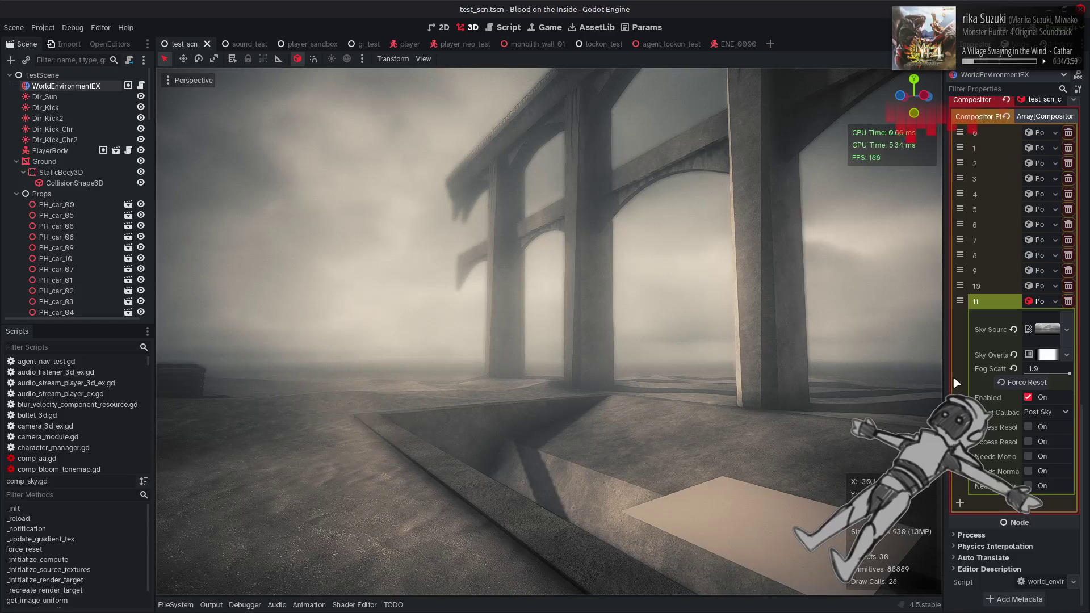
Fire the sky effect's Force Reset, read the Nil force_reset_button error, and return to comp_sky.gd.
left_click(1006, 384)
left_click(226, 606)
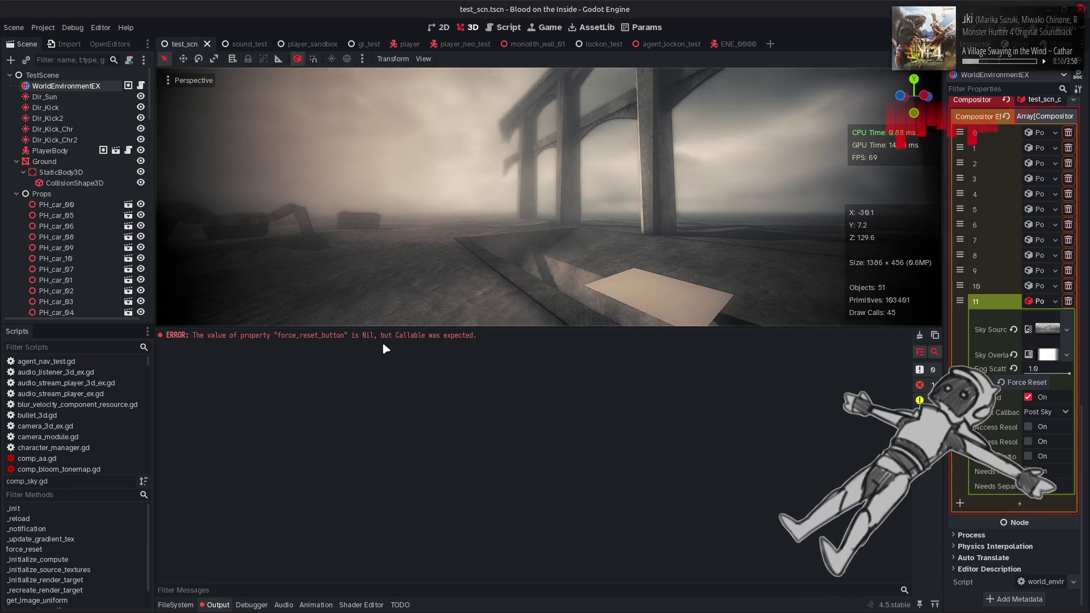
left_click(497, 27)
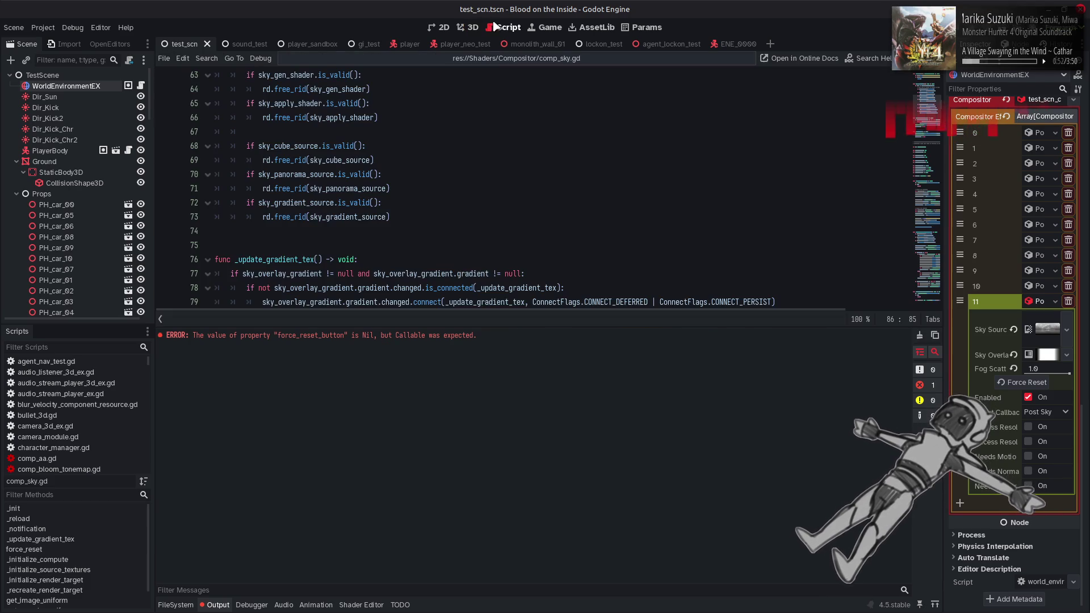
left_click(922, 335)
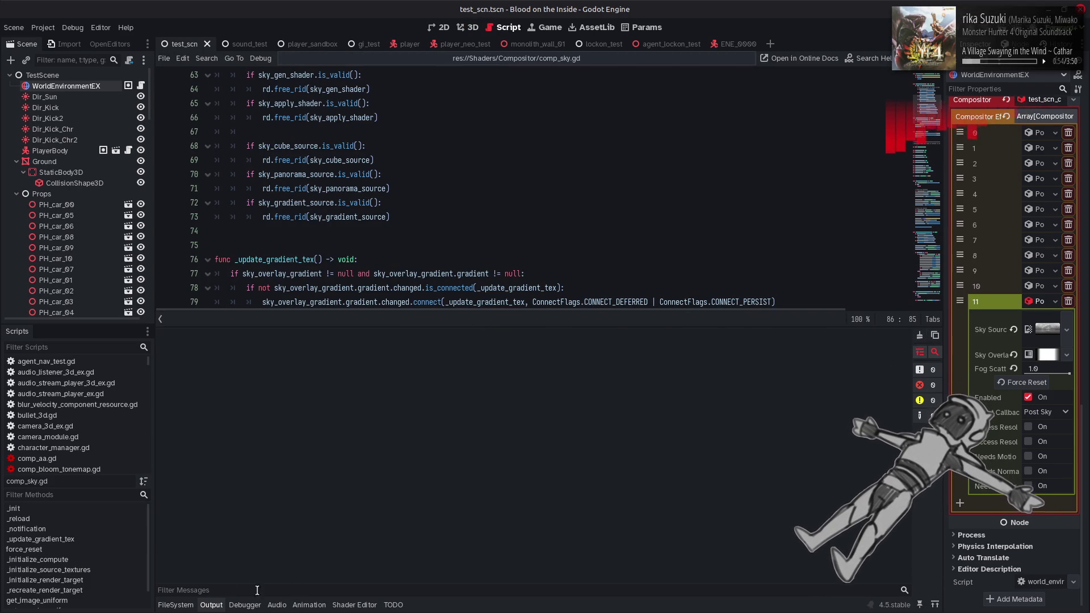
left_click(209, 608)
scroll(443, 146, "up", 15)
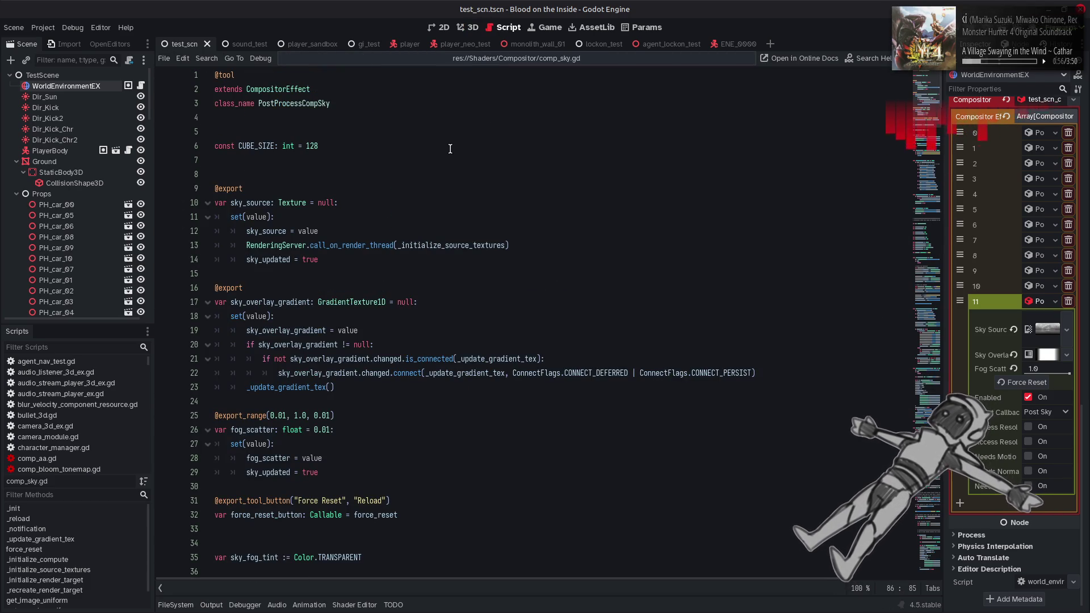
scroll(443, 146, "down", 1)
scroll(410, 200, "down", 4)
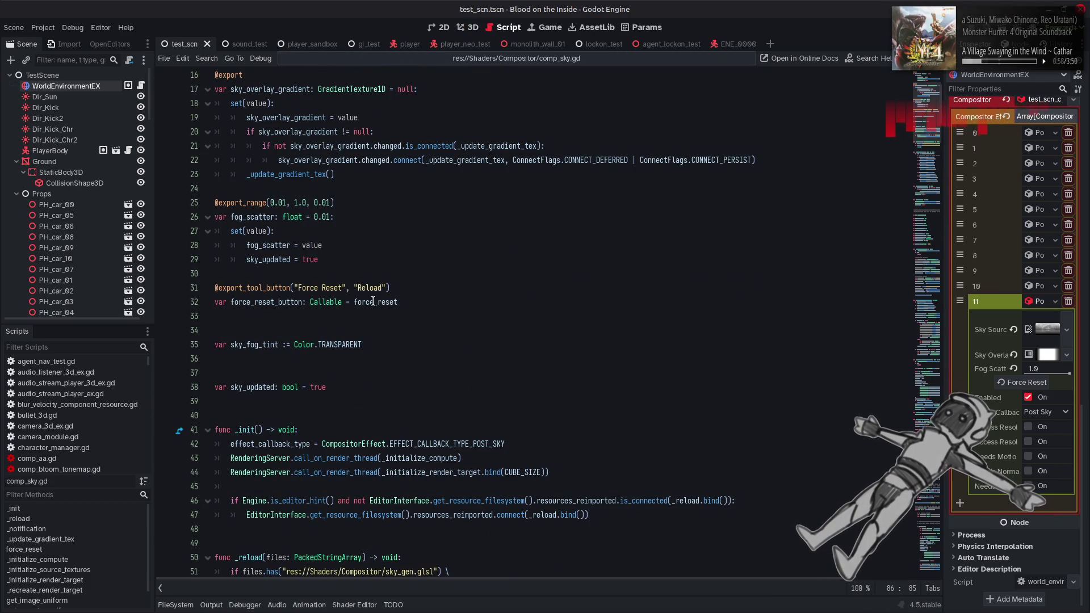
double_click(372, 302)
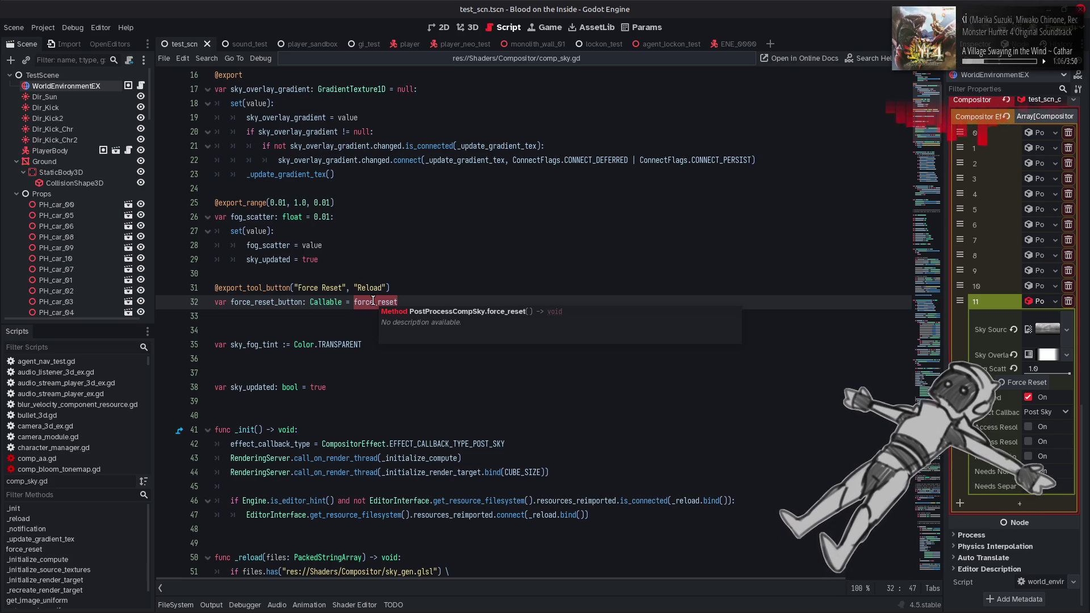
double_click(246, 288)
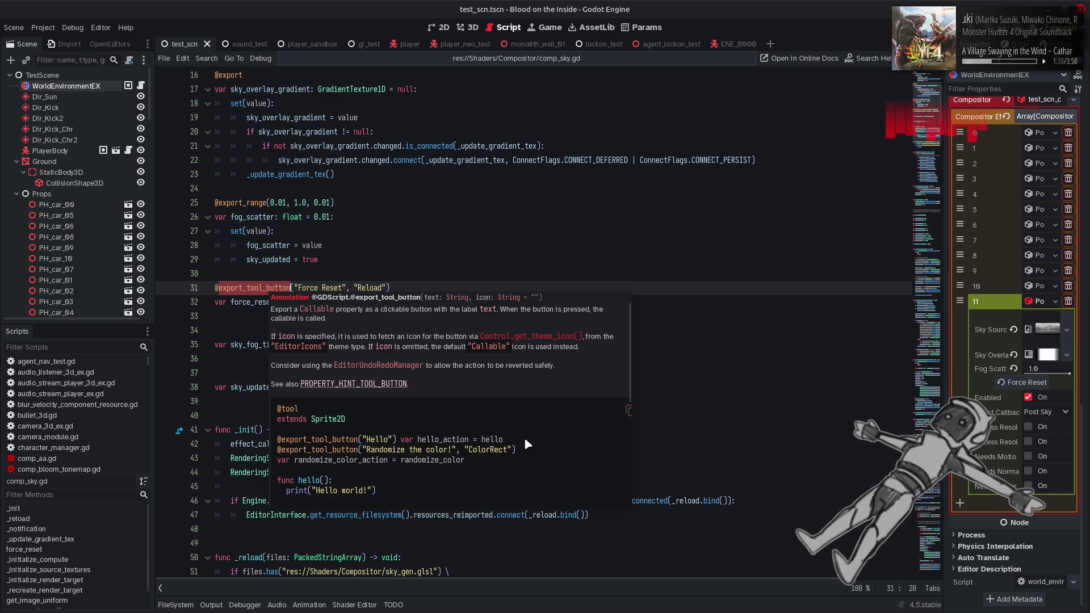
scroll(523, 438, "down", 4)
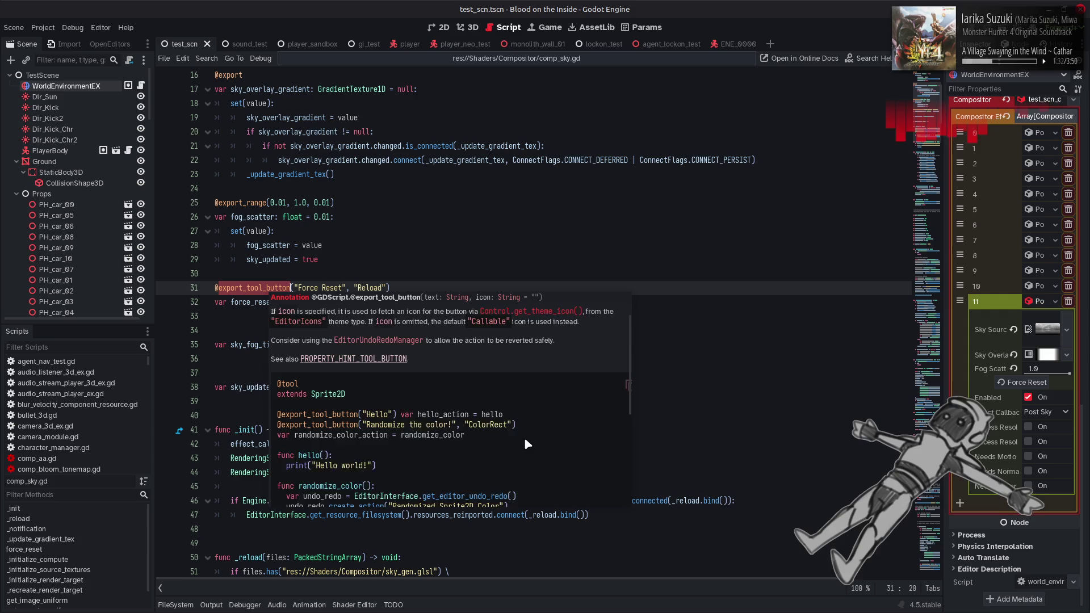
scroll(539, 427, "down", 2)
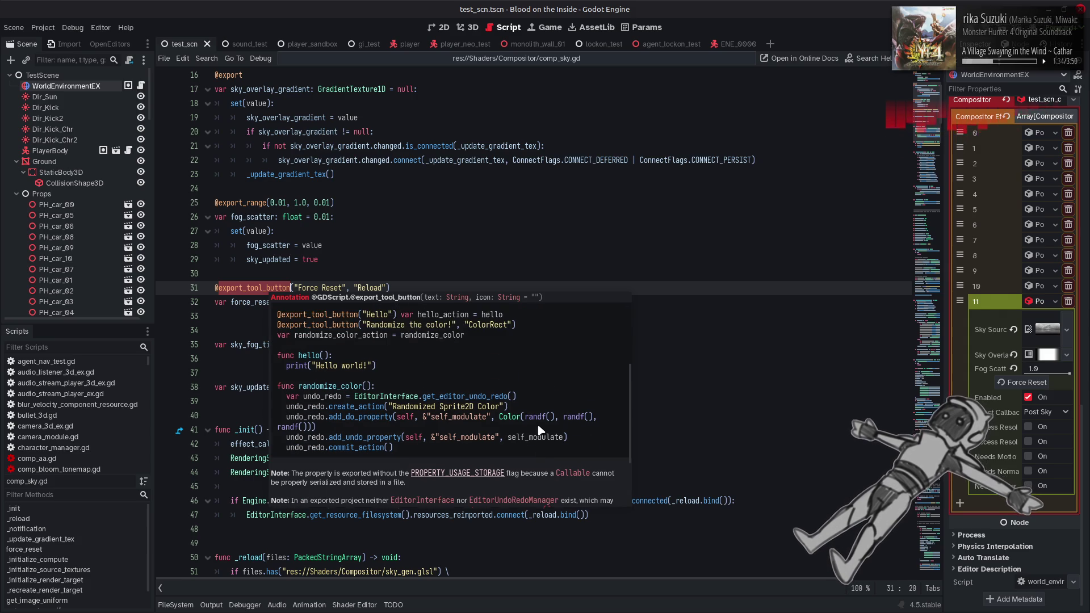
scroll(538, 427, "down", 2)
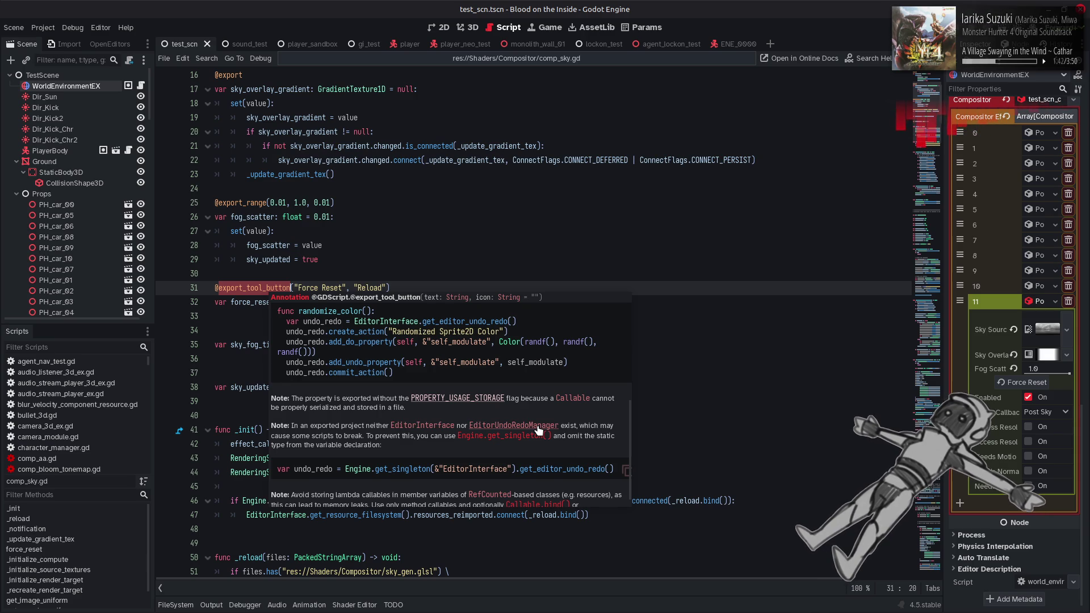
scroll(539, 431, "down", 1)
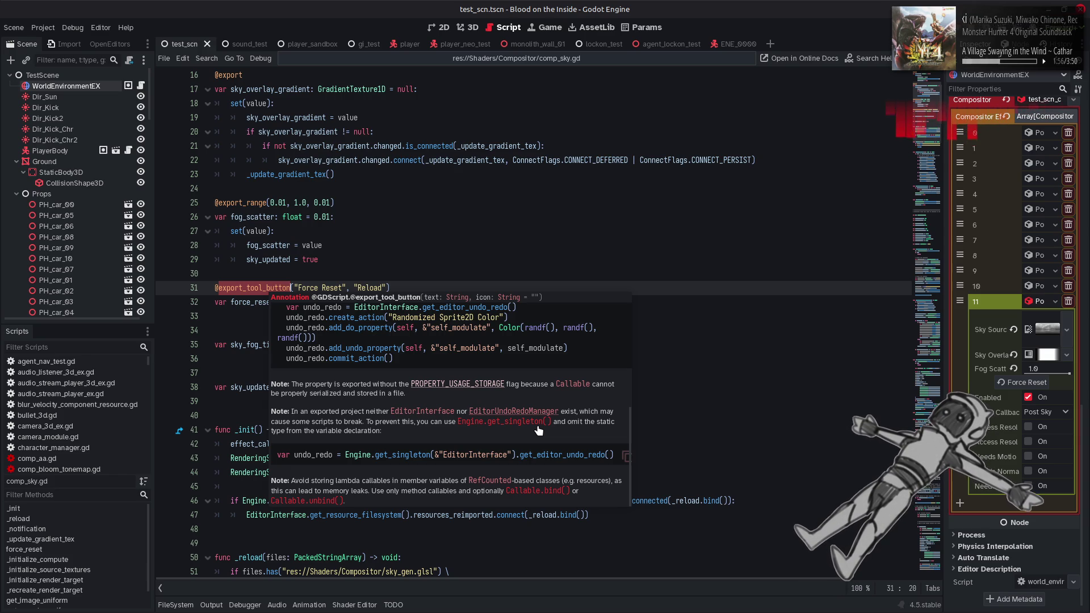
left_click(531, 203)
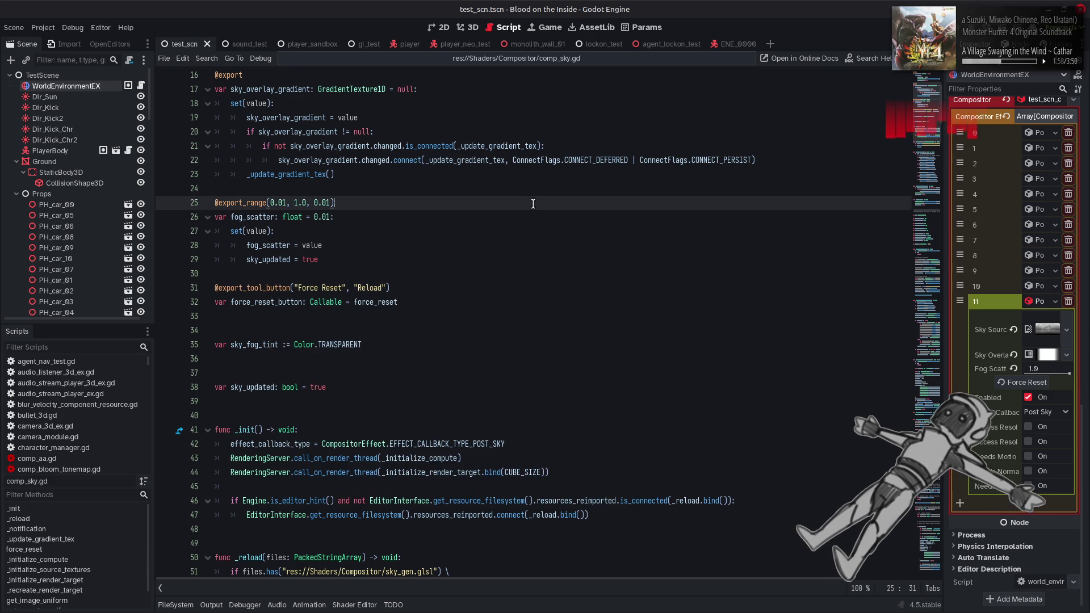
double_click(264, 310)
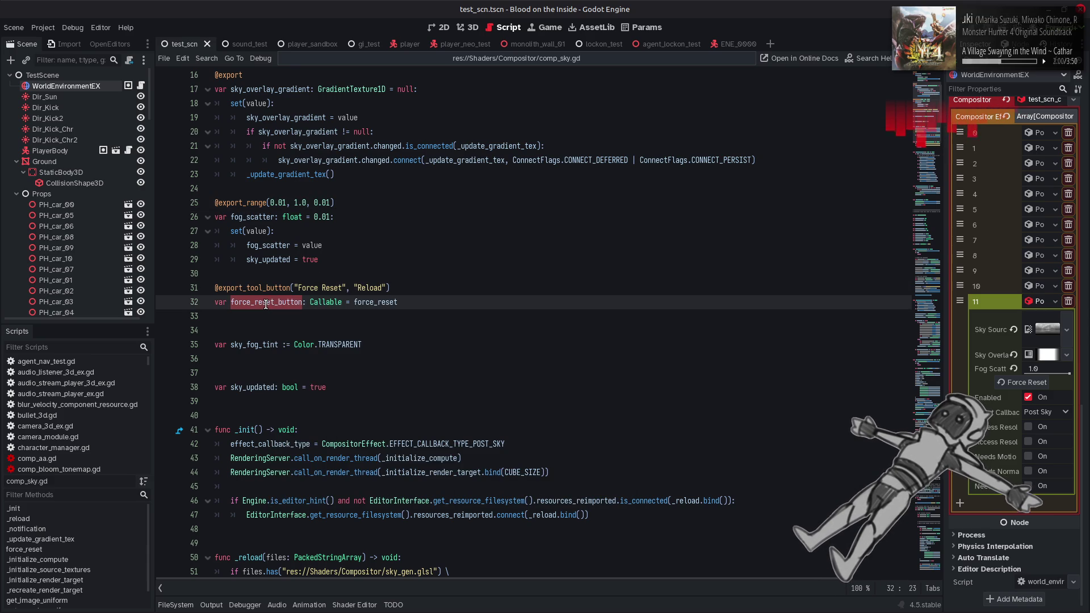
Remove ': Callable' from the force_reset_button declaration on line 32.
double_click(375, 302)
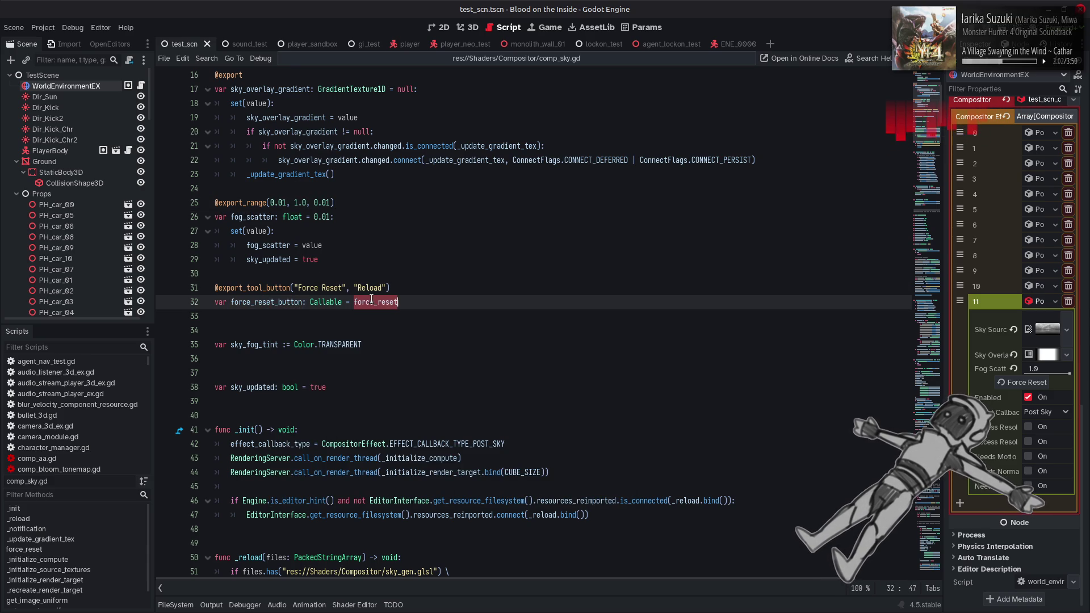
key("ctrl+f")
left_click(800, 589)
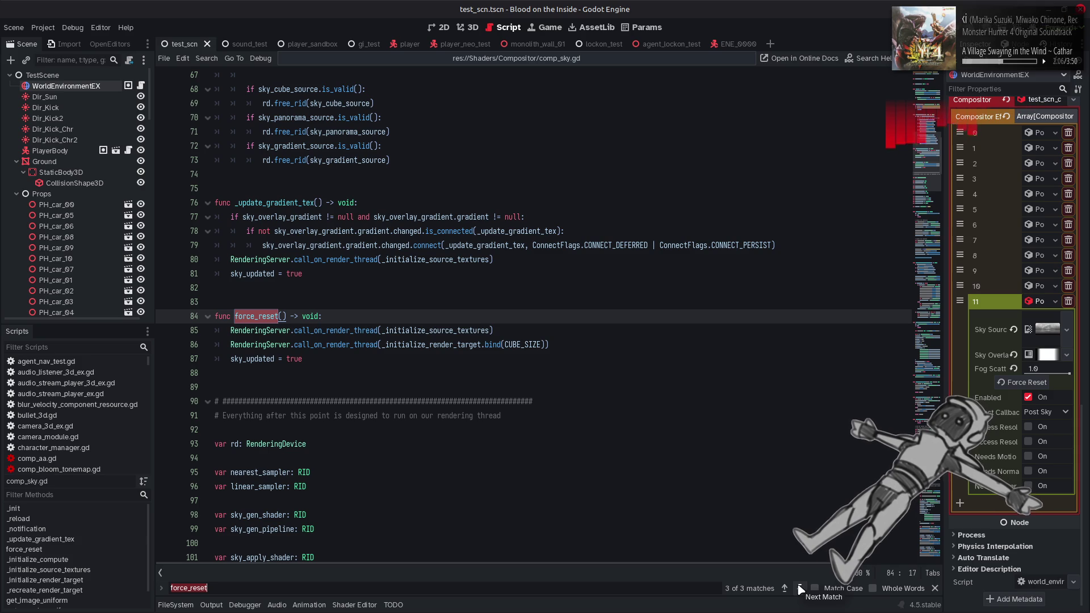
key("Escape")
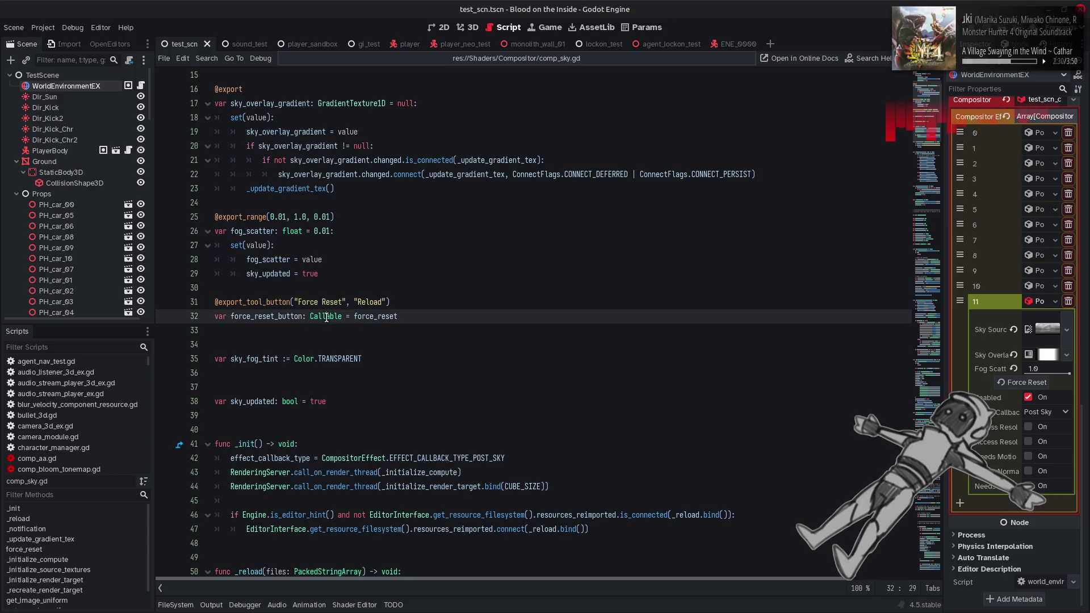
left_click(374, 316)
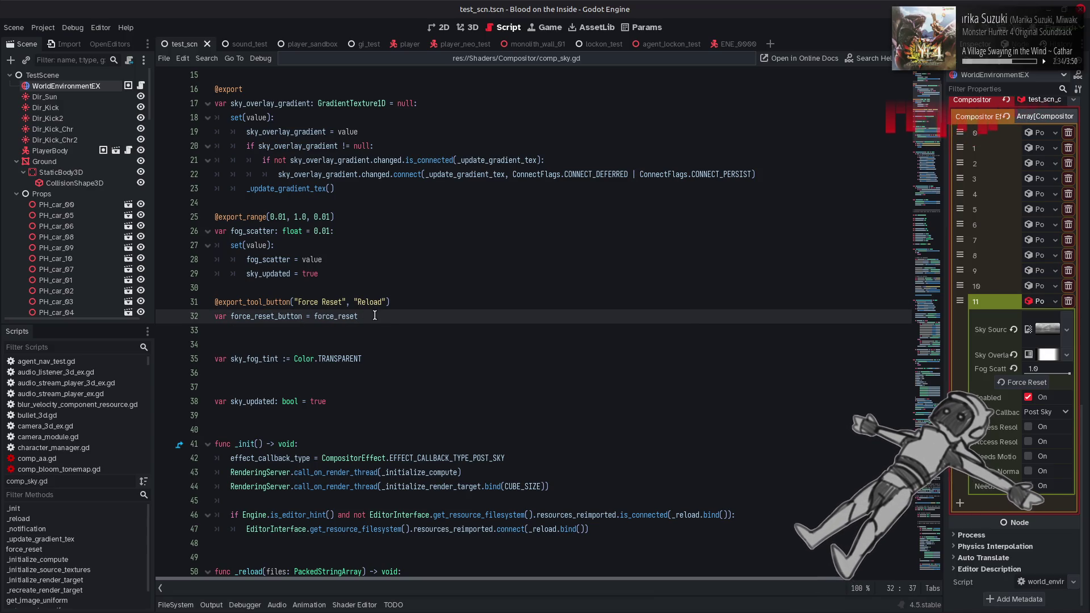
Expand compositor effect 11, fire Force Reset, and view the Nil-value error in Output.
left_click(66, 98)
left_click(65, 86)
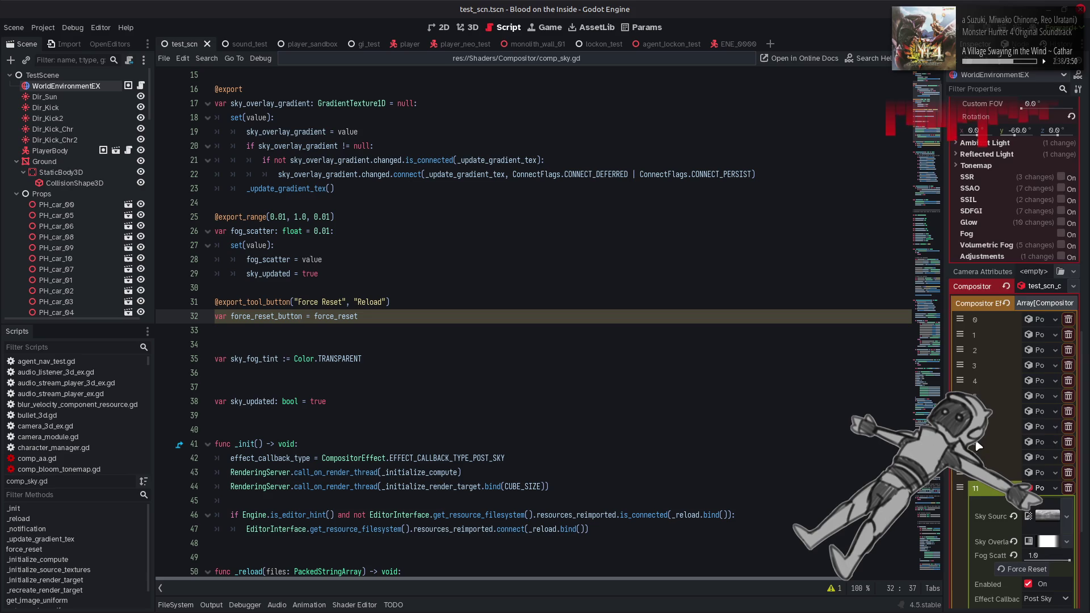
left_click(1036, 487)
left_click(1019, 384)
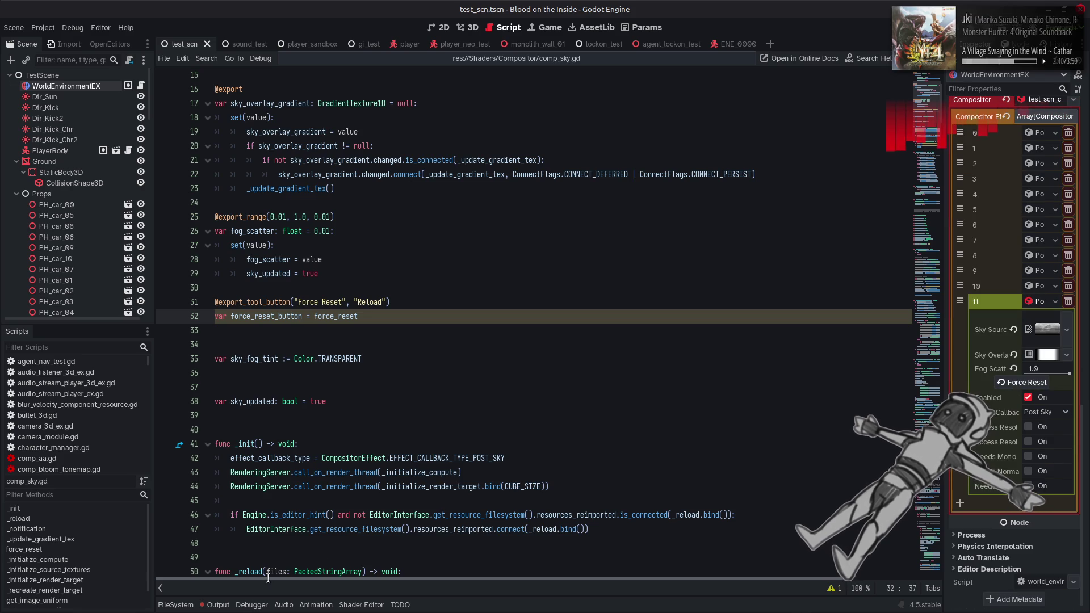
left_click(221, 605)
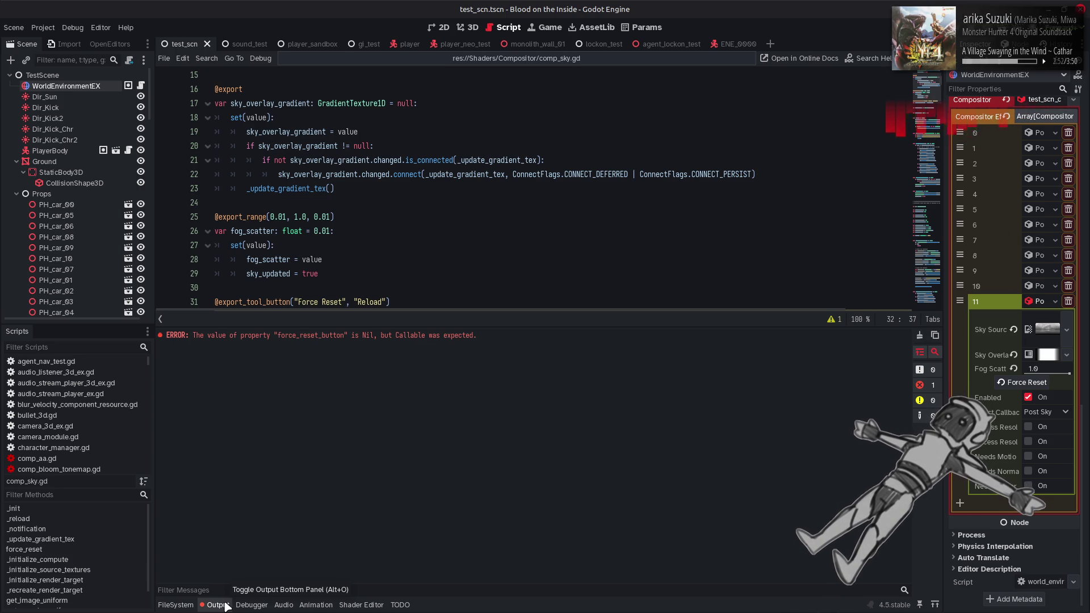
left_click(919, 336)
left_click(211, 605)
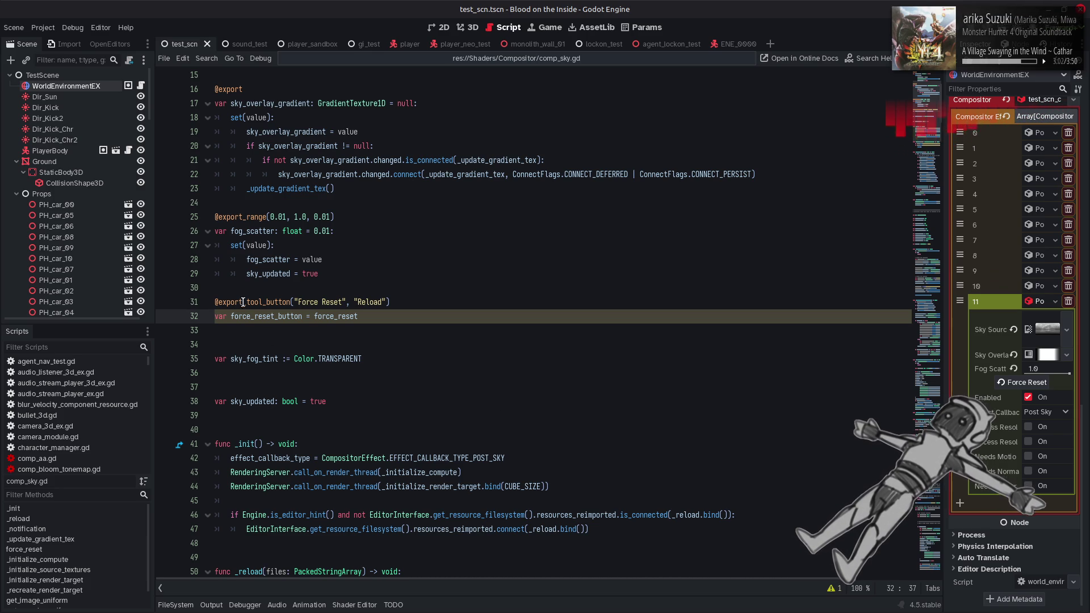
mouse_move(244, 299)
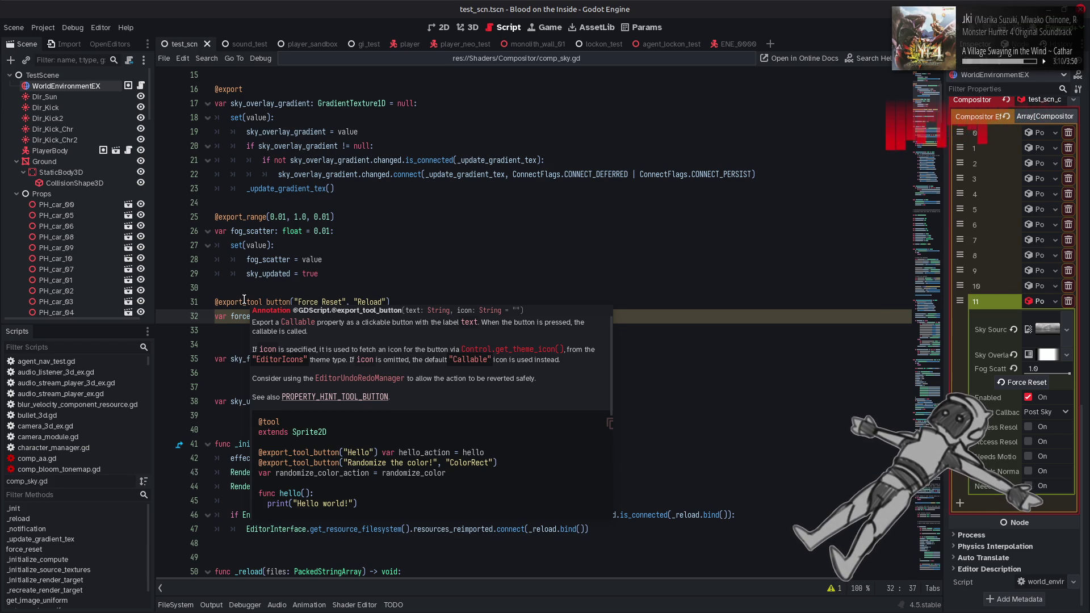
left_click(473, 29)
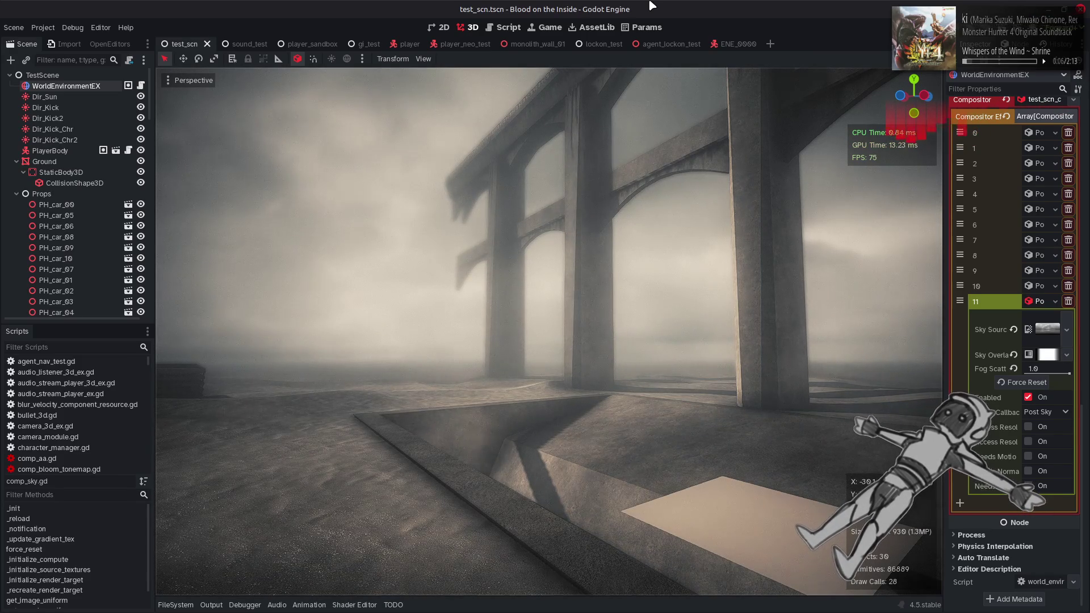
Toggle compositor effect 11's Enabled off and on, fire Force Reset, and clear the resulting Output error.
left_click(1030, 399)
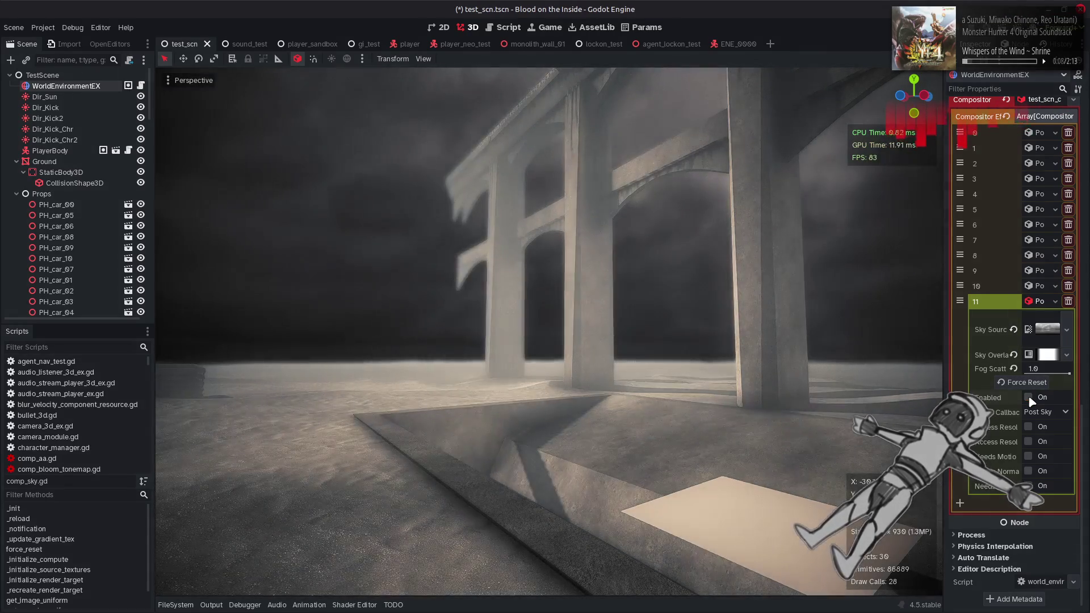
left_click(1030, 399)
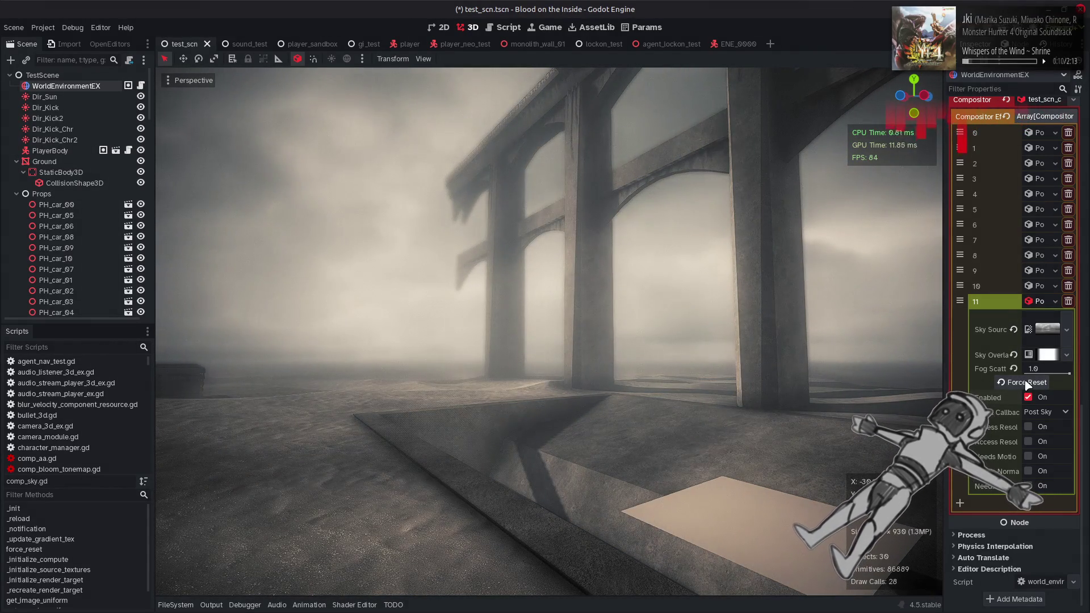
left_click(1026, 383)
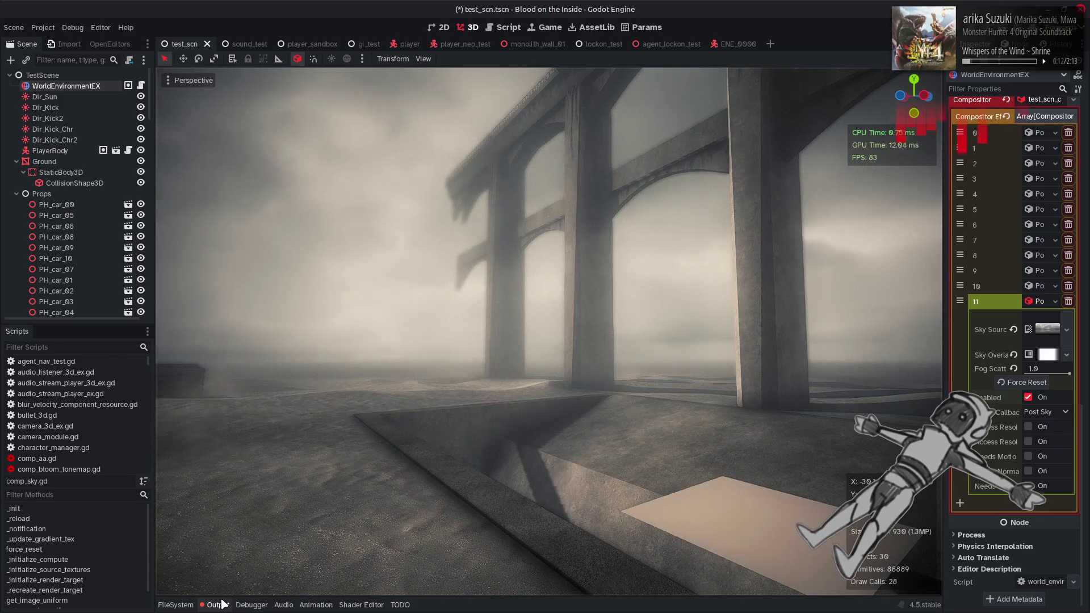
left_click(216, 605)
left_click(920, 336)
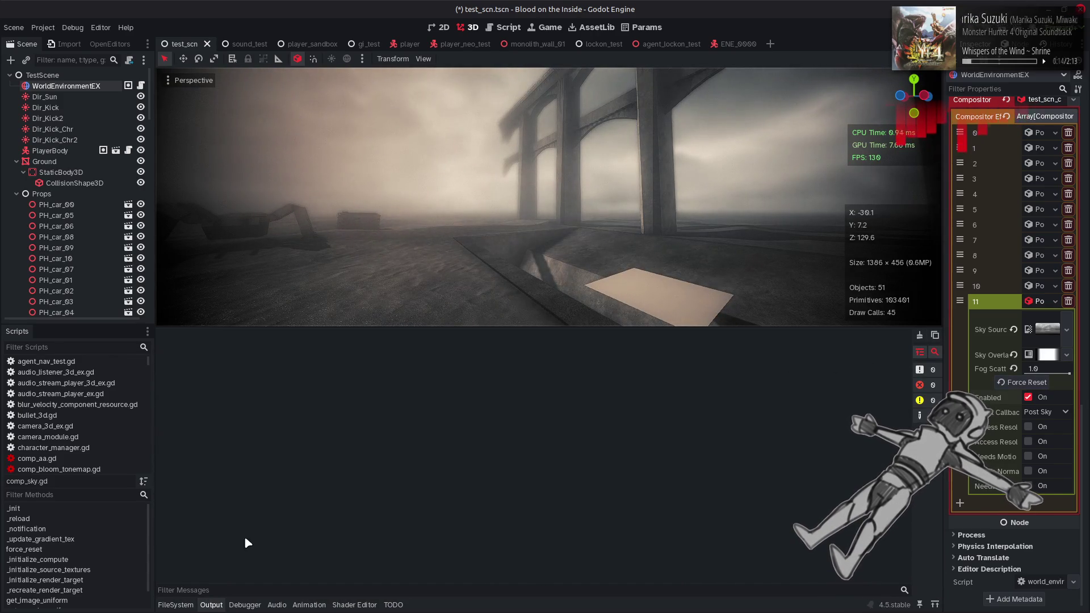
left_click(217, 605)
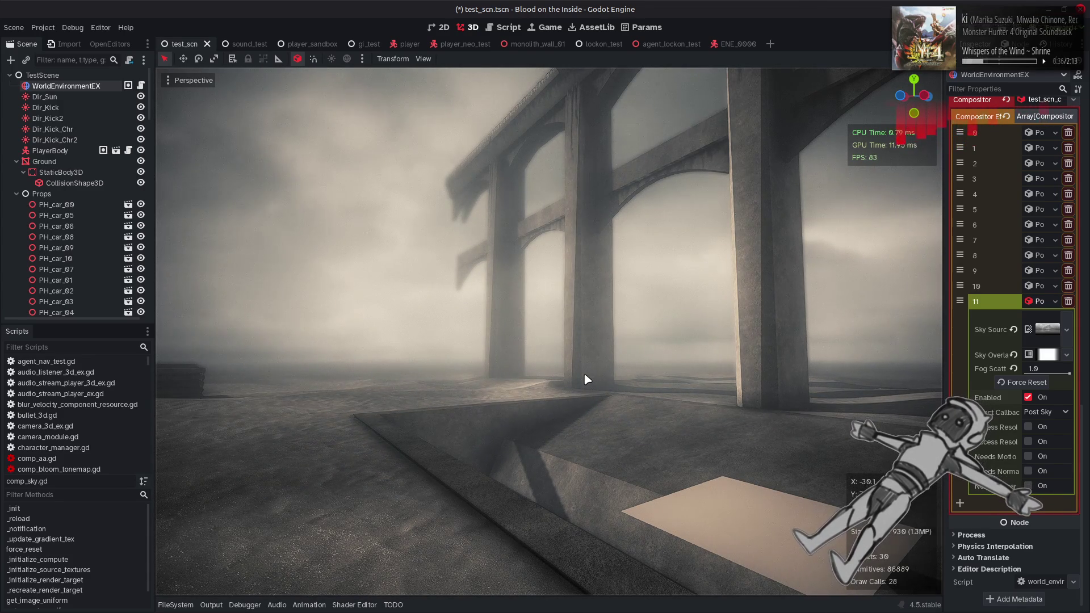
key("alt+Tab")
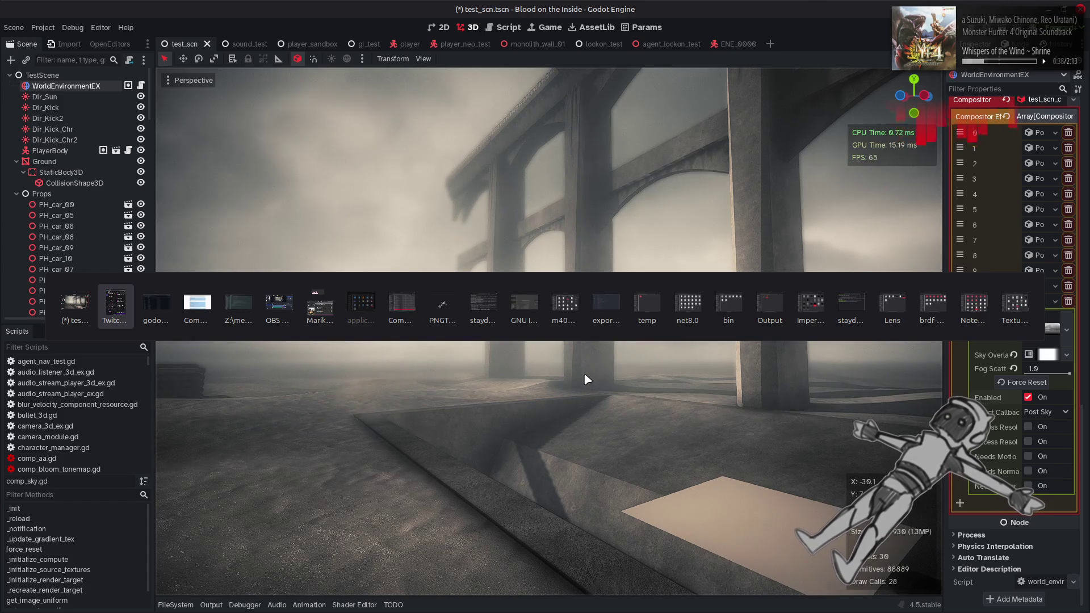
Glance at sky_gen.glsl in Notepad++, then return to Godot's Shader Editor on uber_forward.gdshaderinc.
key("alt+Tab")
key("alt+Tab")
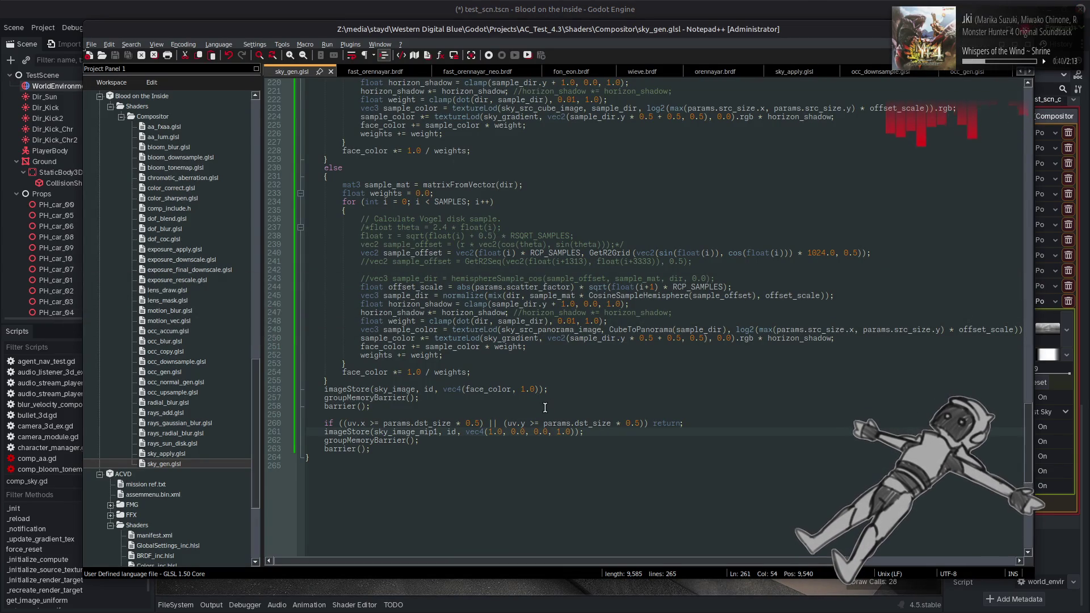
left_click(539, 5)
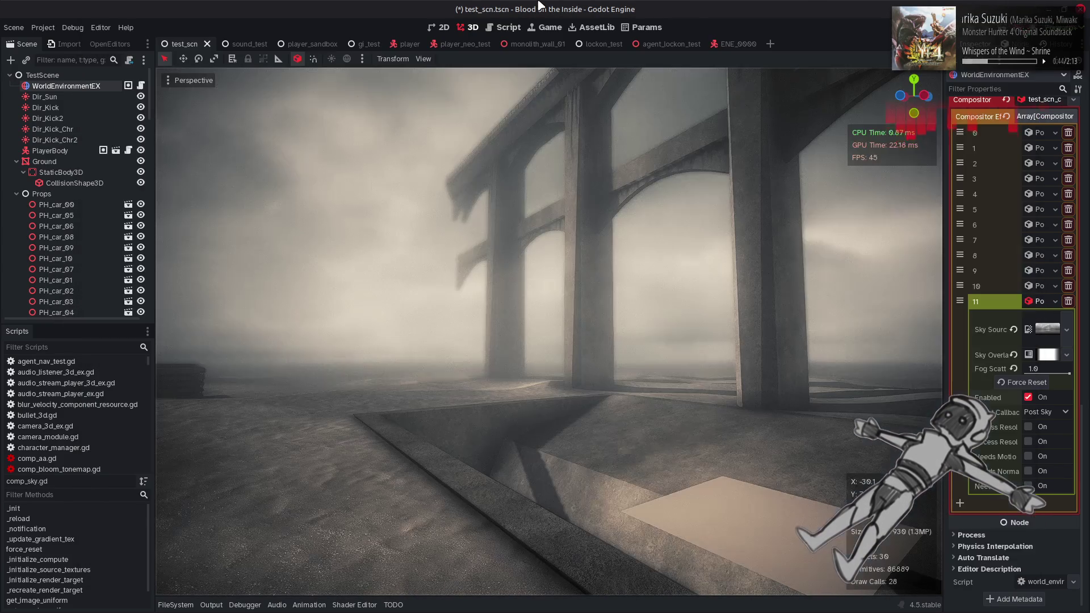
left_click(361, 605)
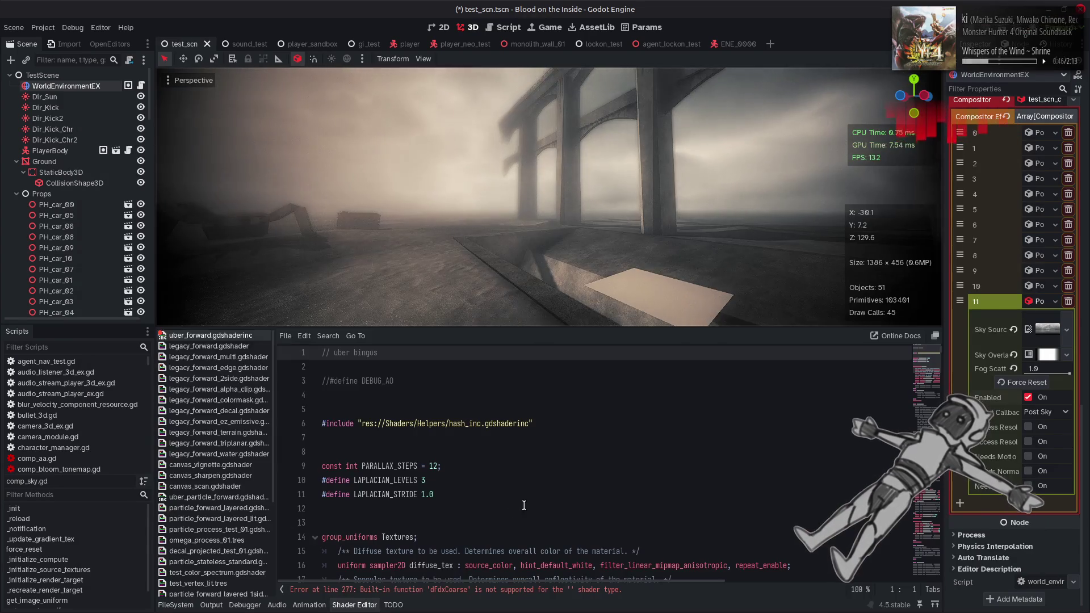
Change the sky_cube textureLod level on line 686 from 0.0 to 1.0 and save.
scroll(725, 451, "down", 20)
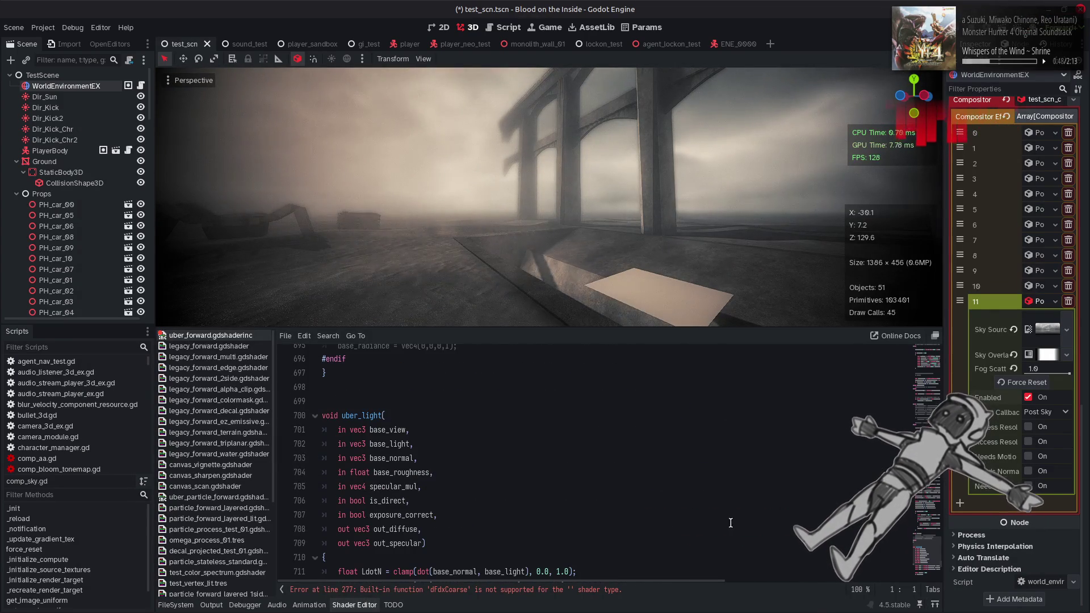
scroll(590, 466, "up", 7)
scroll(590, 465, "down", 1)
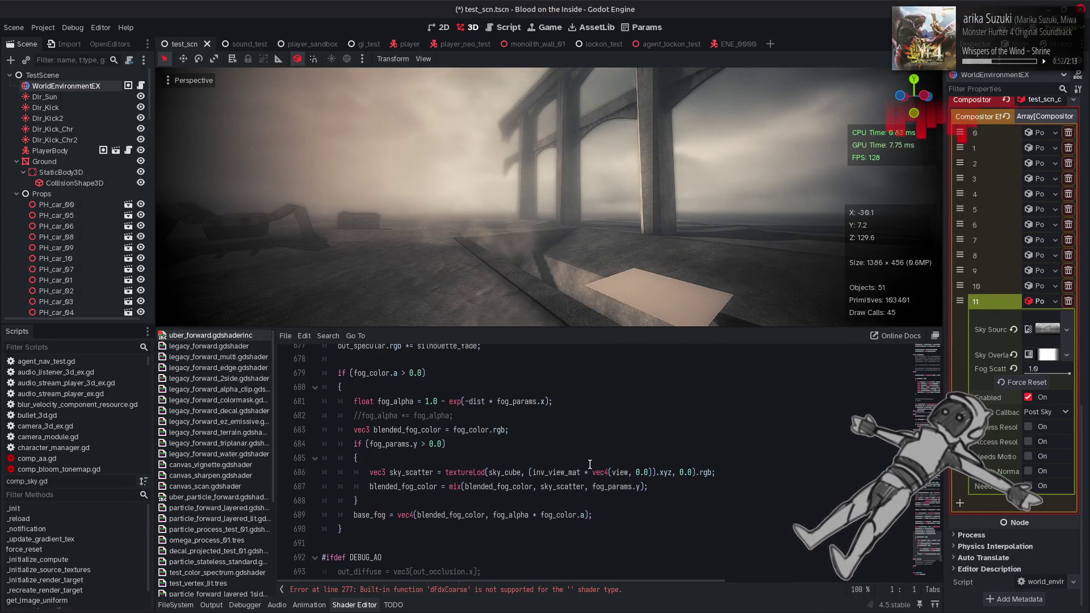
left_click(681, 472)
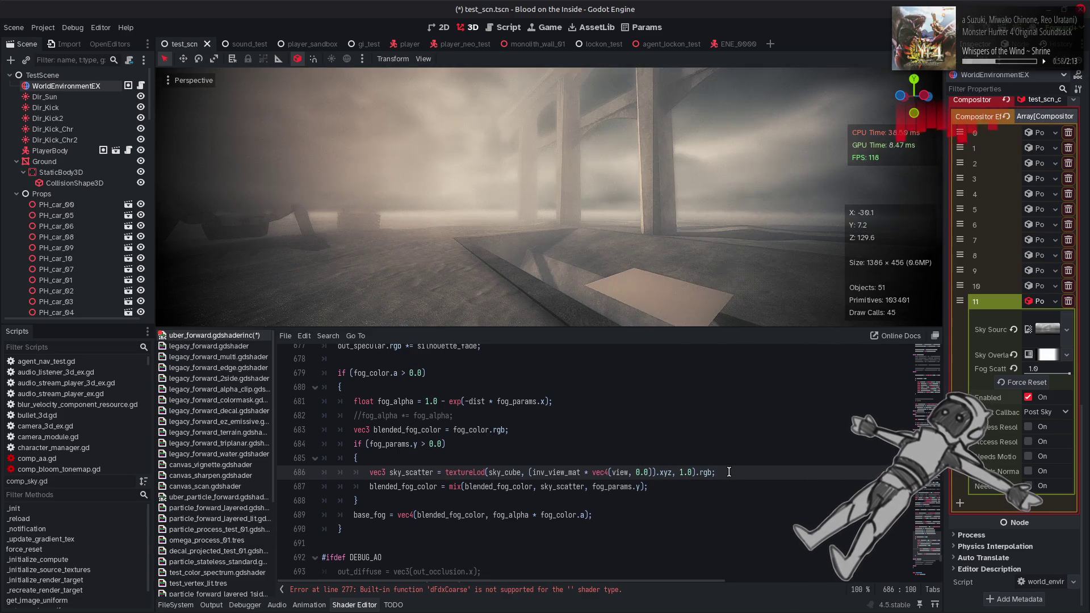
left_click(361, 605)
key("ctrl+s")
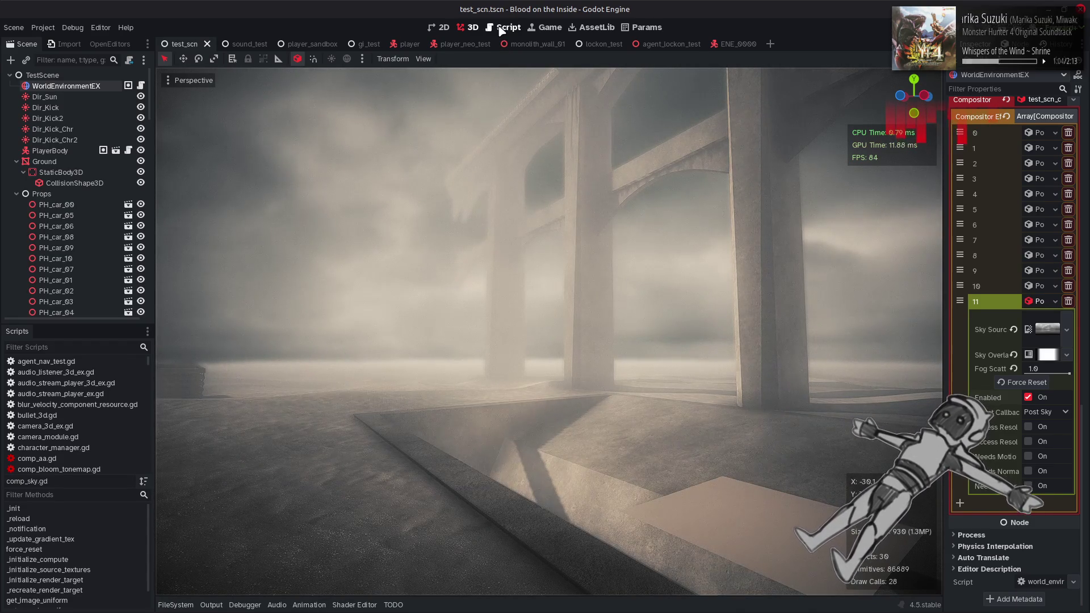
left_click(505, 27)
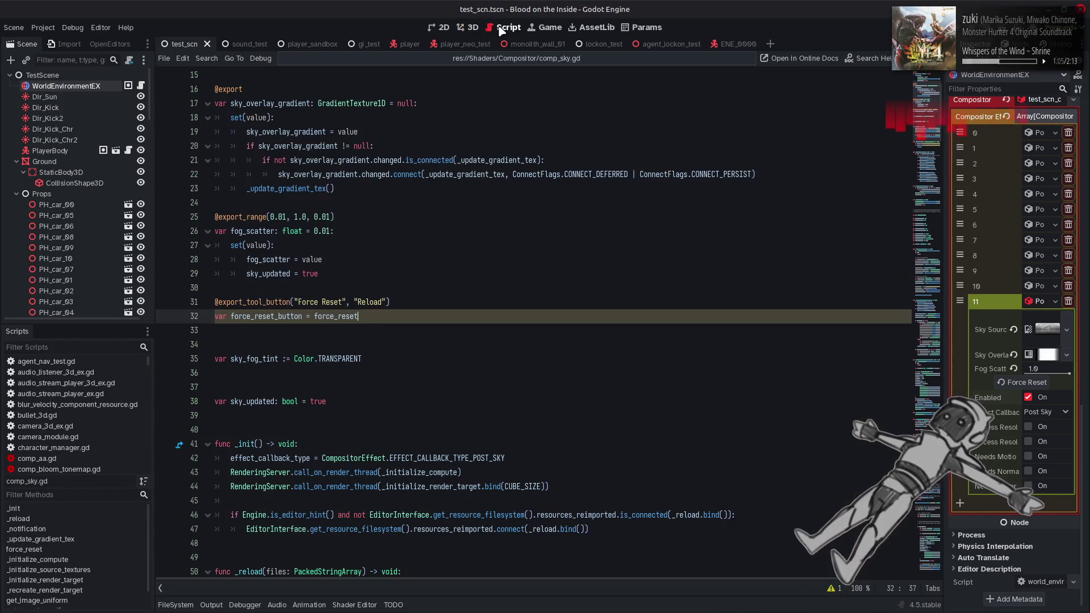
left_click(525, 263)
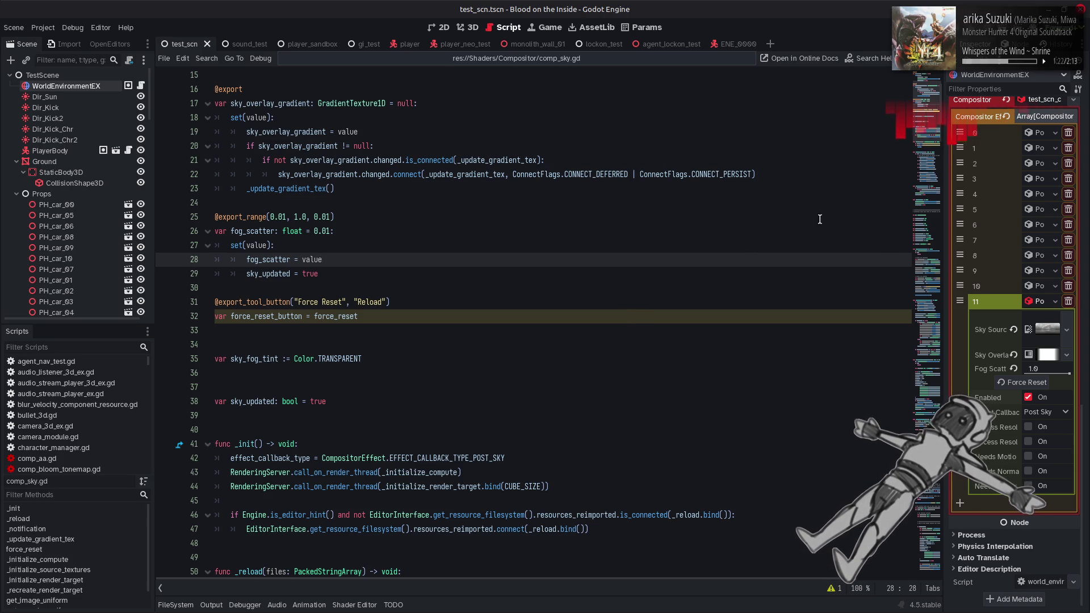
left_click(914, 271)
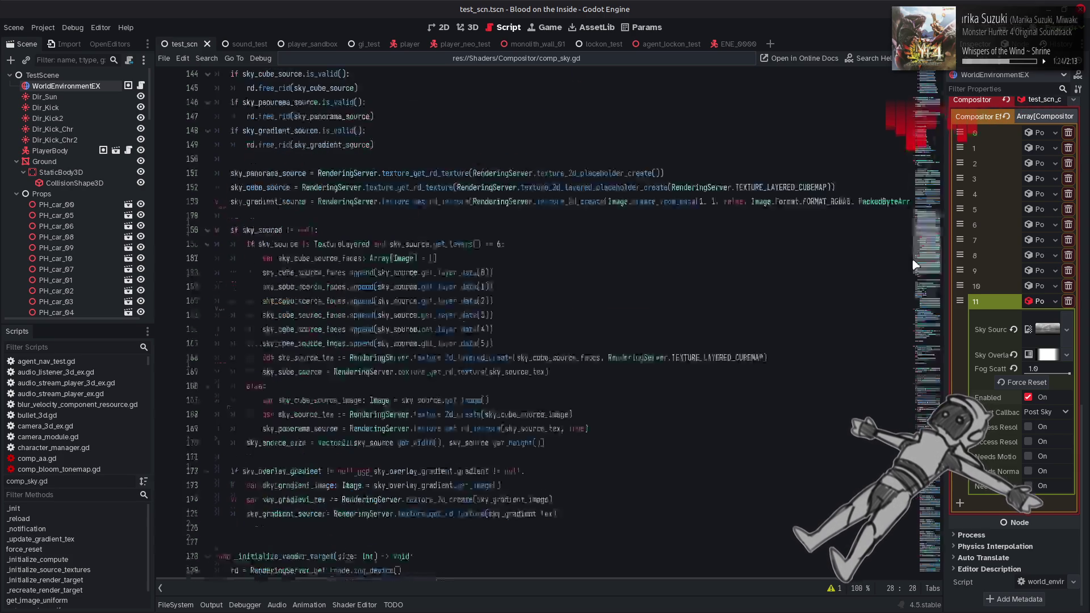
scroll(904, 266, "down", 2)
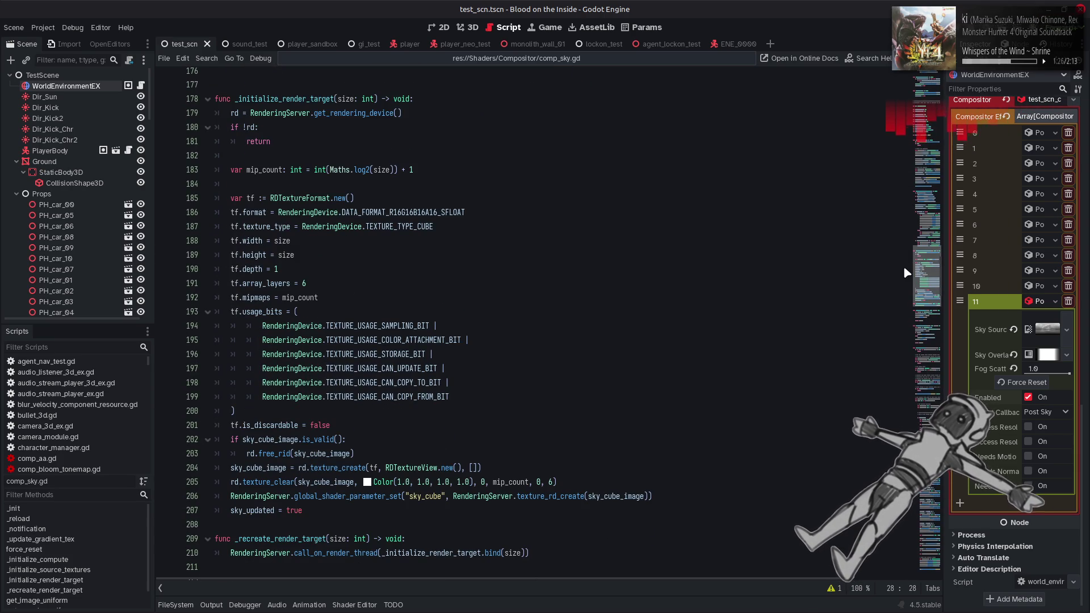
scroll(899, 302, "down", 4)
scroll(900, 302, "down", 8)
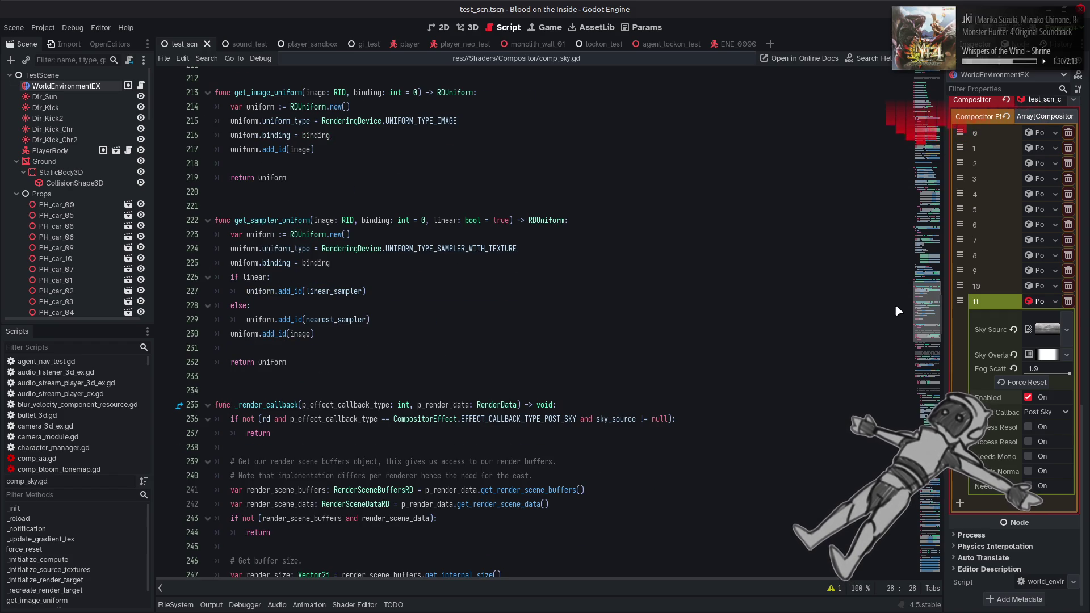
scroll(881, 372, "down", 20)
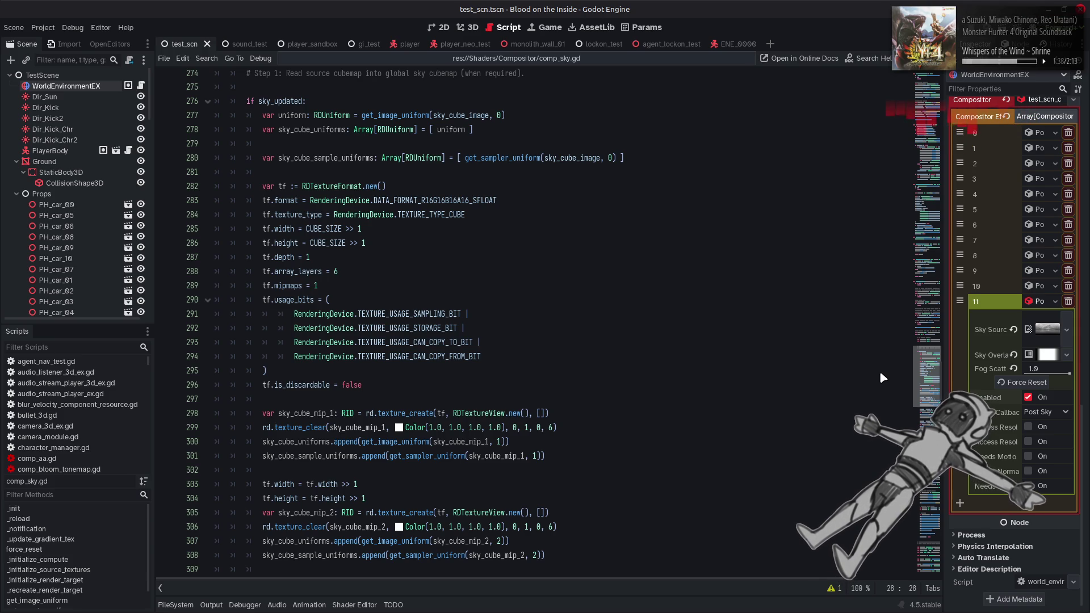
scroll(881, 374, "down", 20)
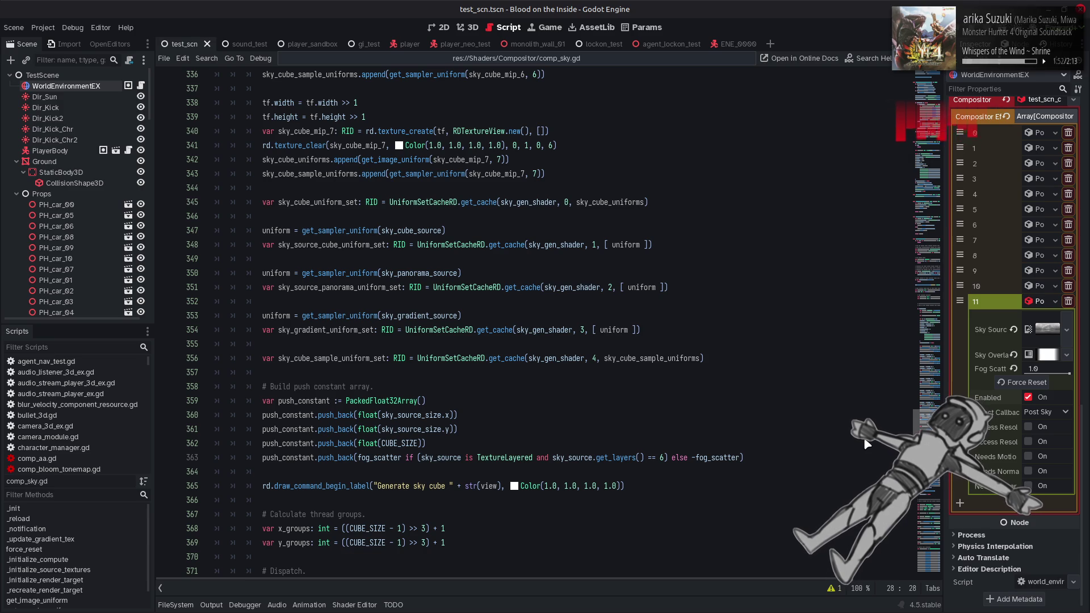
scroll(865, 444, "up", 7)
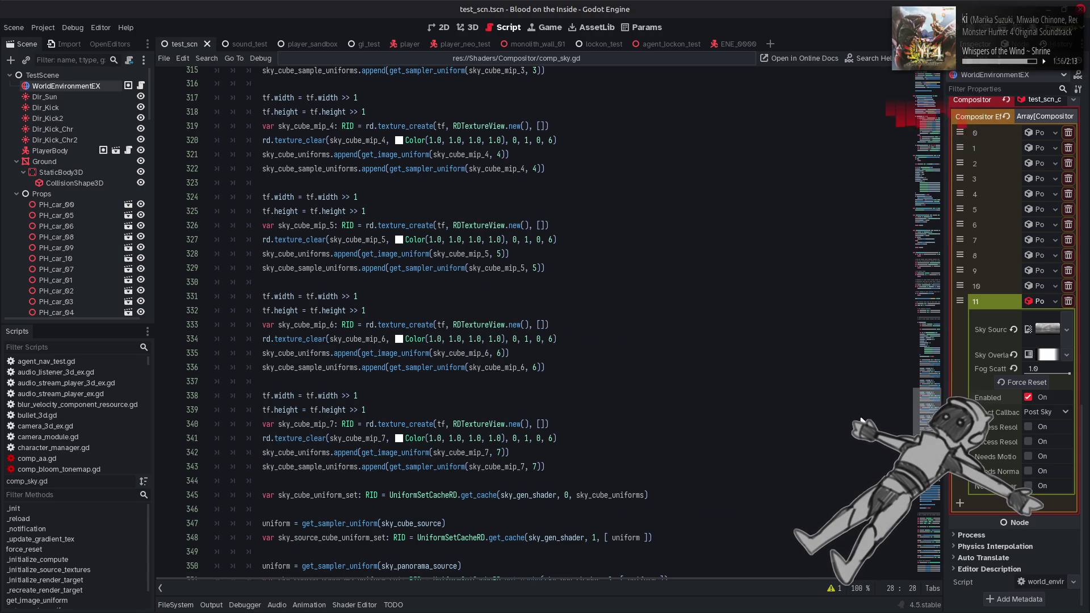
right_click(392, 227)
left_click(419, 387)
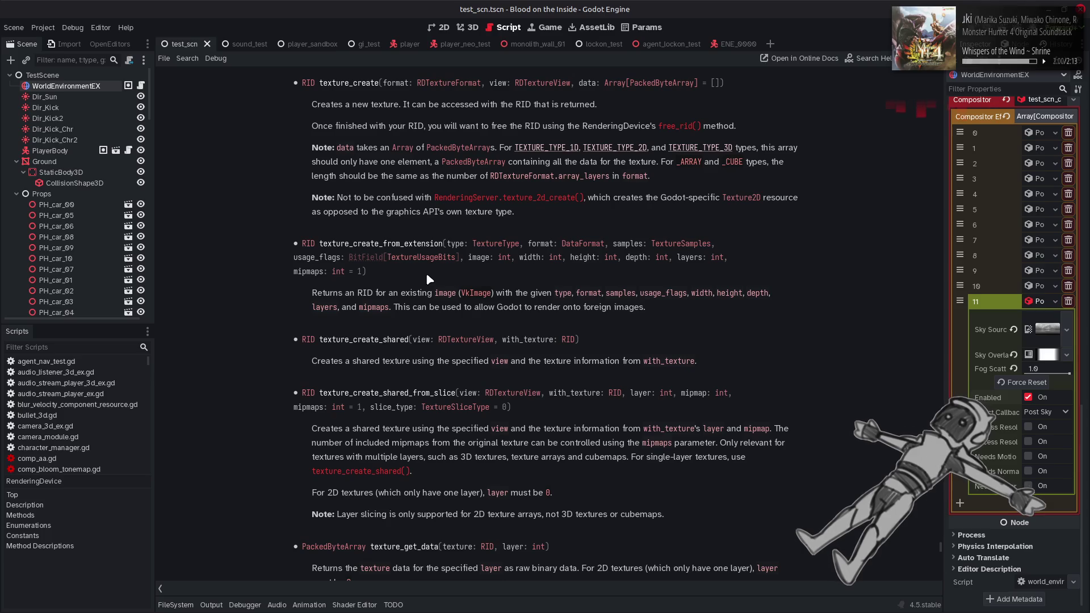
scroll(427, 278, "up", 5)
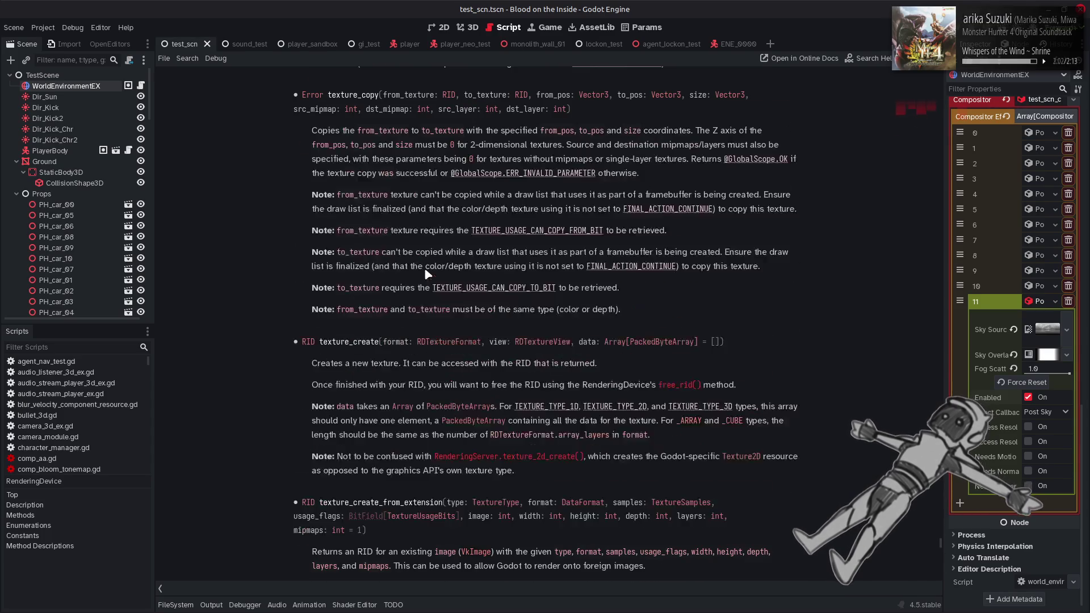
scroll(424, 267, "up", 3)
left_click_drag(584, 237, 330, 225)
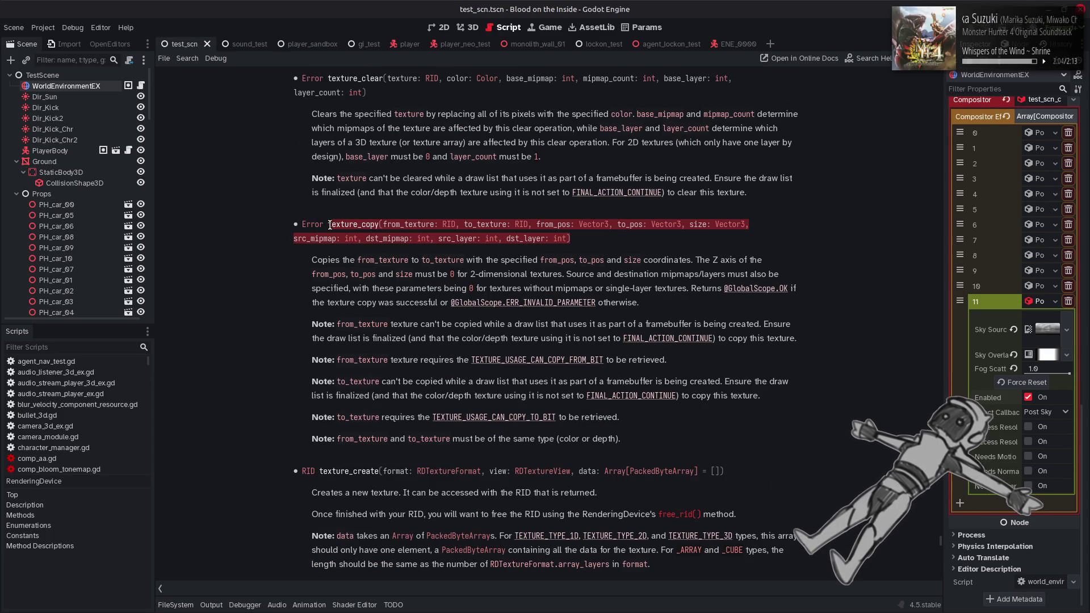
left_click(269, 270)
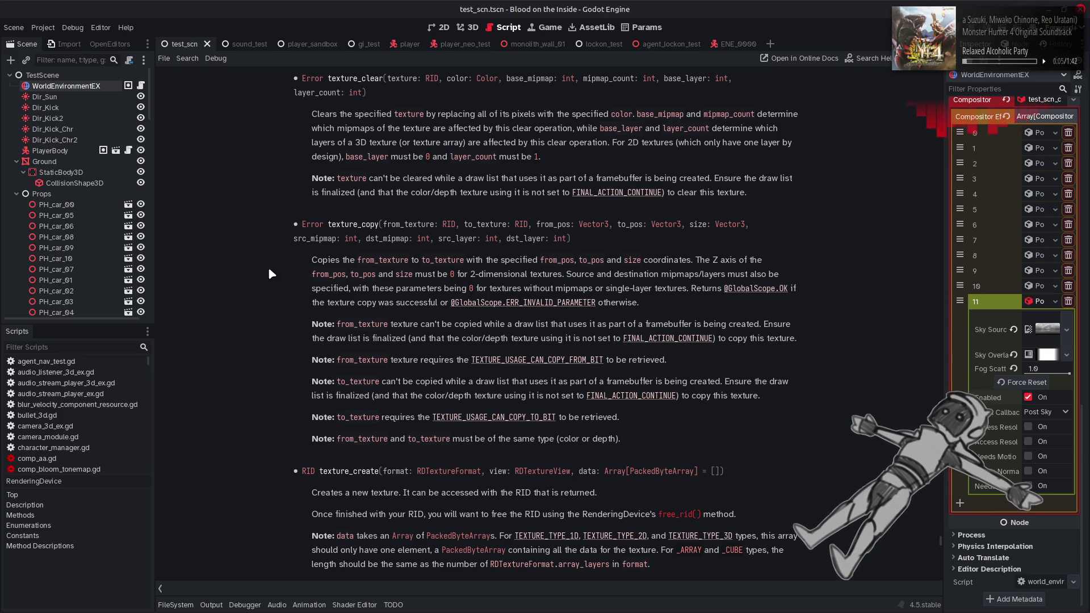
key("alt+Left")
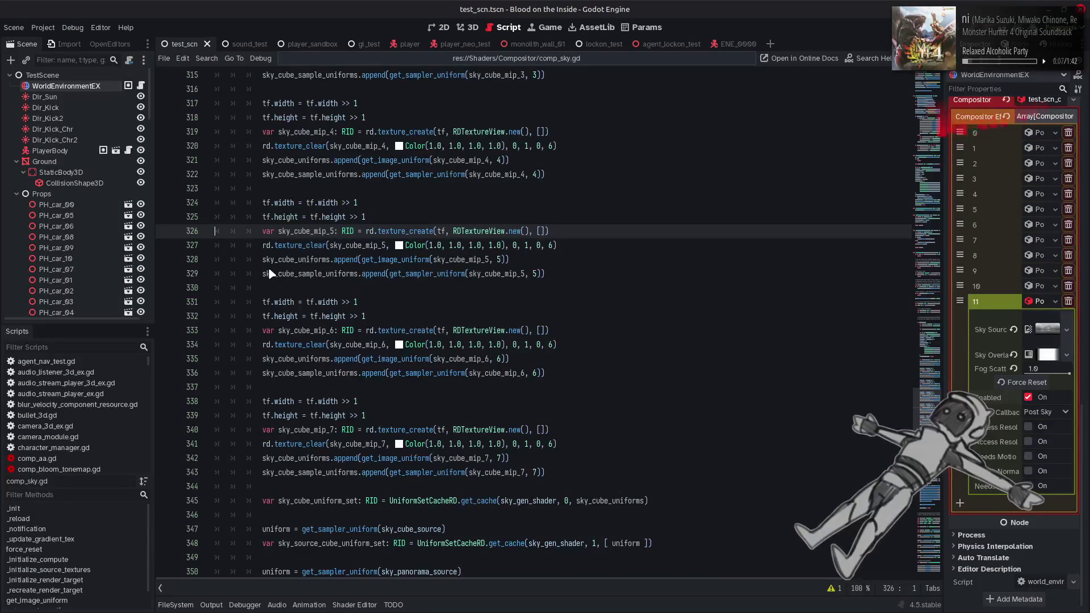
Insert an autocompleted rd.texture_copy template after compute_list_end and comment it out with #.
scroll(270, 274, "down", 12)
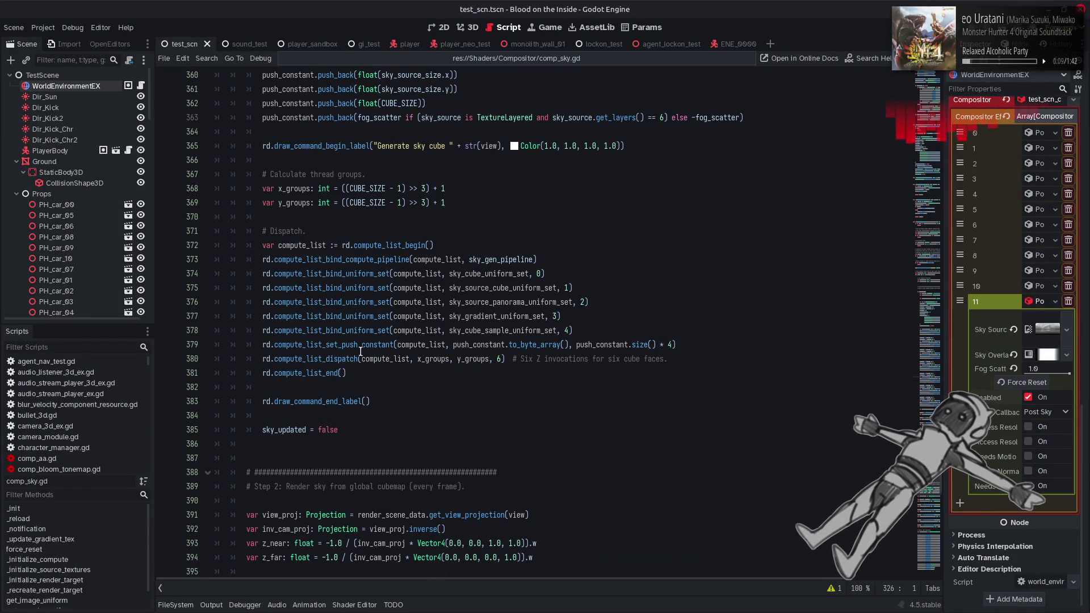
left_click(365, 372)
key("Return")
key("Return")
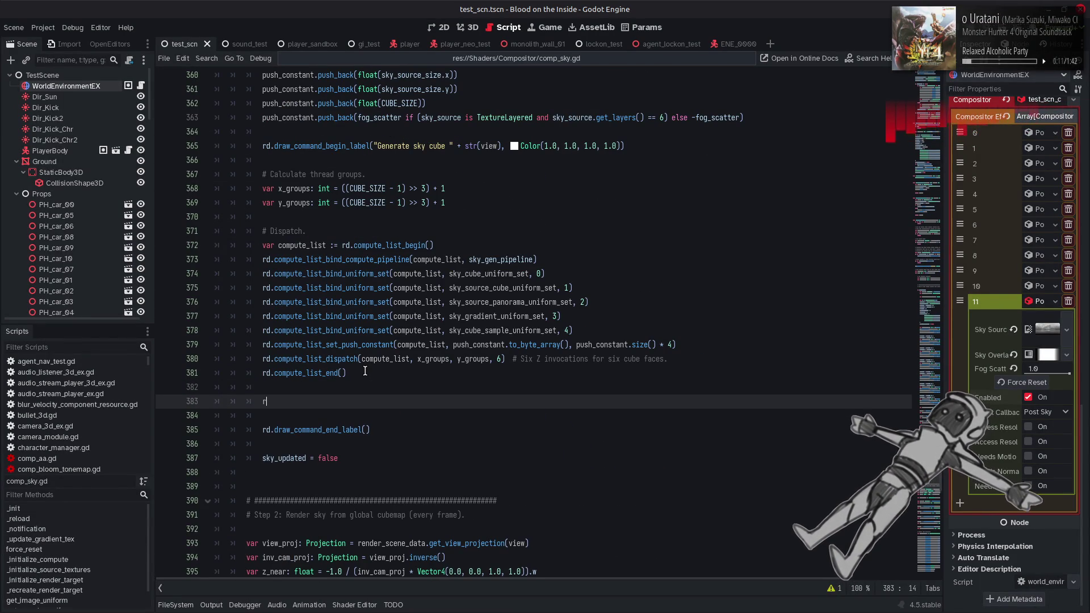
type("d.texture_c")
key("Return")
key("Return")
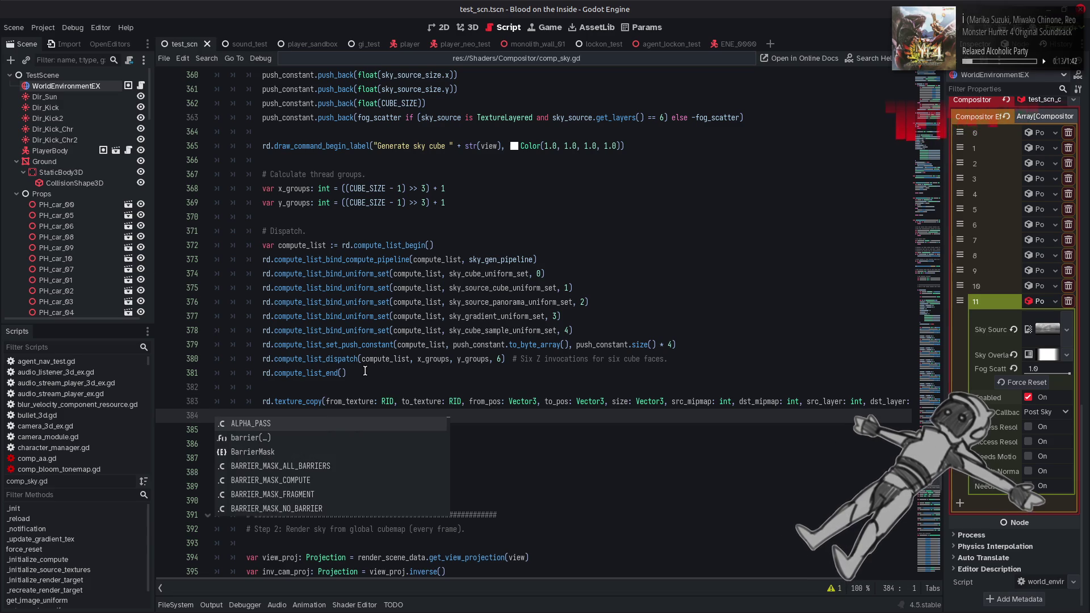
key("BackSpace")
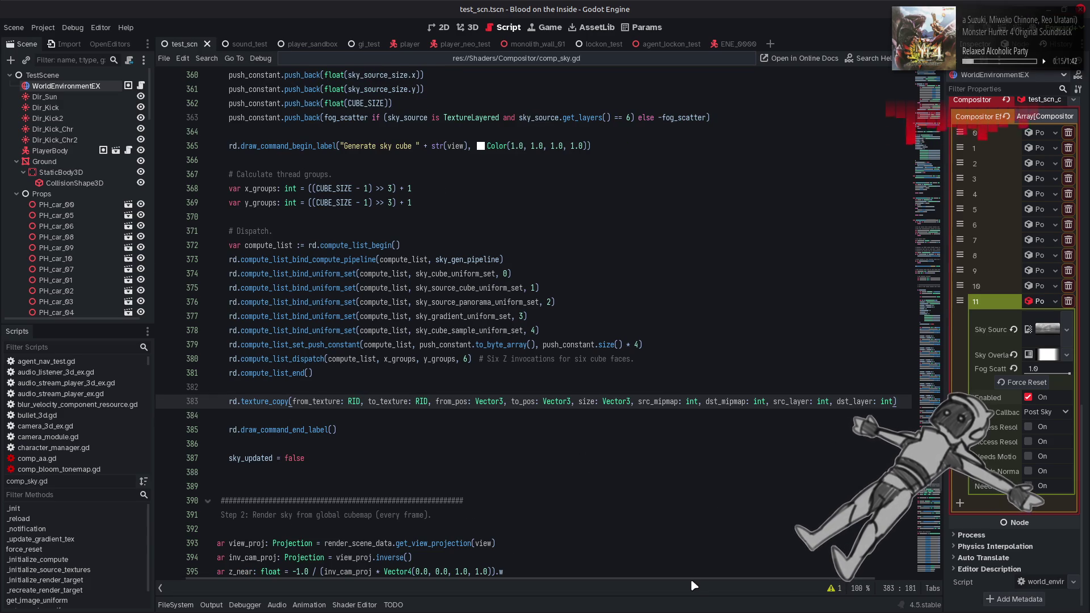
left_click_drag(694, 583, 657, 584)
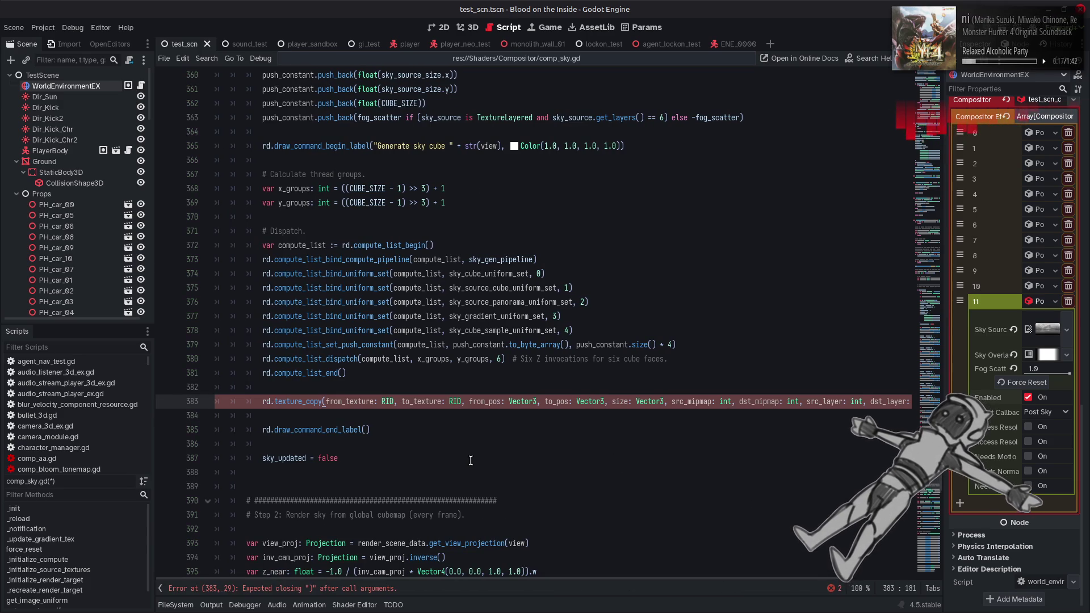
left_click(263, 402)
type("#")
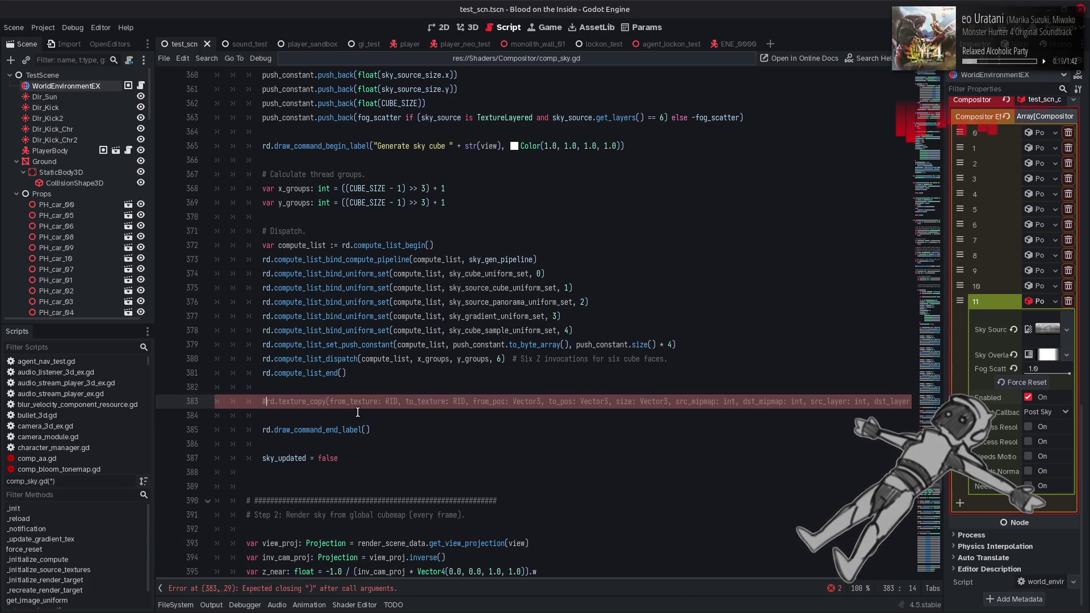
Fill the copy's source and destination arguments with sky_cube_mip_5 and sky_cube_image.
scroll(386, 380, "up", 15)
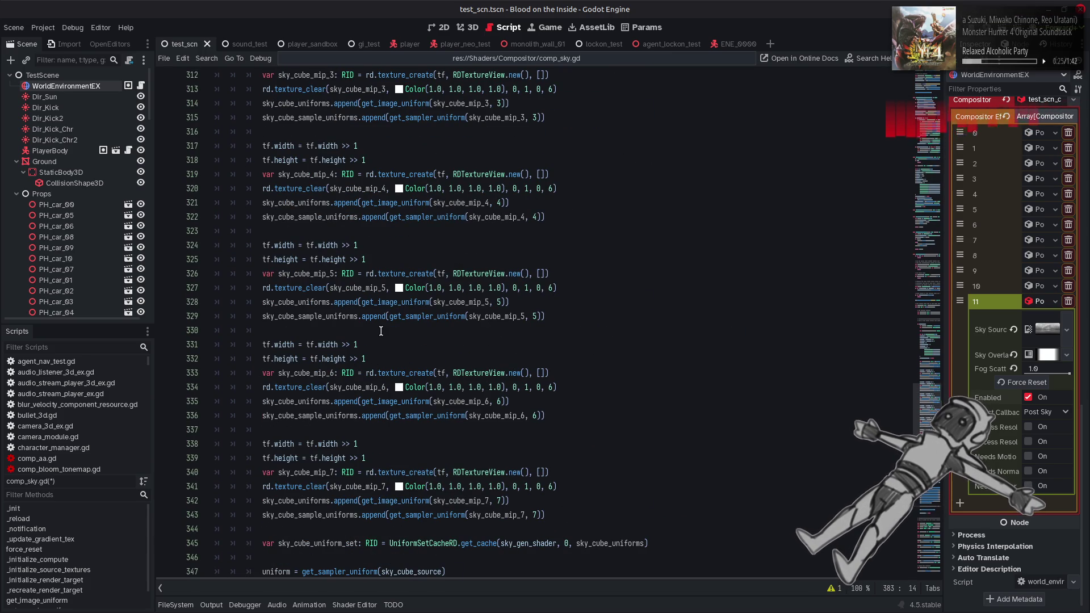
double_click(316, 276)
scroll(470, 424, "down", 14)
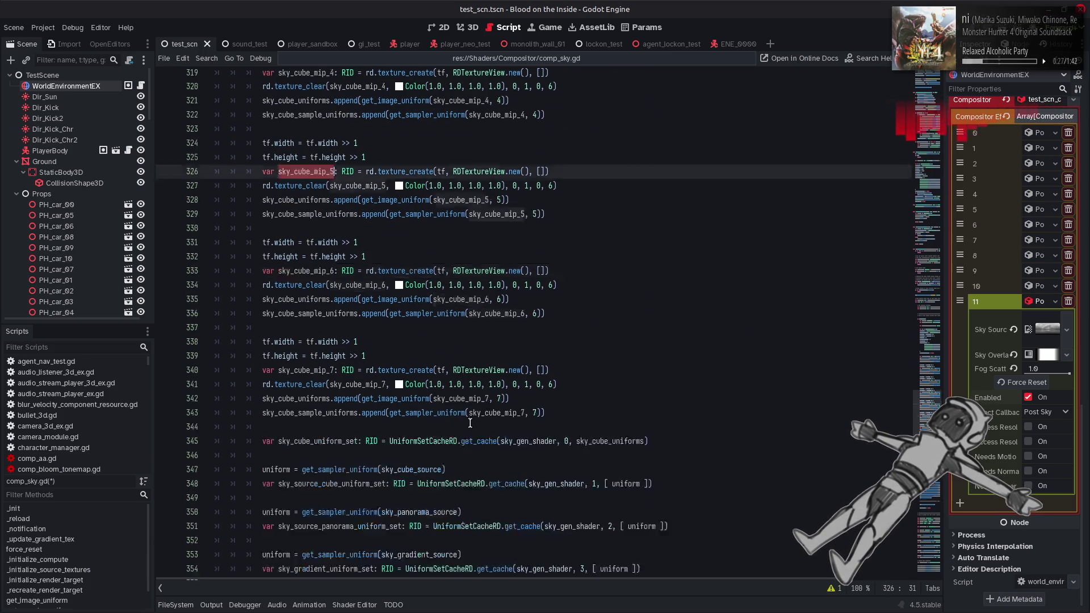
left_click_drag(332, 447, 400, 446)
left_click(382, 445)
scroll(399, 386, "up", 7)
scroll(399, 386, "up", 16)
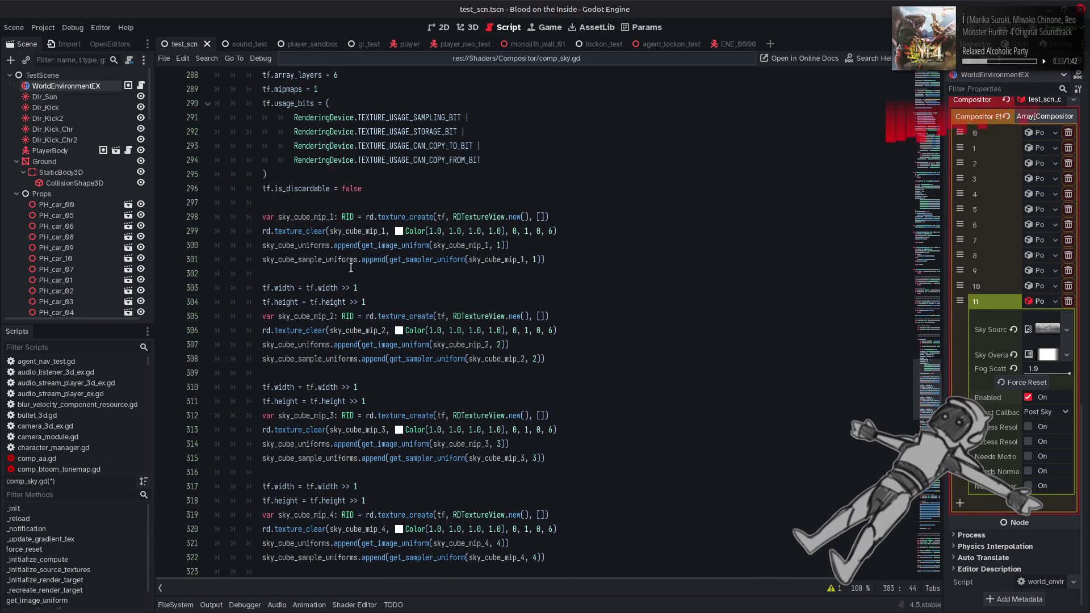
scroll(356, 271, "up", 2)
left_click(434, 238)
scroll(432, 269, "up", 2)
scroll(433, 269, "up", 2)
double_click(466, 174)
key("ctrl+c")
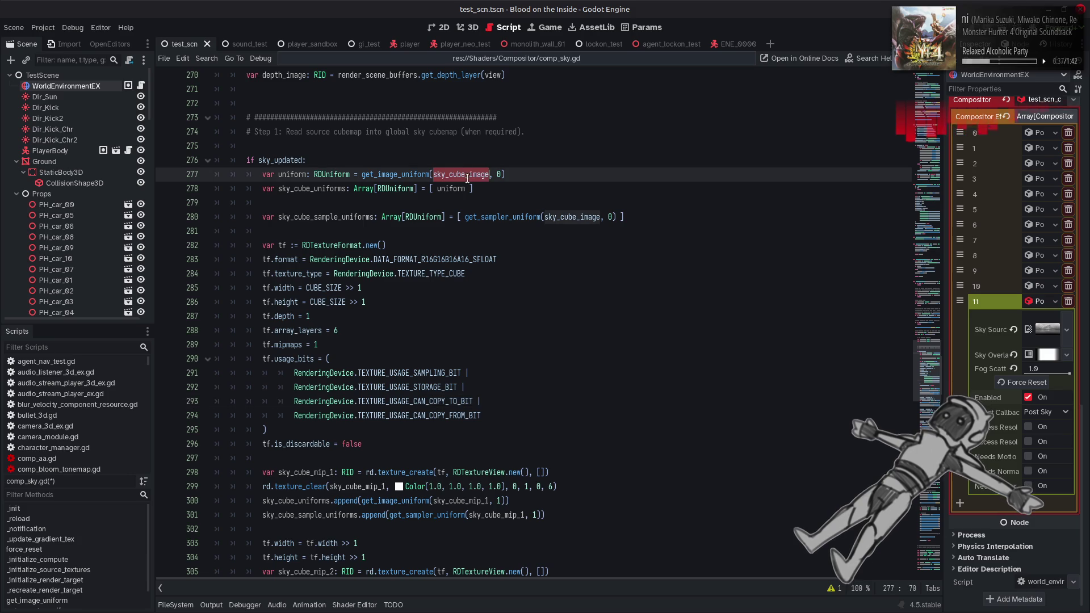
scroll(511, 285, "down", 20)
scroll(432, 397, "down", 3)
left_click(394, 443)
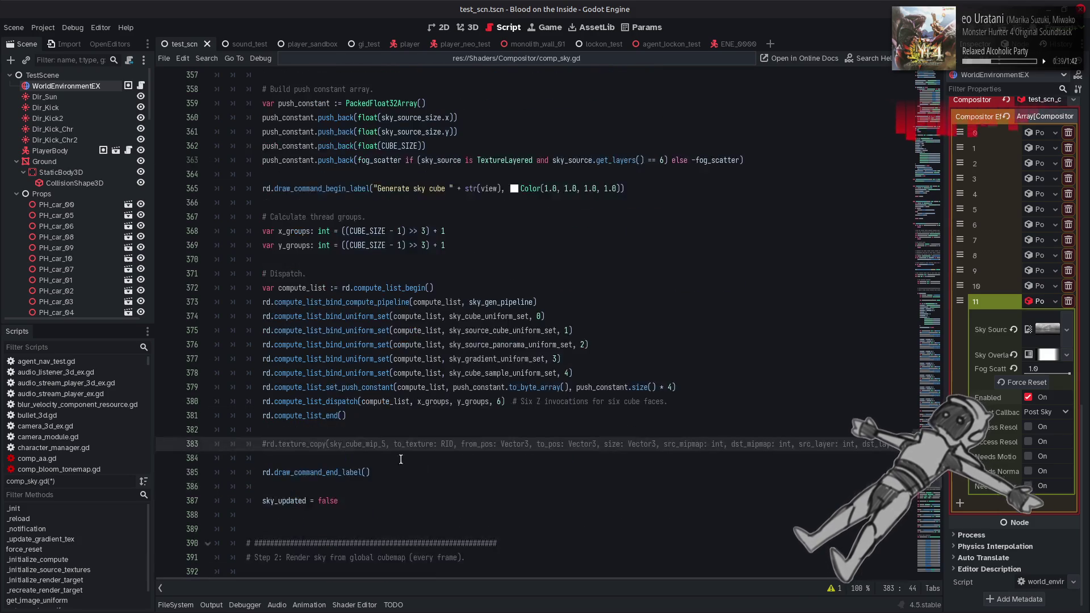
left_click_drag(394, 444, 496, 444)
key("ctrl+v")
Set both the from_pos and to_pos arguments to Vector3.ZERO.
key("BackSpace")
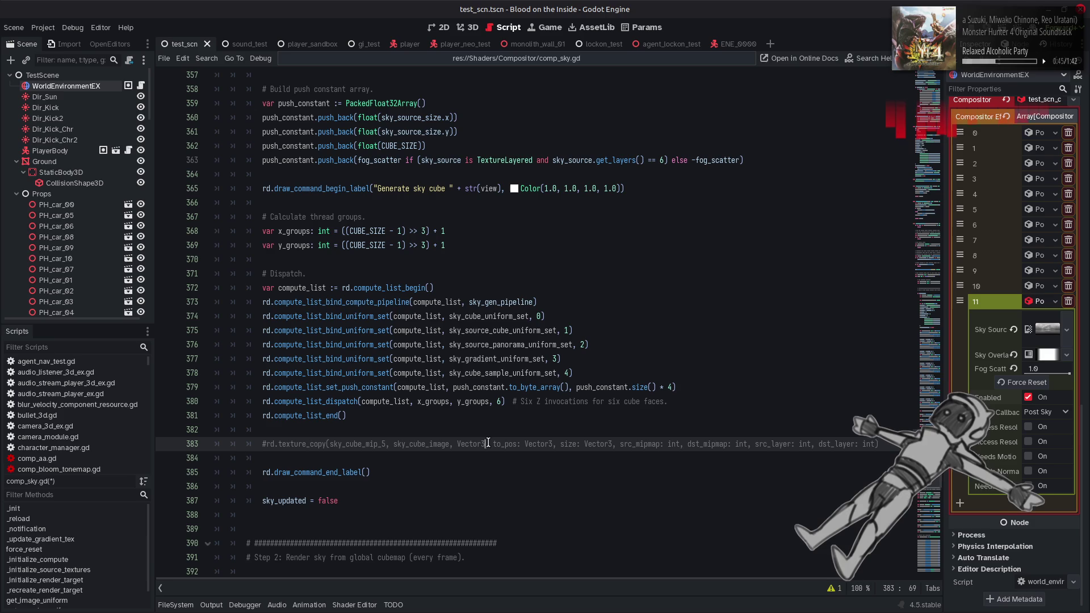
type(".ZERO")
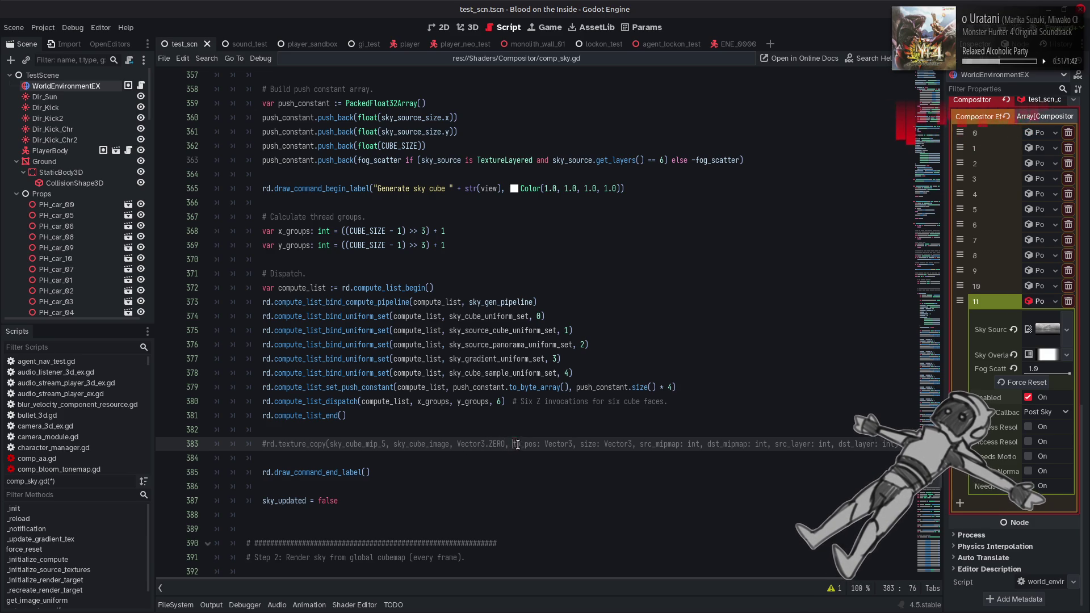
left_click_drag(513, 443, 575, 443)
type("Vector3")
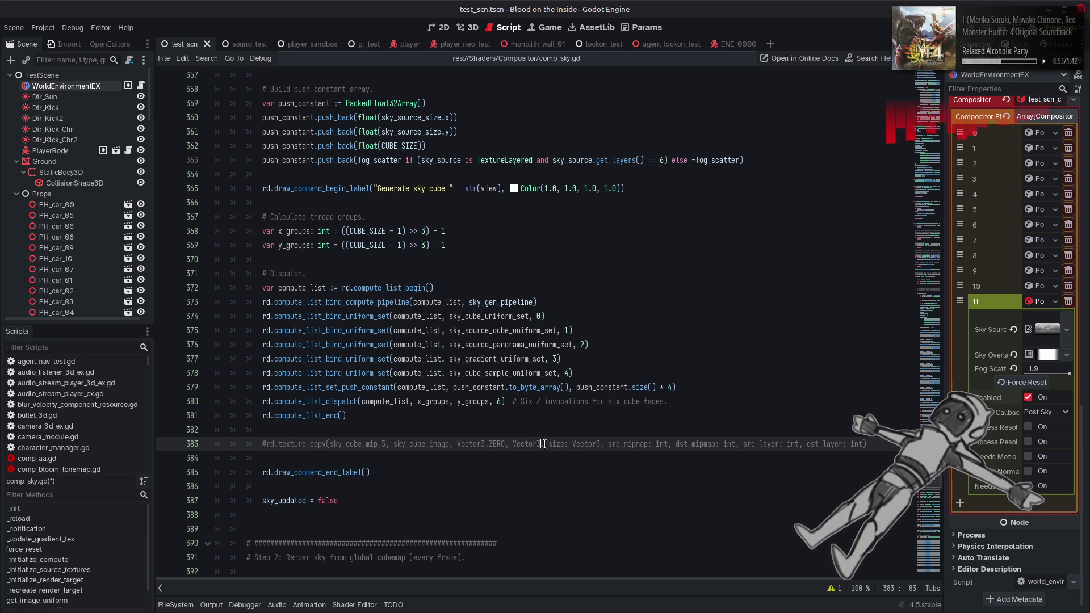
type(".ZERO")
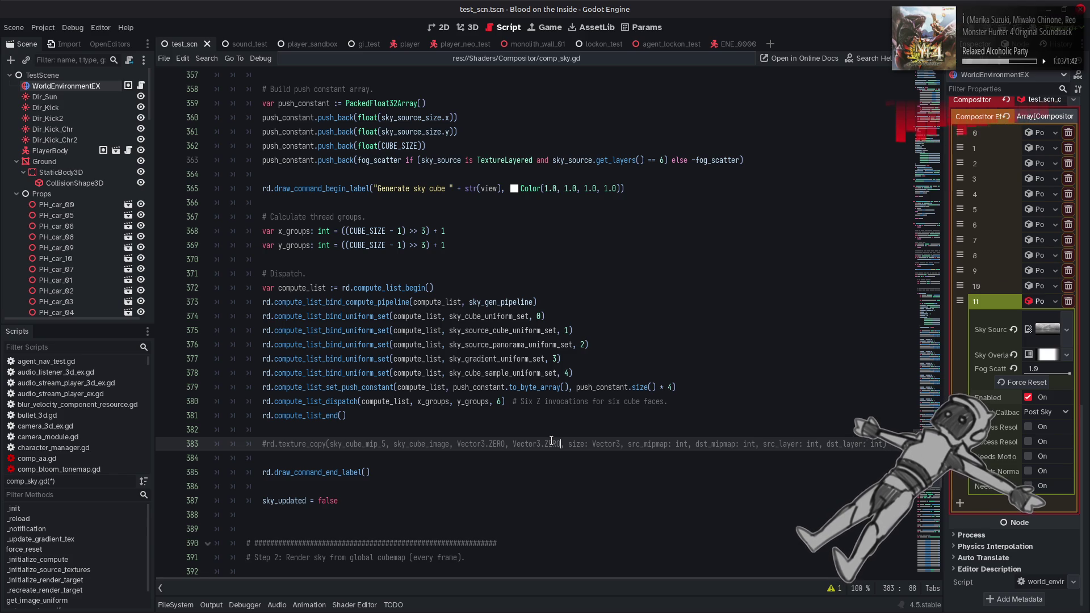
scroll(552, 441, "up", 12)
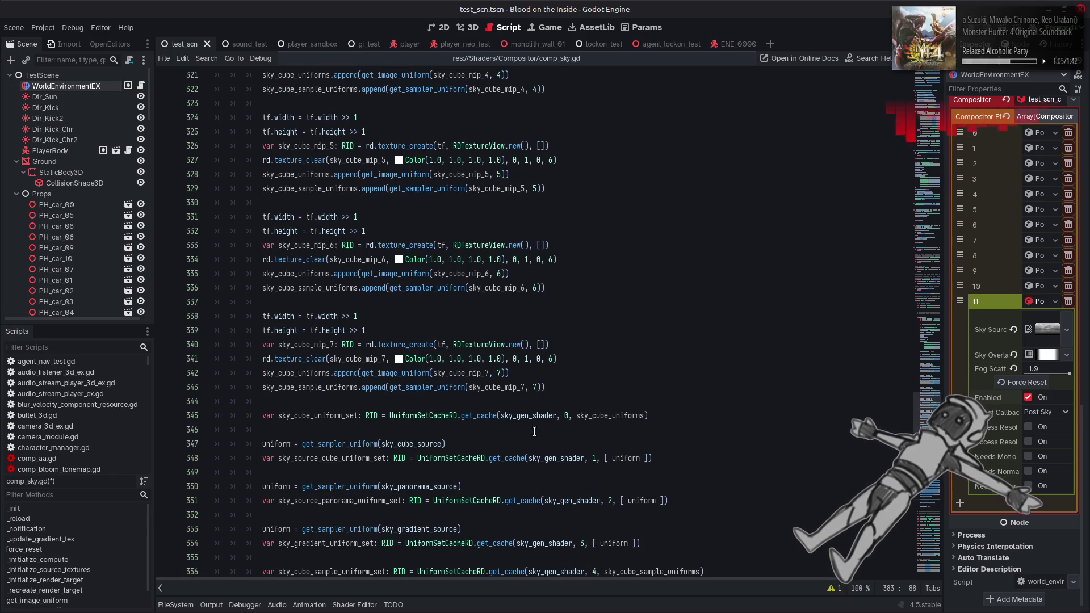
scroll(534, 431, "up", 2)
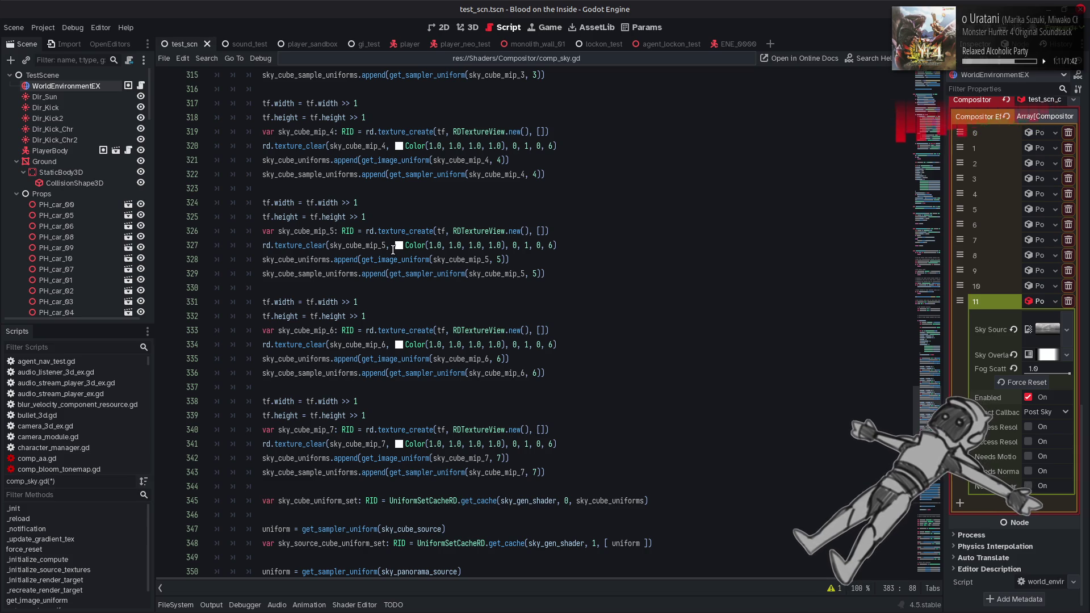
scroll(392, 250, "up", 5)
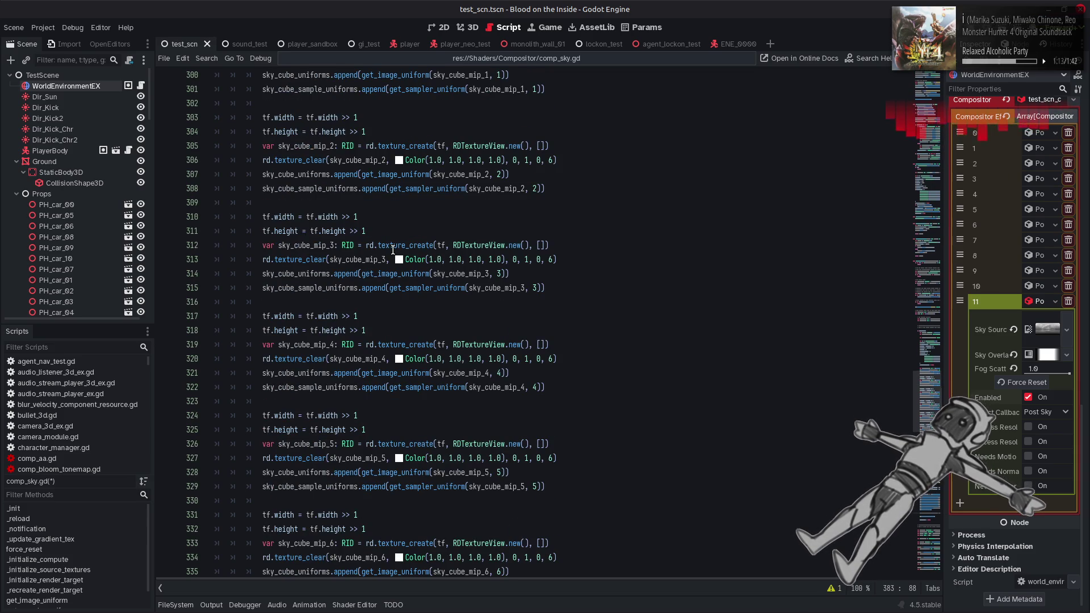
scroll(393, 250, "up", 3)
scroll(393, 250, "down", 20)
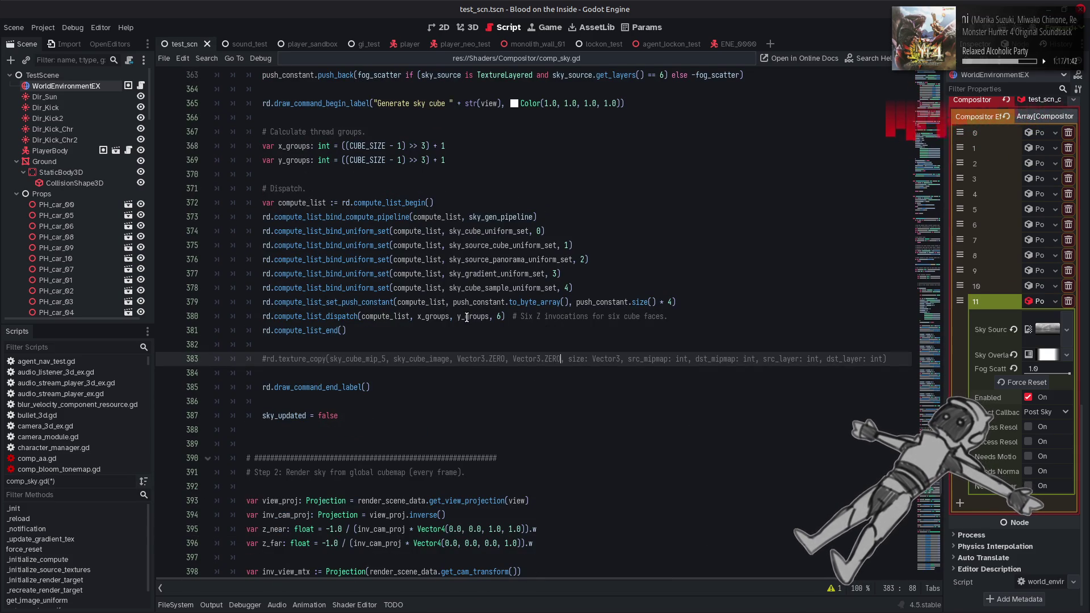
Fill the texture_copy arguments: size Vector3(CUBE_SIZE >> 1, CUBE_SIZE >> 1, 0.0), mipmaps 1, 1, layers 0, 0.
left_click(548, 274)
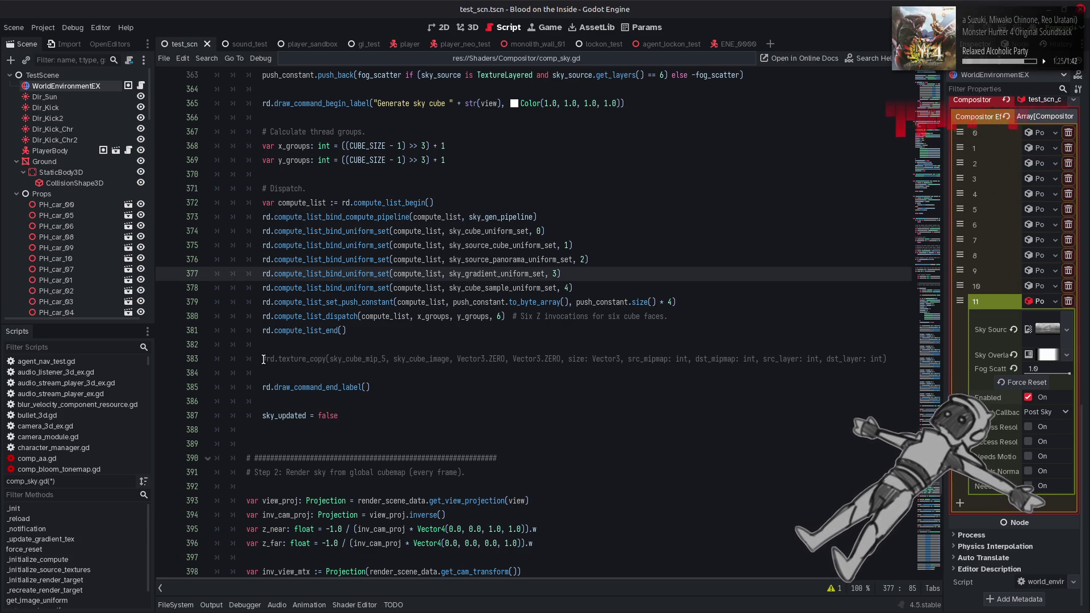
left_click_drag(602, 359, 569, 359)
key("BackSpace")
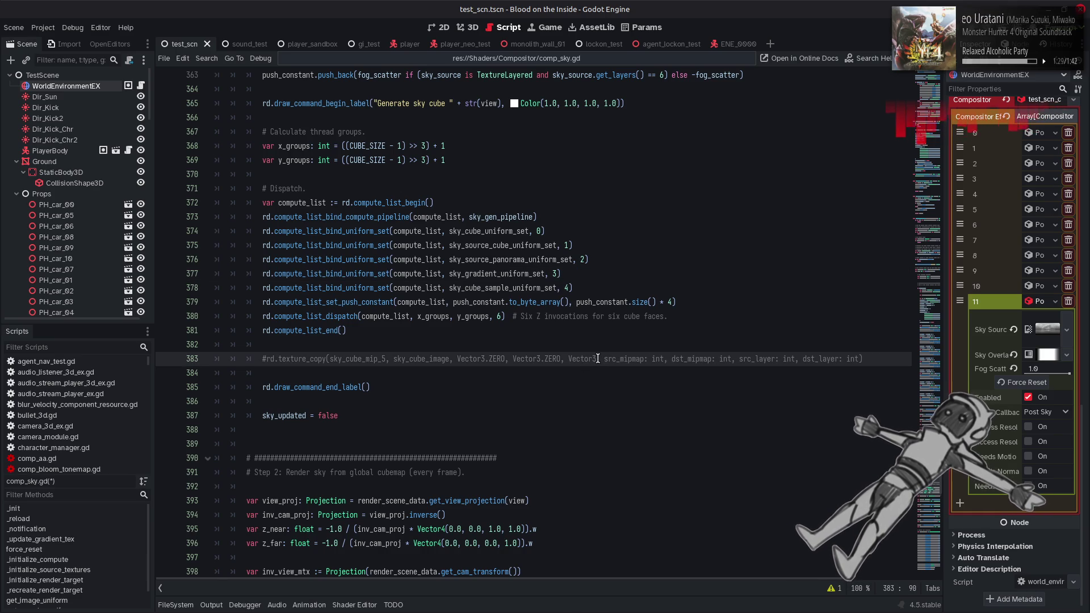
type("()")
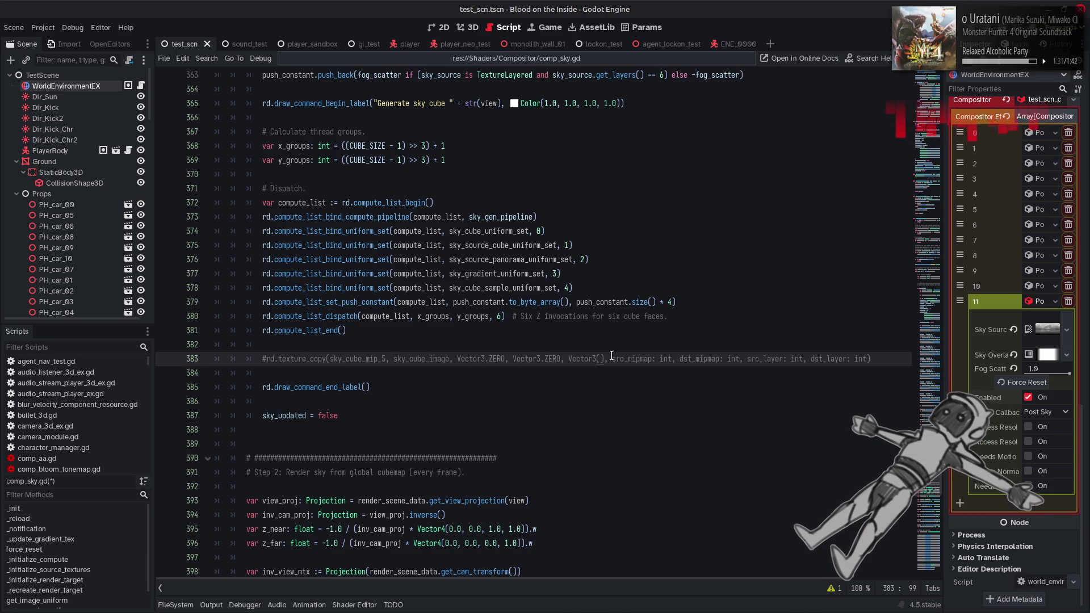
left_click_drag(611, 359, 684, 360)
type("1, ")
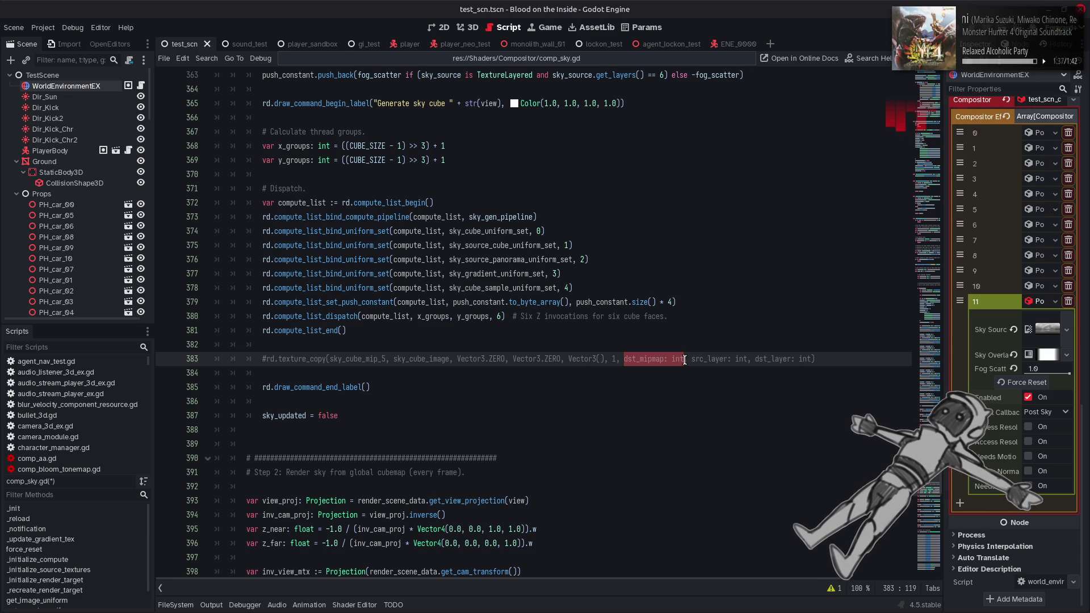
type("1")
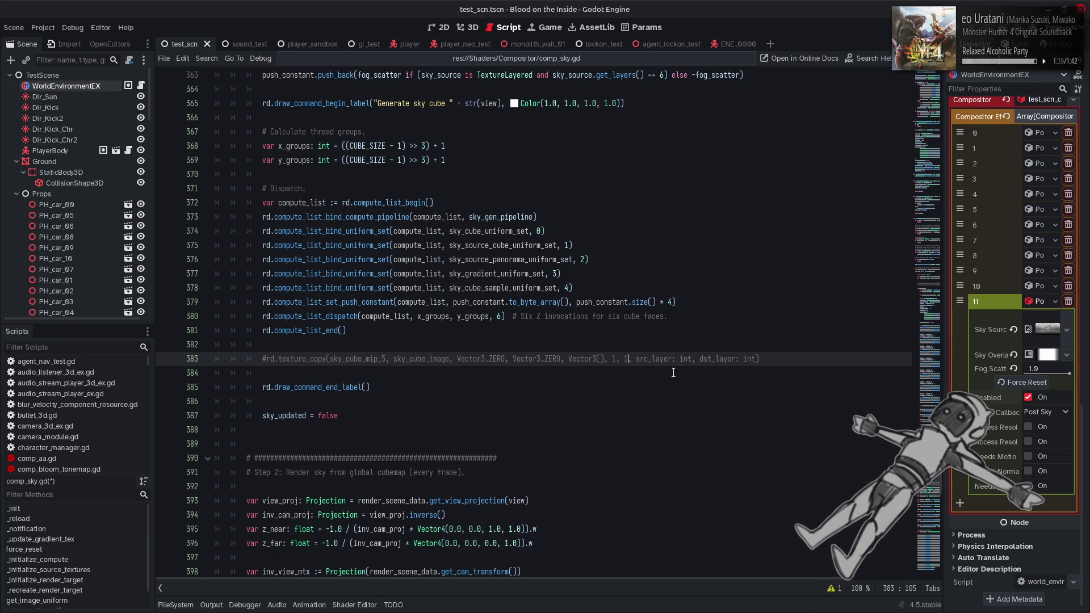
left_click_drag(636, 359, 707, 358)
type("0, 0")
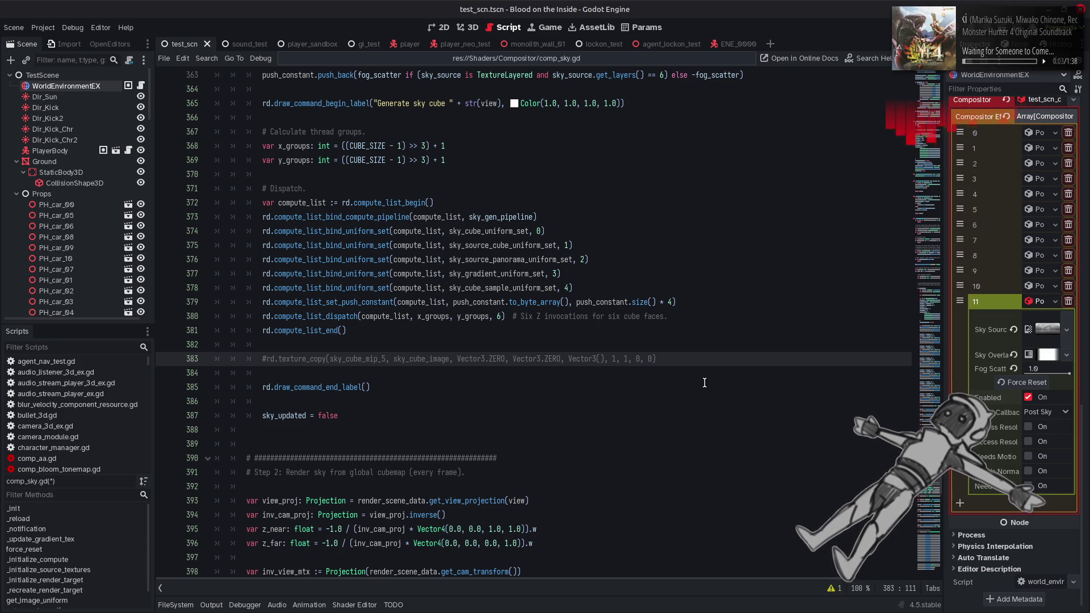
left_click(602, 359)
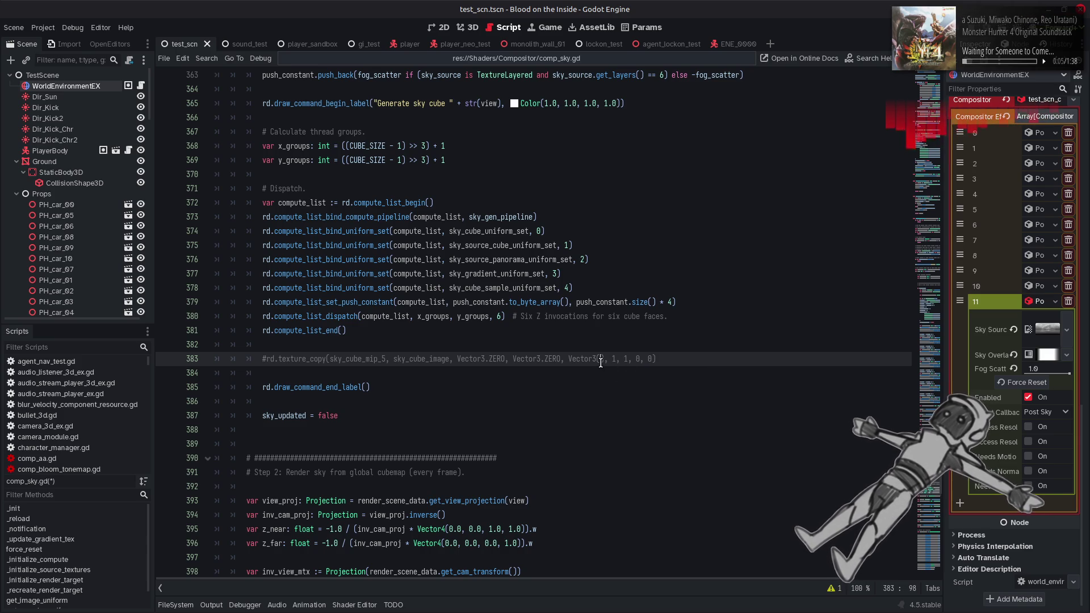
type("CUBE")
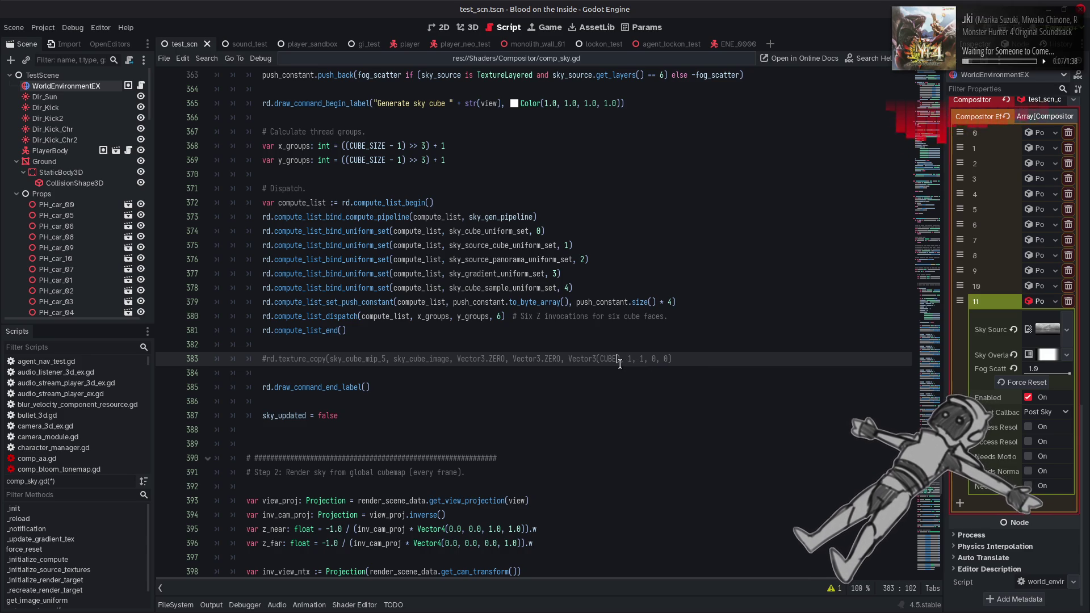
type("_SIZE")
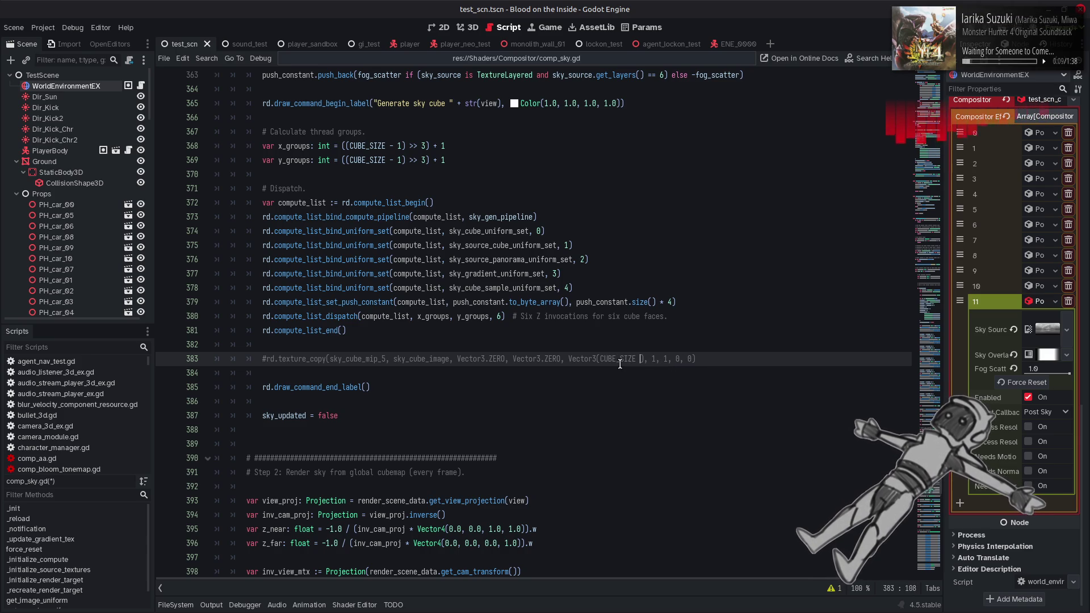
type(" >> 1, CUBE_SIZE >> 1, 0.0")
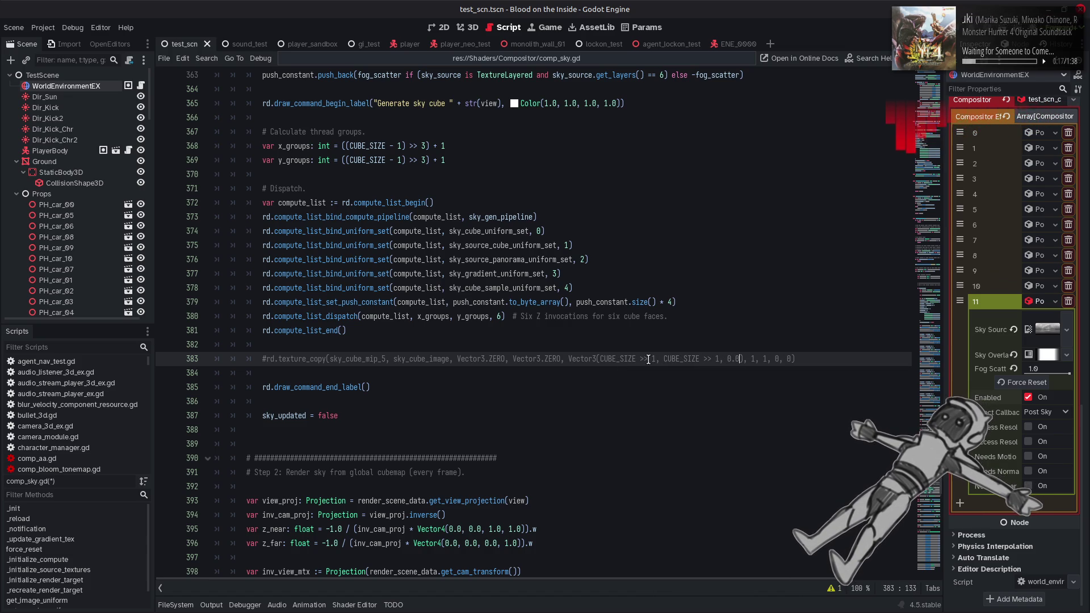
Uncomment line 383 and change the source from sky_cube_mip_5 to sky_cube_mip_1.
left_click(264, 359)
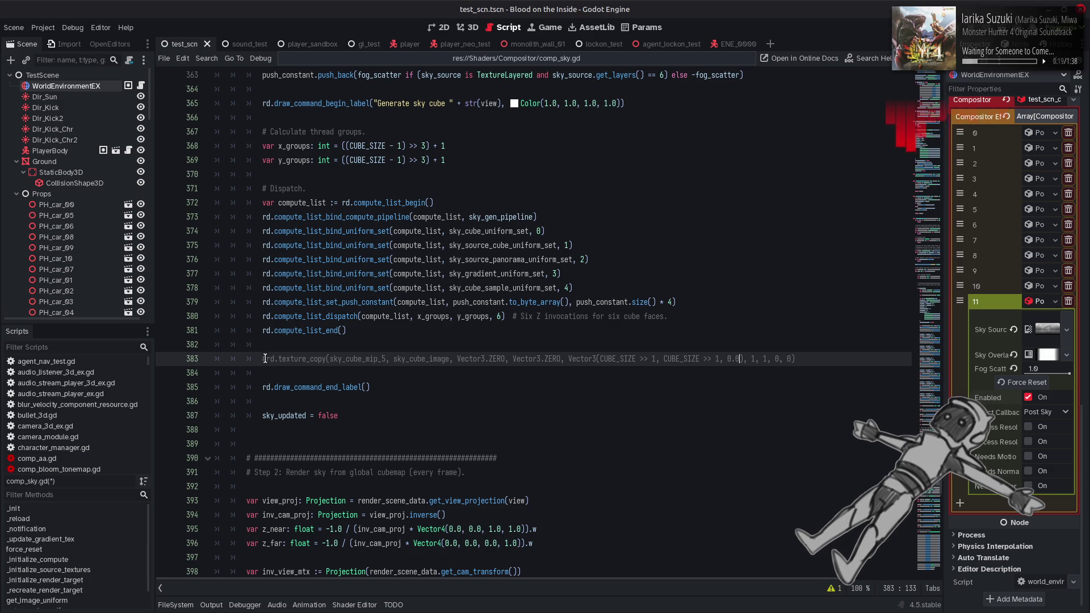
key("BackSpace")
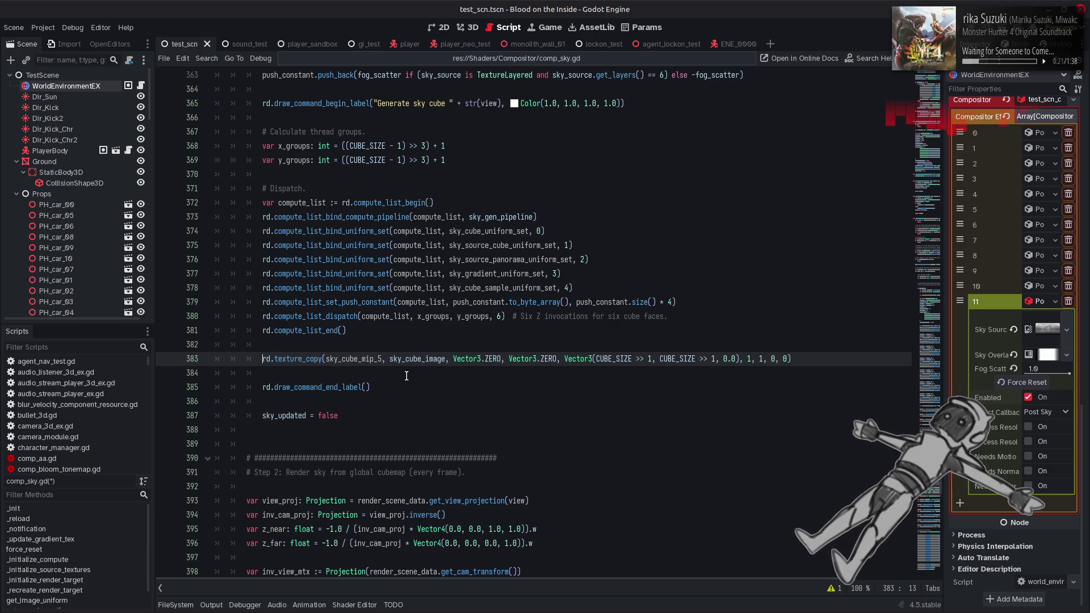
type("1")
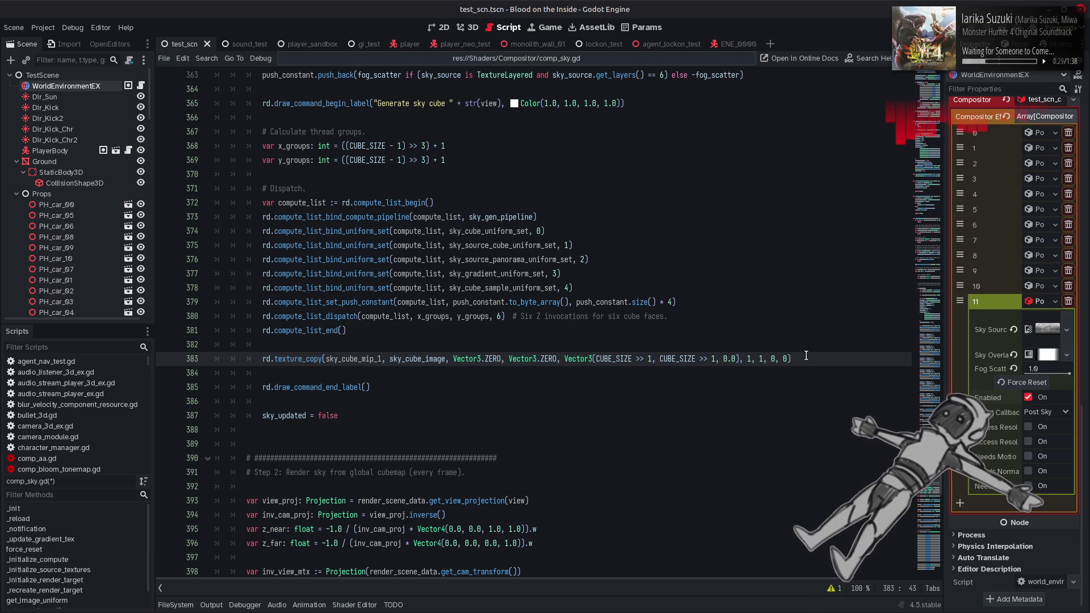
Copy the texture_copy line and paste a duplicate below with its layers set to 1, 1.
key("shift+Home")
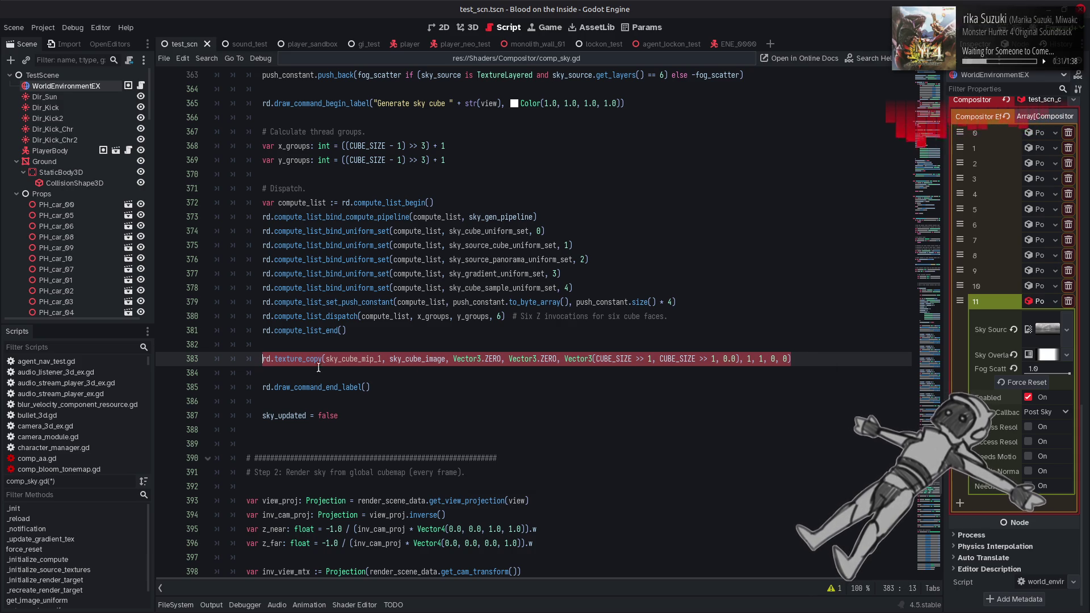
key("ctrl+c")
left_click(810, 362)
key("Return")
key("ctrl+v")
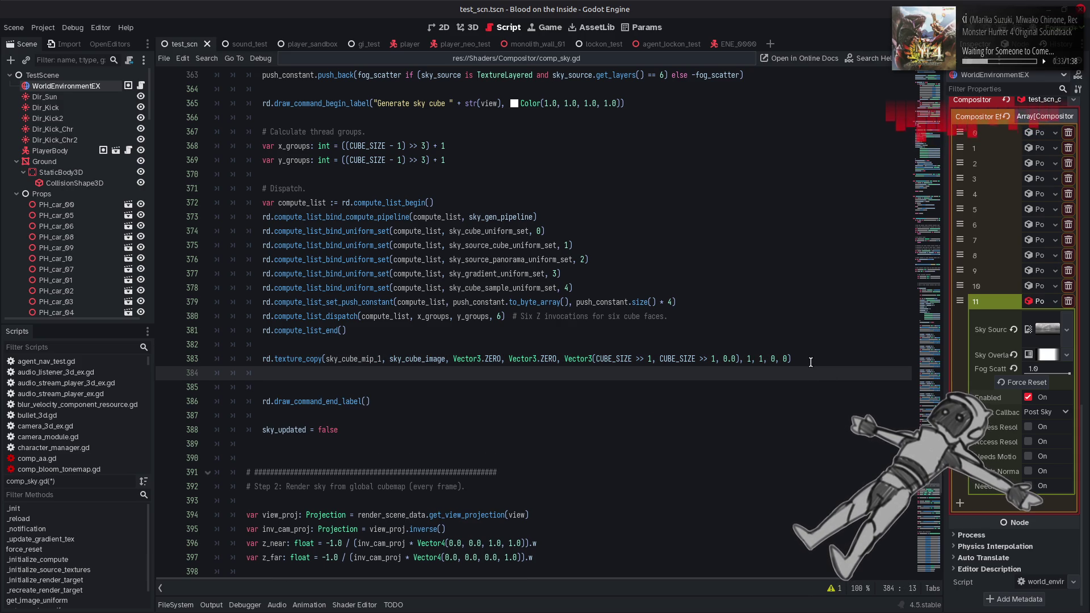
key("Left")
key("BackSpace")
type("1")
key("Left")
key("Left")
key("Left")
key("BackSpace")
type("1")
Add two more texture_copy lines for layers 2, 2 and 3, 3.
key("Return")
key("ctrl+v")
key("Delete")
type("2")
key("Left")
key("Left")
key("Left")
key("BackSpace")
type("2")
left_click(807, 386)
key("Return")
key("ctrl+v")
key("Left")
key("BackSpace")
type("3")
key("Left")
key("Left")
key("Left")
key("BackSpace")
type("3")
Add the final texture_copy lines for layers 4, 4 and 5, 5.
left_click(802, 401)
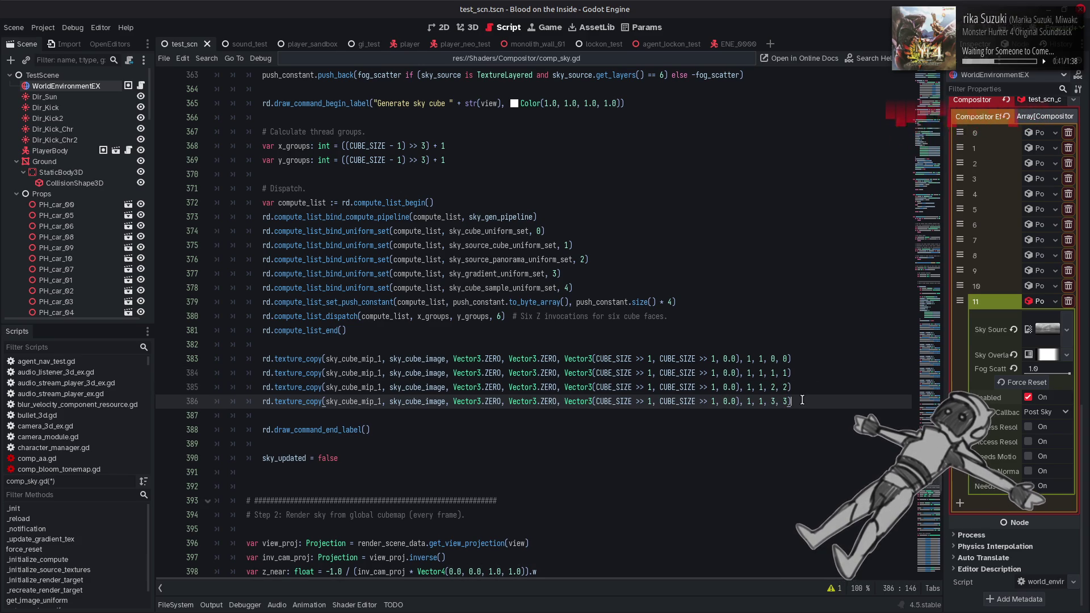
key("Return")
key("ctrl+v")
key("Left")
key("BackSpace")
type("4")
key("Left")
key("Left")
key("Left")
key("Delete")
type("4")
left_click(805, 414)
key("Return")
key("ctrl+v")
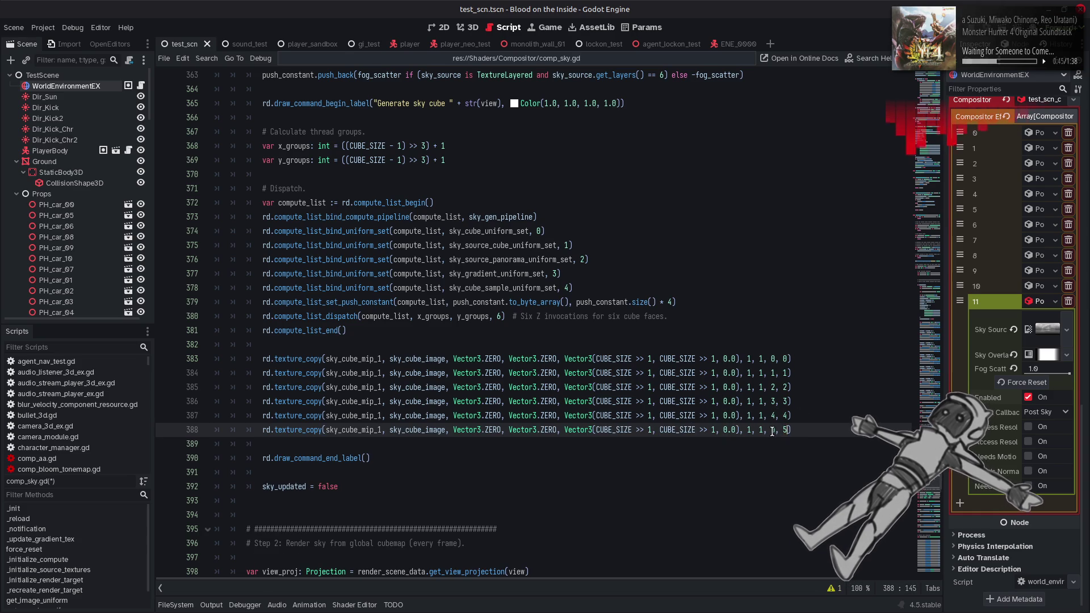
key("Delete")
type("5")
key("Left")
key("Left")
key("Left")
key("BackSpace")
type("5")
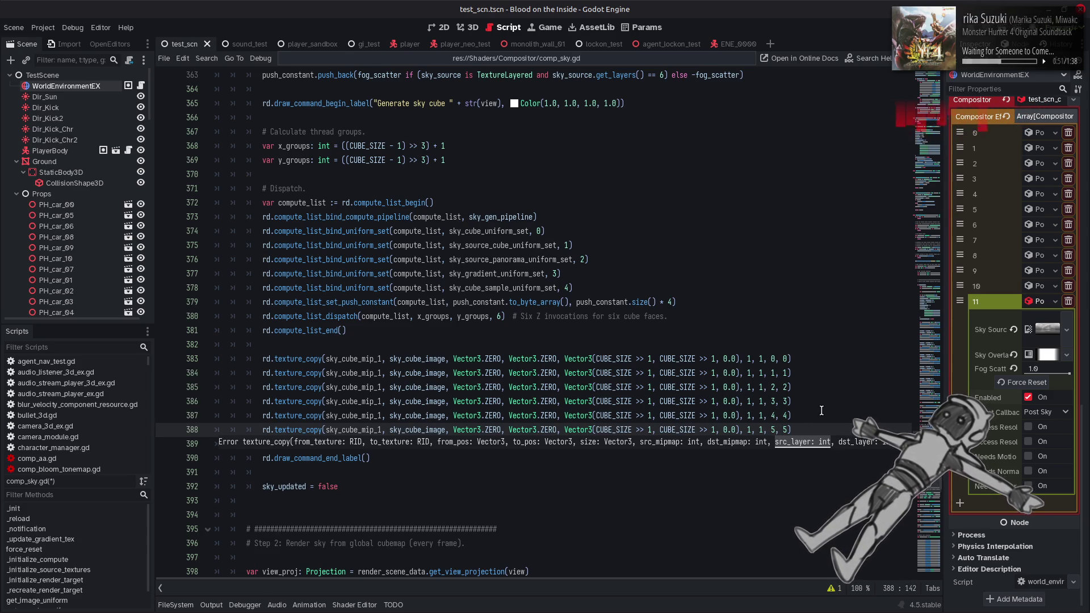
Save comp_sky.gd.
left_click(822, 410)
key("ctrl+s")
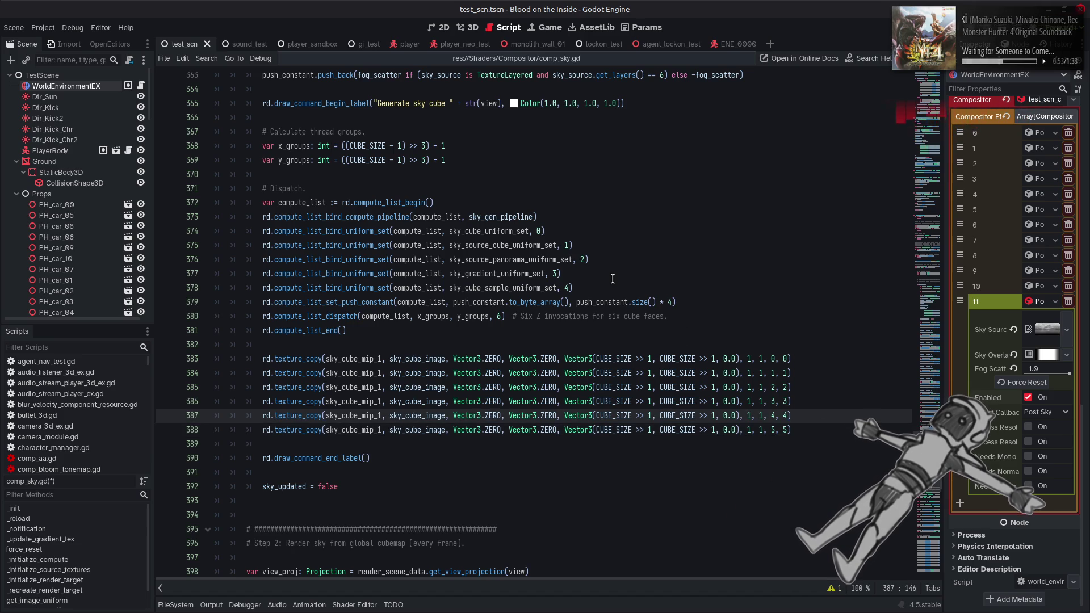
left_click(470, 25)
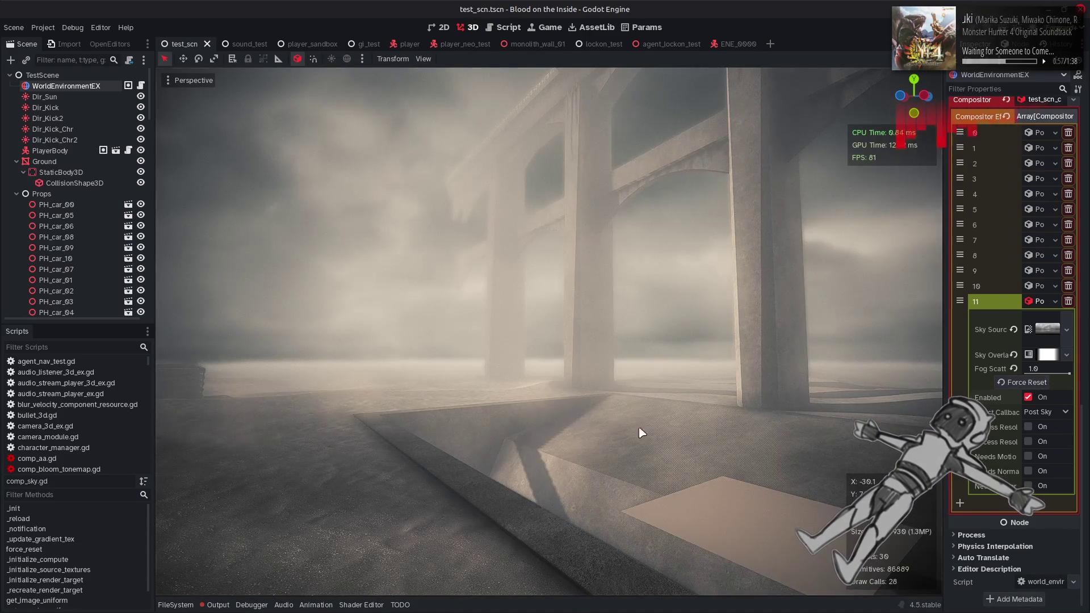
Nudge the Fog Scatter value and check the Output log for ERR_INVALID_PARAMETER texture-copy errors.
left_click(219, 605)
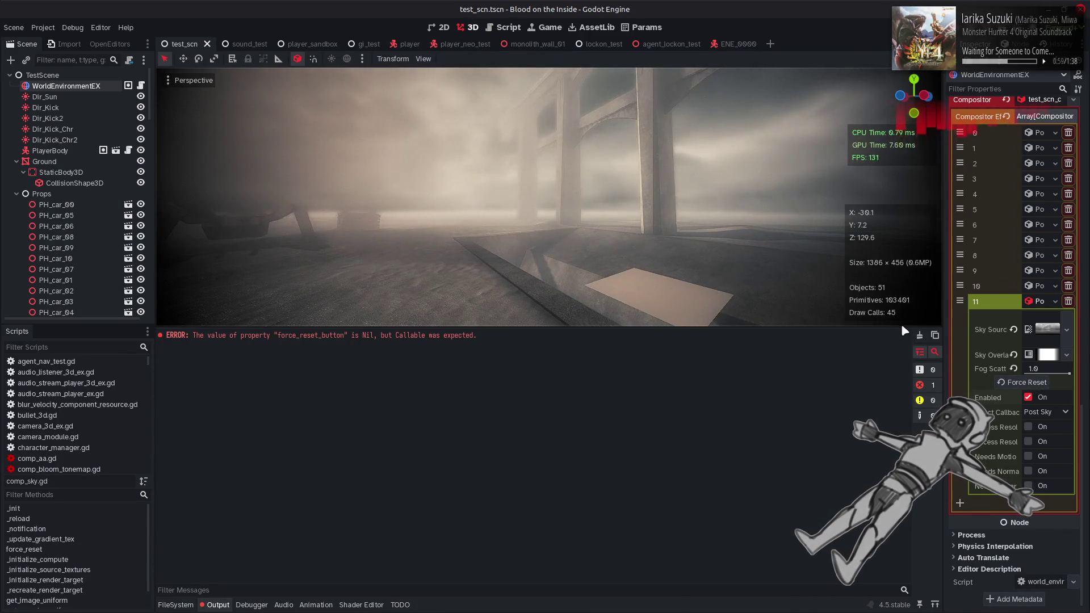
left_click(221, 605)
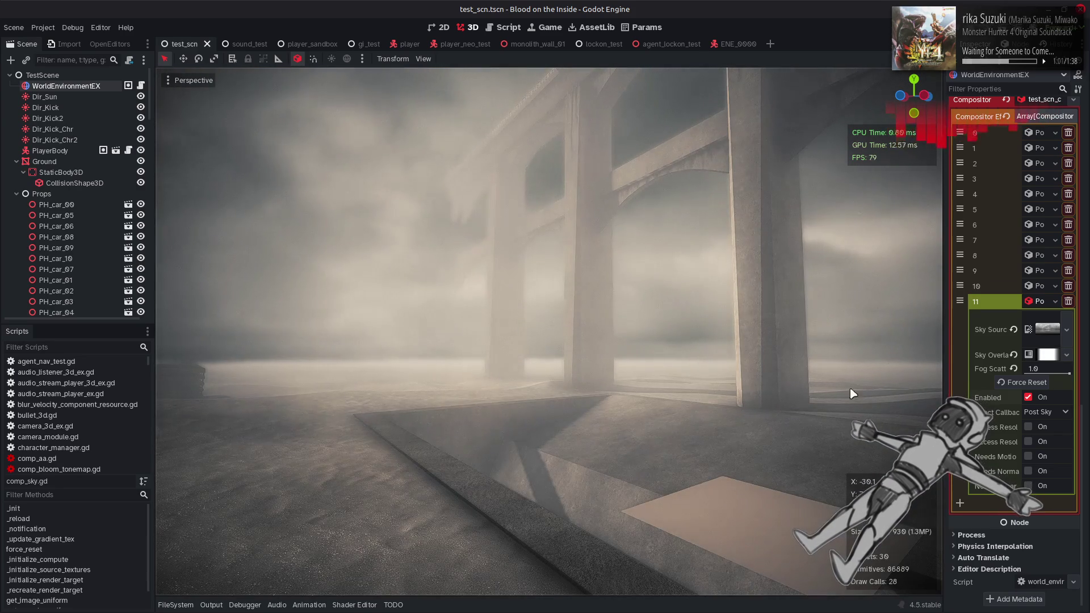
left_click(1070, 373)
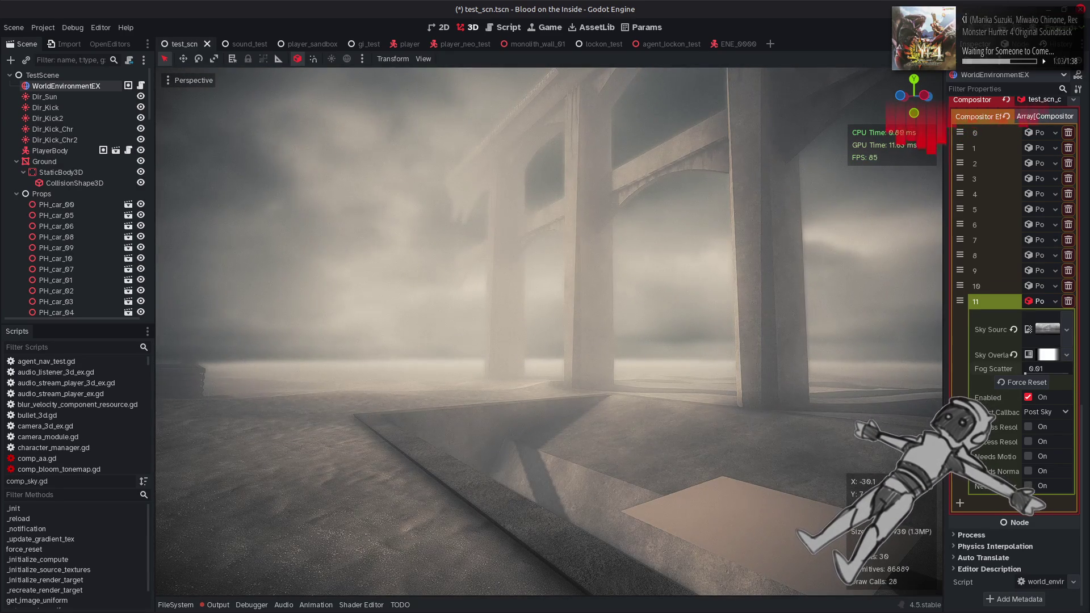
left_click(226, 606)
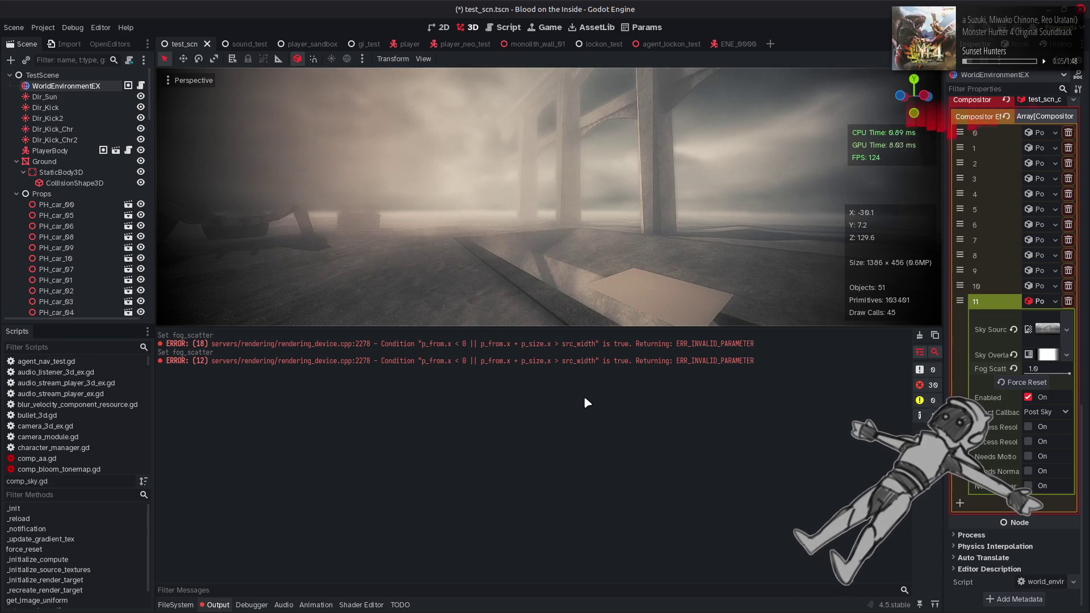
Back in comp_sky.gd with the Output log hidden, read the texture_copy and sky_cube_image documentation.
left_click(507, 27)
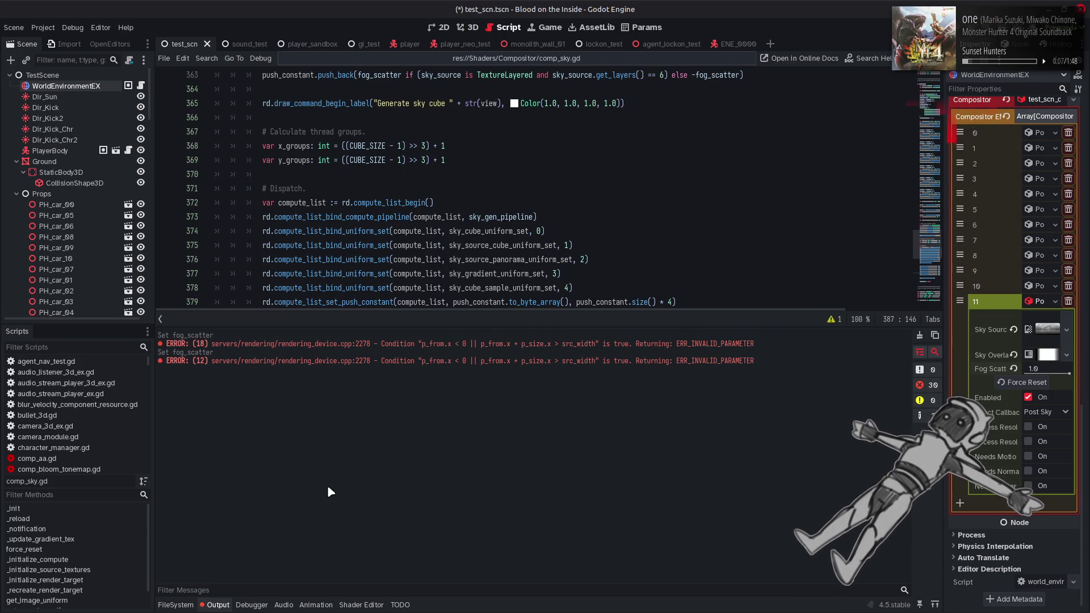
left_click(218, 605)
mouse_move(517, 419)
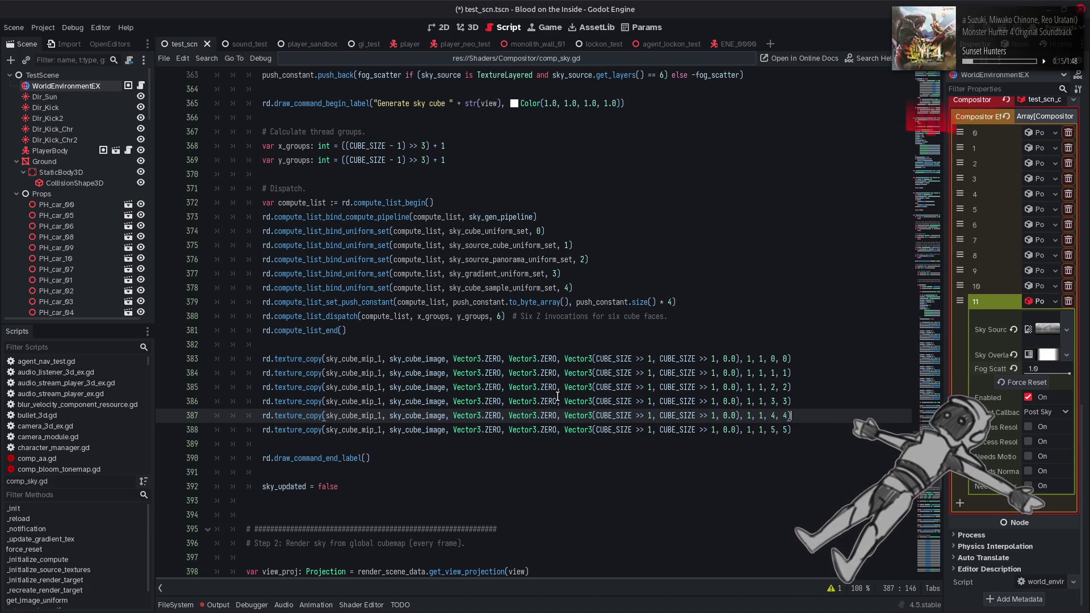
mouse_move(607, 360)
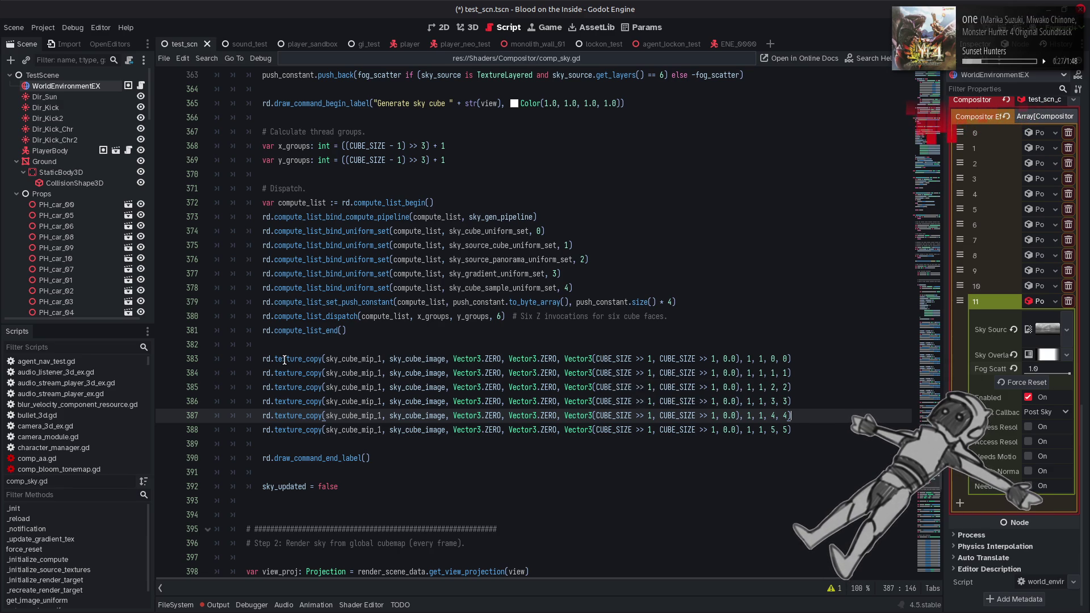
mouse_move(283, 360)
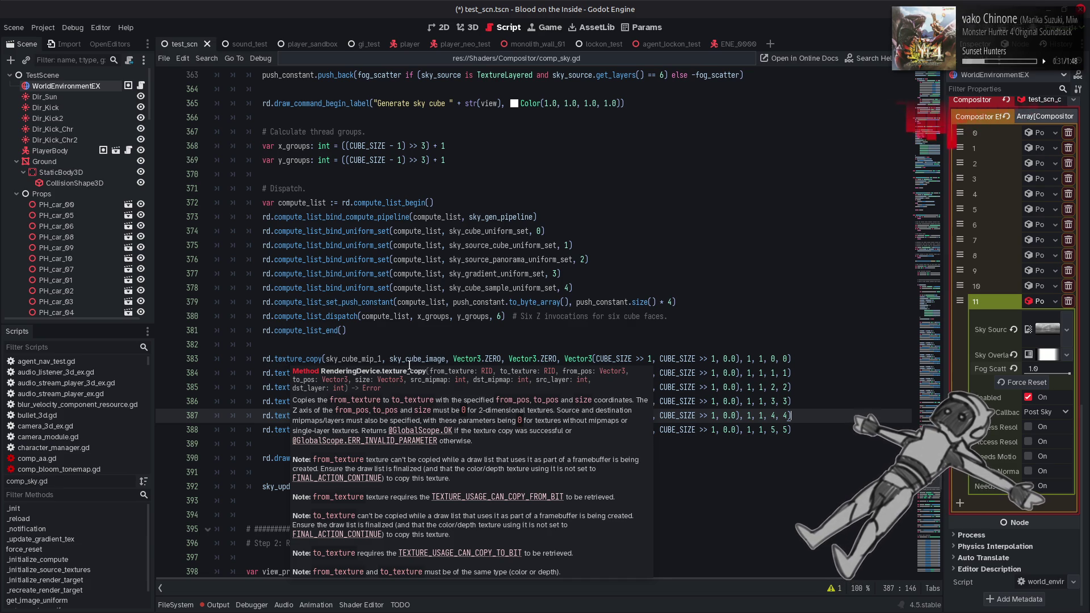
left_click(427, 355)
mouse_move(427, 355)
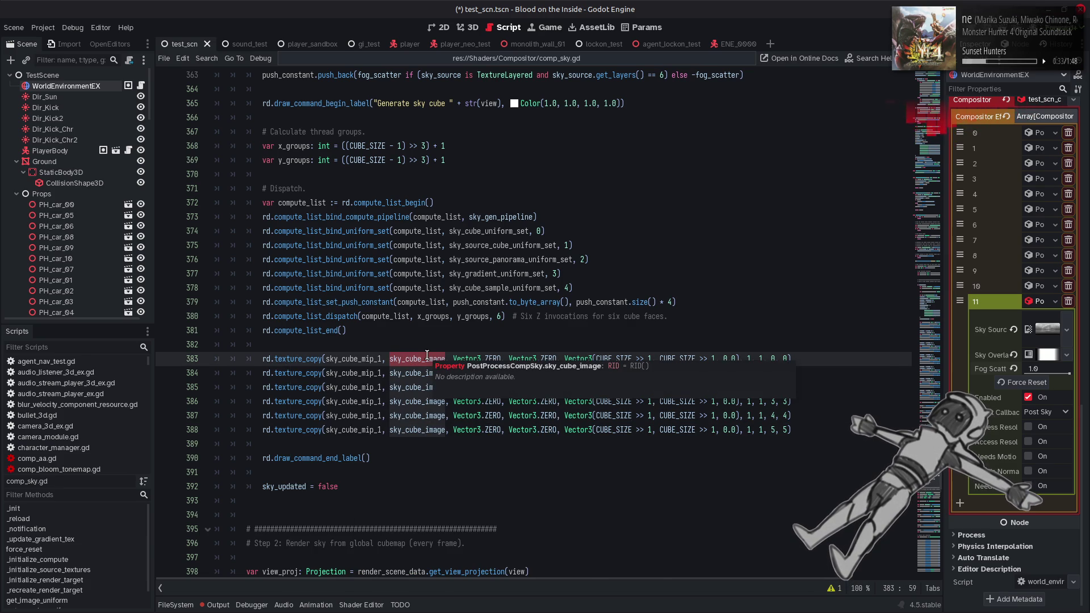
scroll(427, 355, "up", 20)
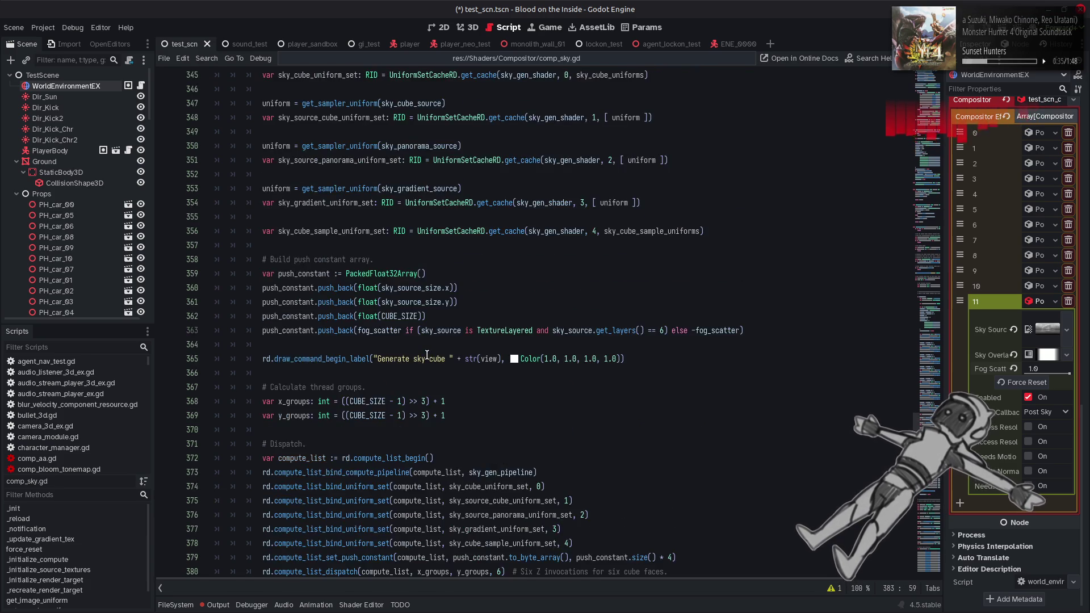
scroll(427, 355, "up", 5)
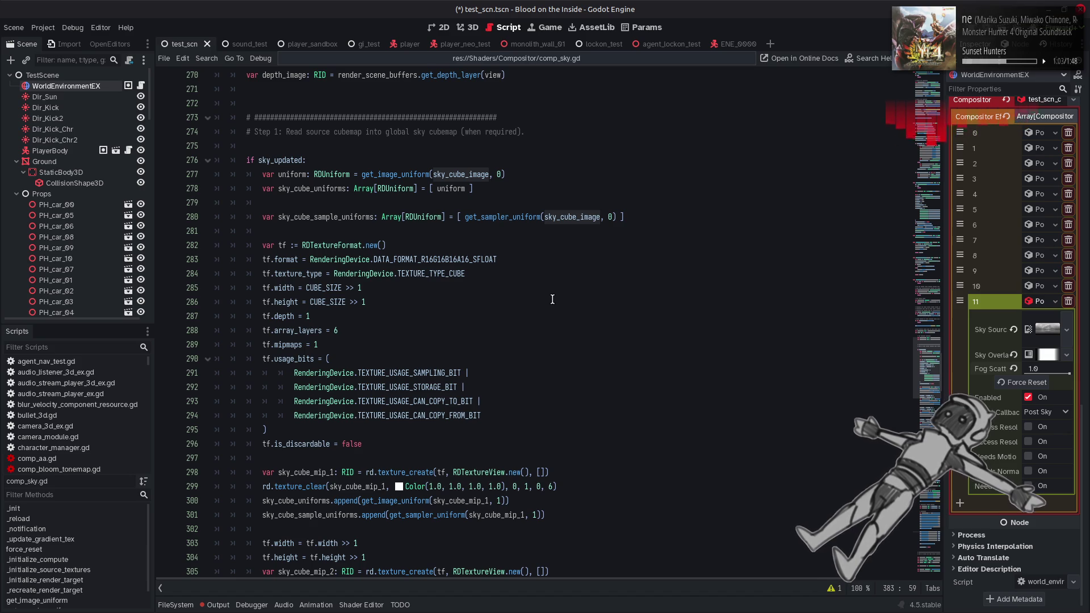
left_click(553, 299)
key("ctrl+z")
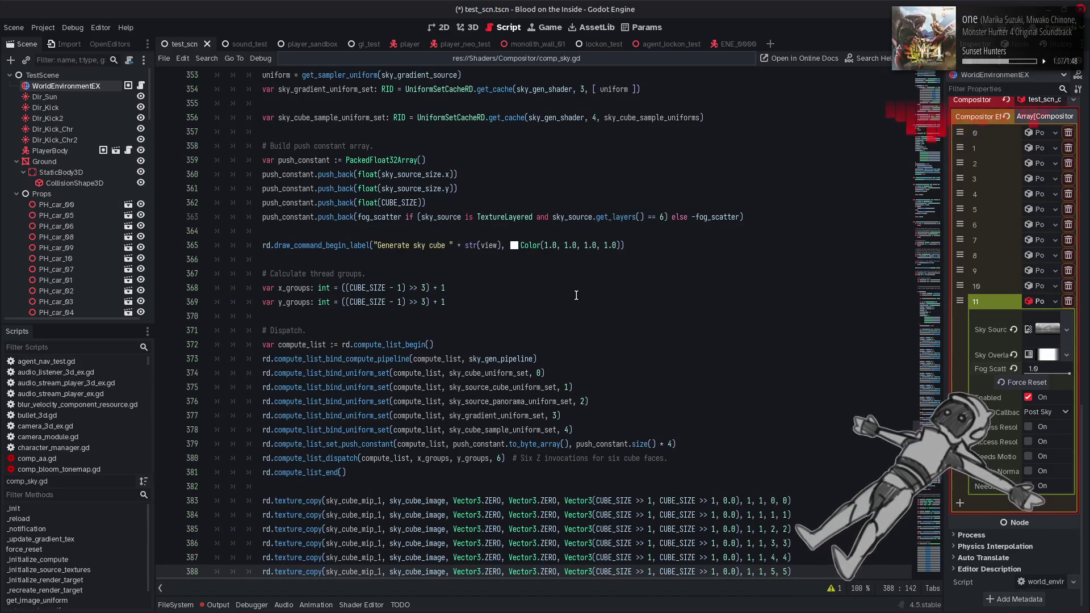
scroll(587, 308, "down", 4)
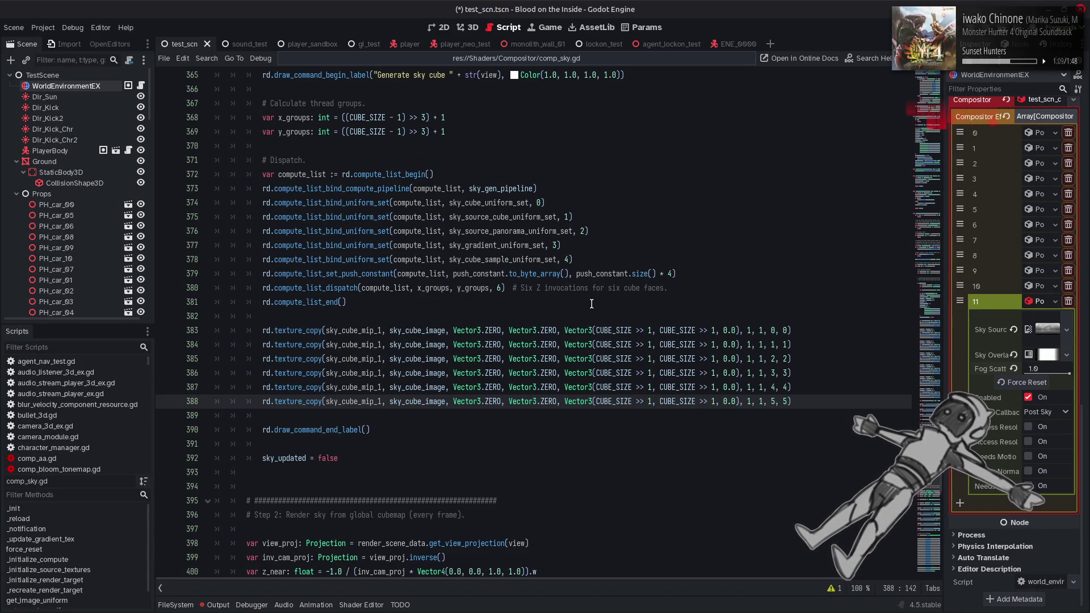
mouse_move(307, 332)
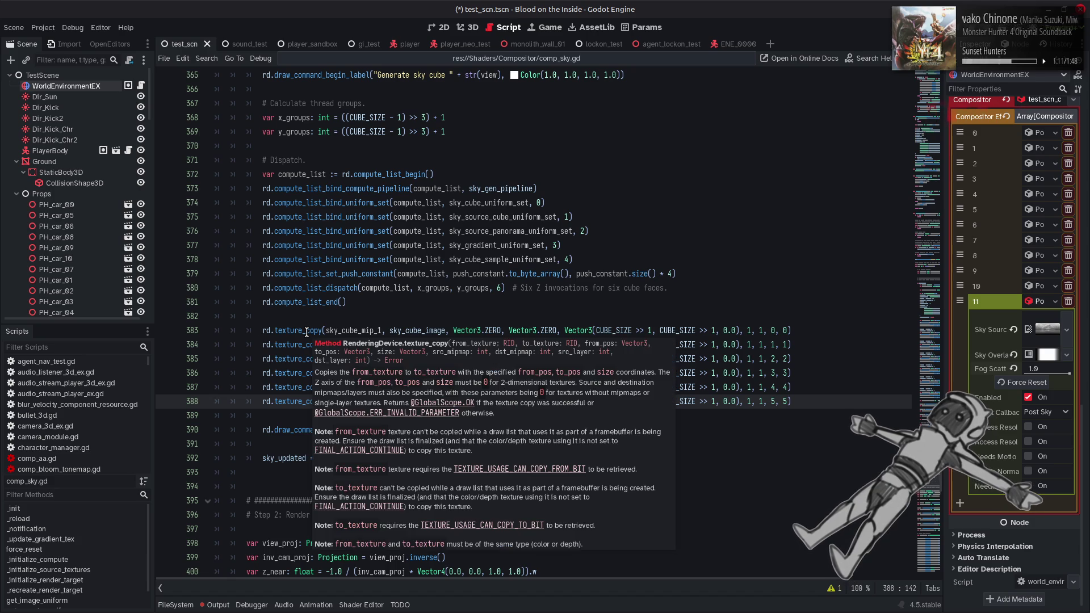
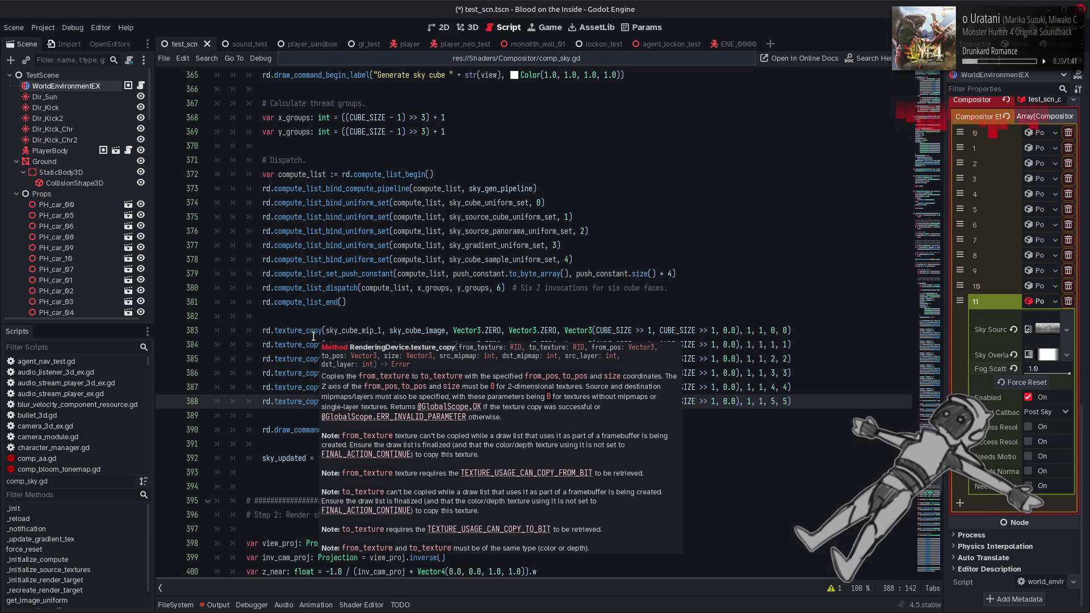
Read the errors in the output log and inspect the sky_cube_mip_1 variable on line 383.
left_click(218, 605)
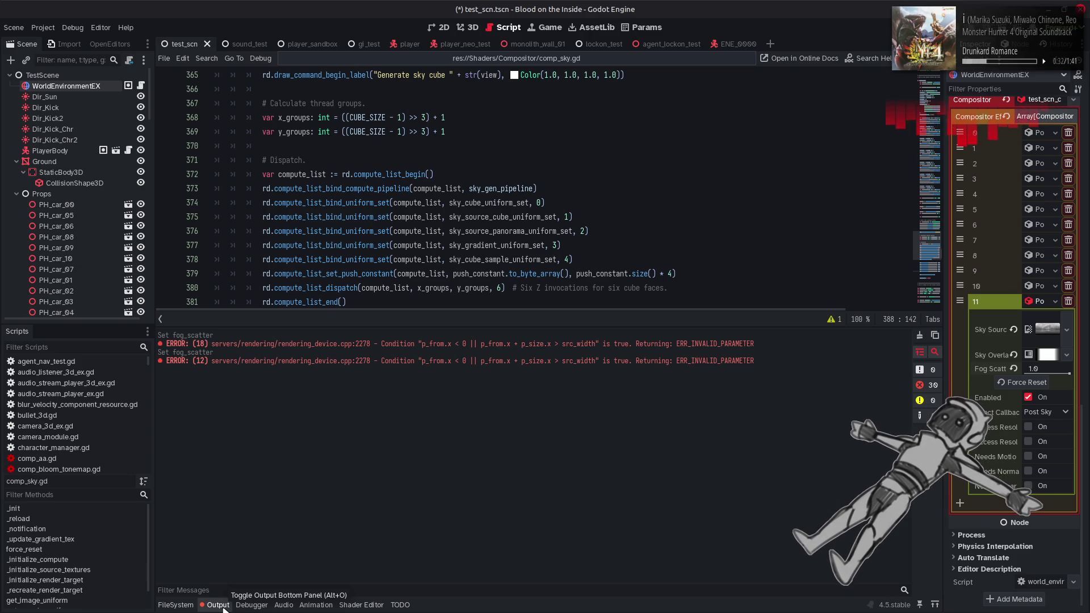
left_click(218, 605)
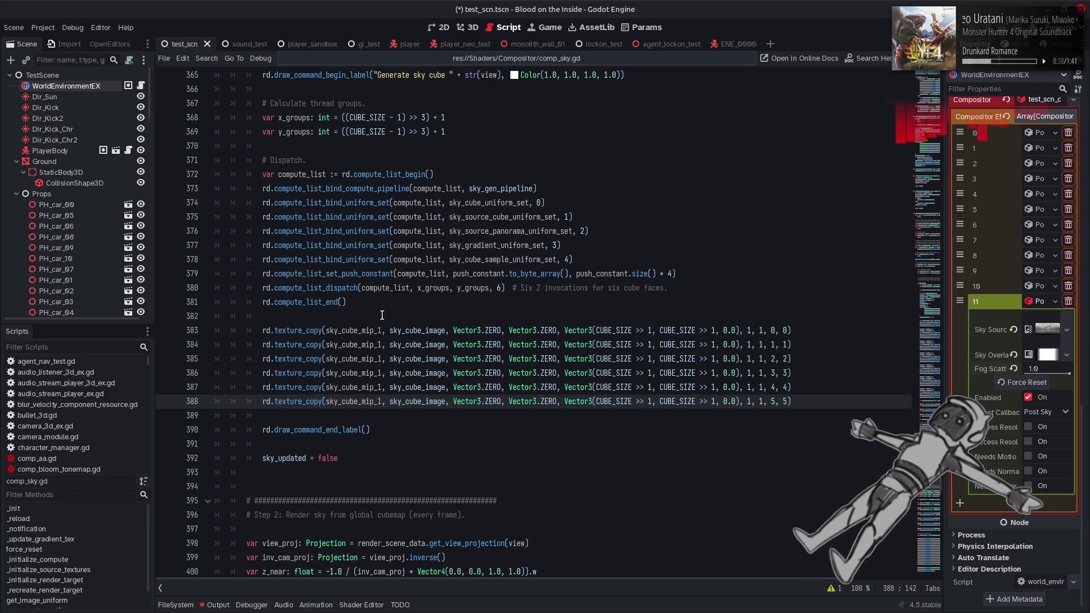
left_click(381, 329)
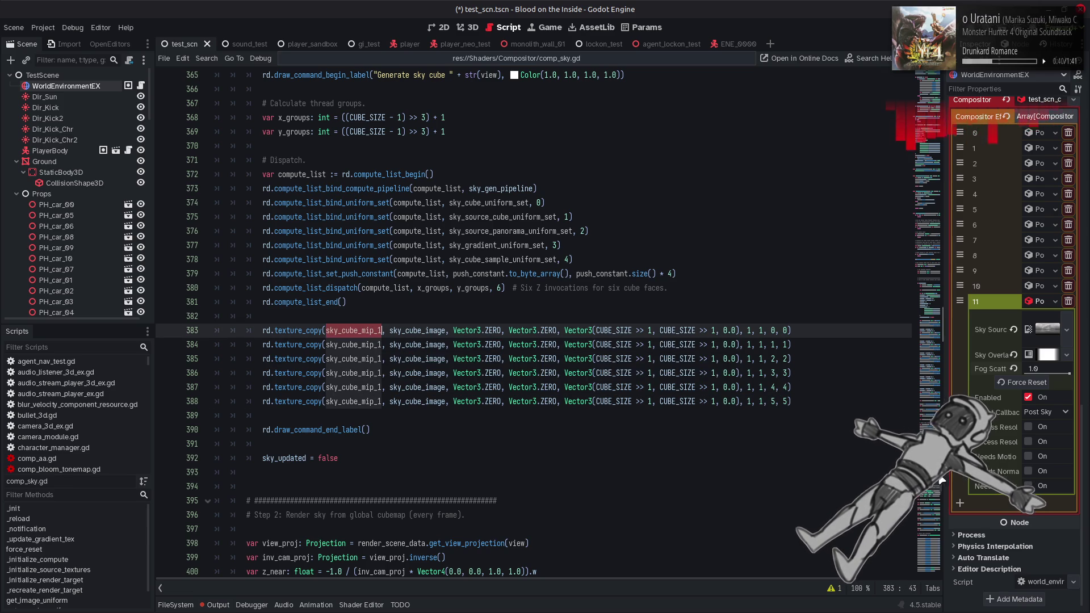
scroll(782, 375, "up", 20)
scroll(939, 387, "up", 9)
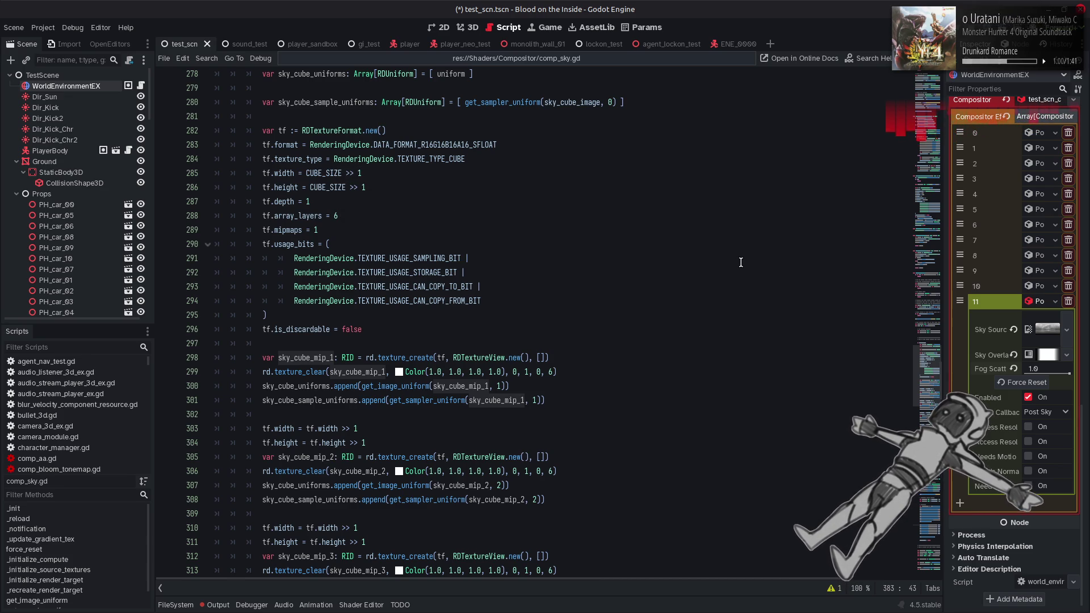
scroll(739, 262, "down", 8)
scroll(739, 263, "down", 10)
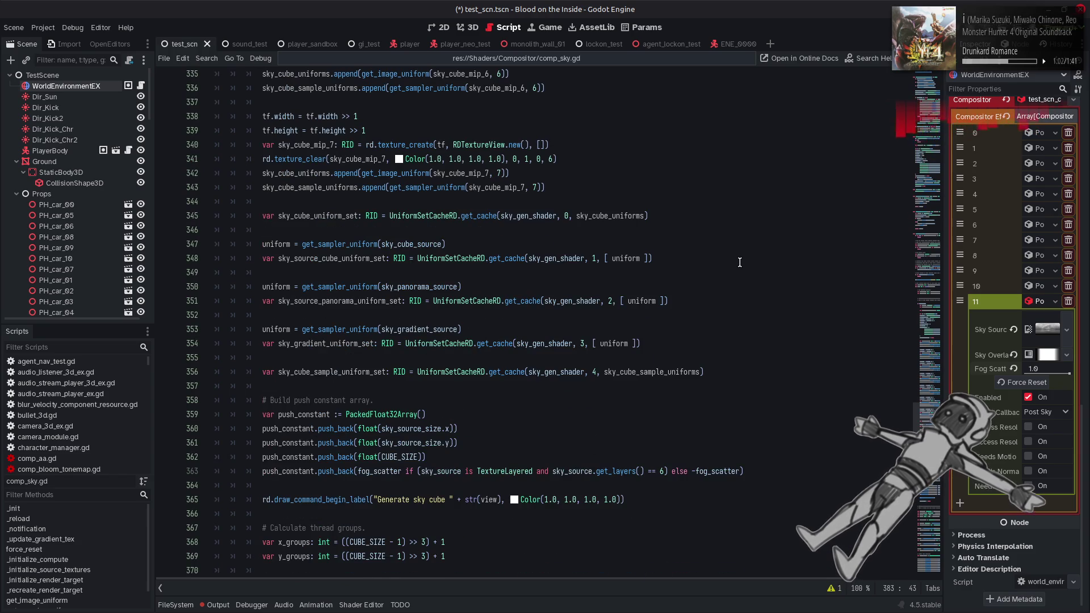
scroll(739, 262, "down", 2)
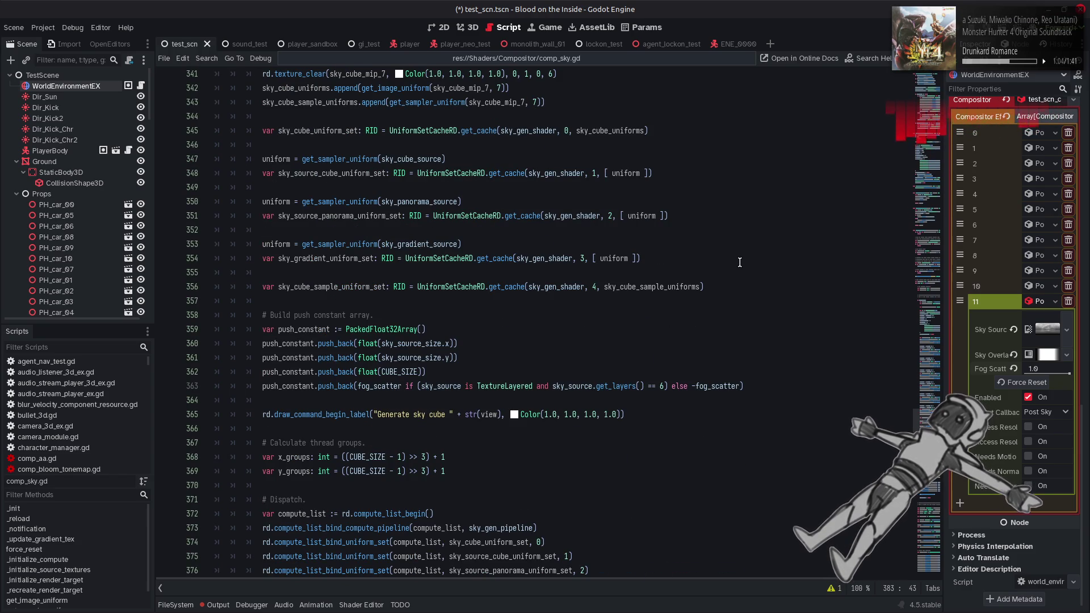
scroll(739, 263, "down", 2)
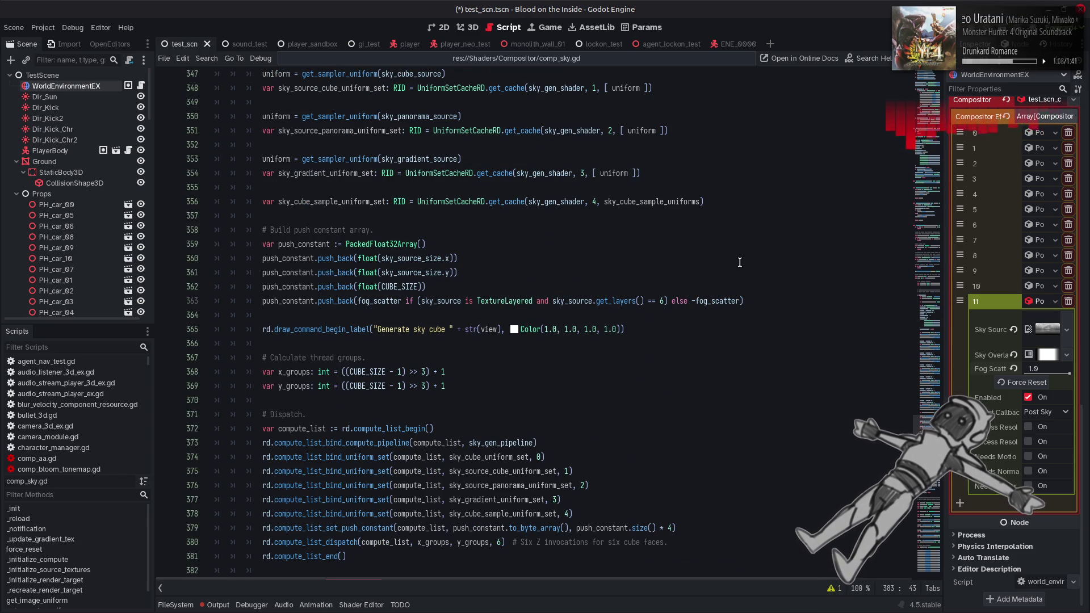
scroll(740, 262, "down", 3)
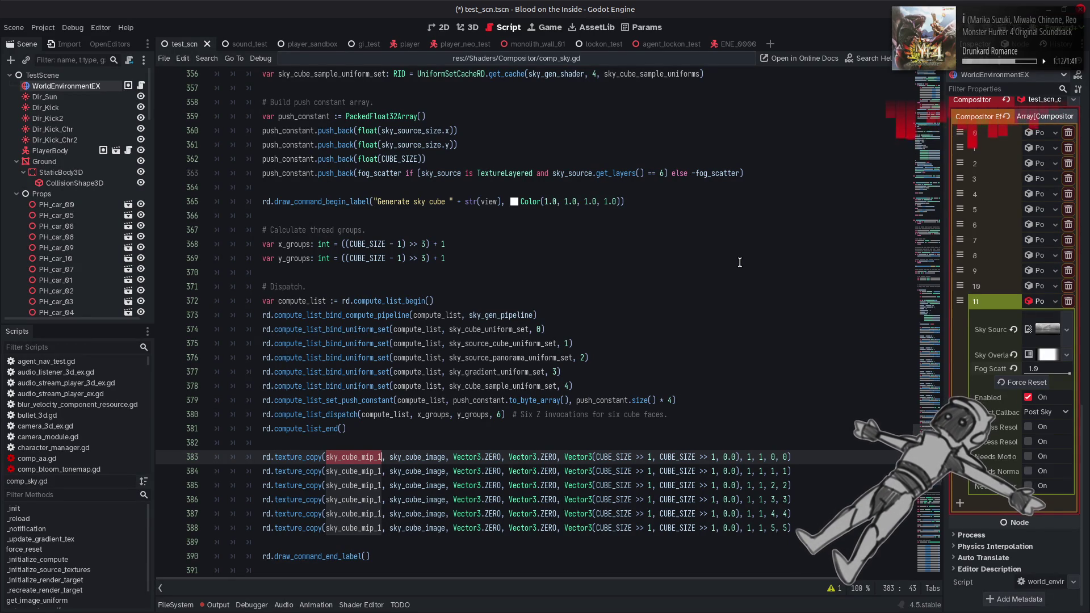
Change the CUBE_SIZE >> 1 shift amounts to 2 across lines 383–388.
double_click(651, 457)
type("2")
double_click(714, 457)
type("2")
double_click(715, 471)
type("2")
left_click(713, 486)
double_click(714, 486)
type("2")
double_click(714, 499)
type("2")
double_click(714, 514)
type("2")
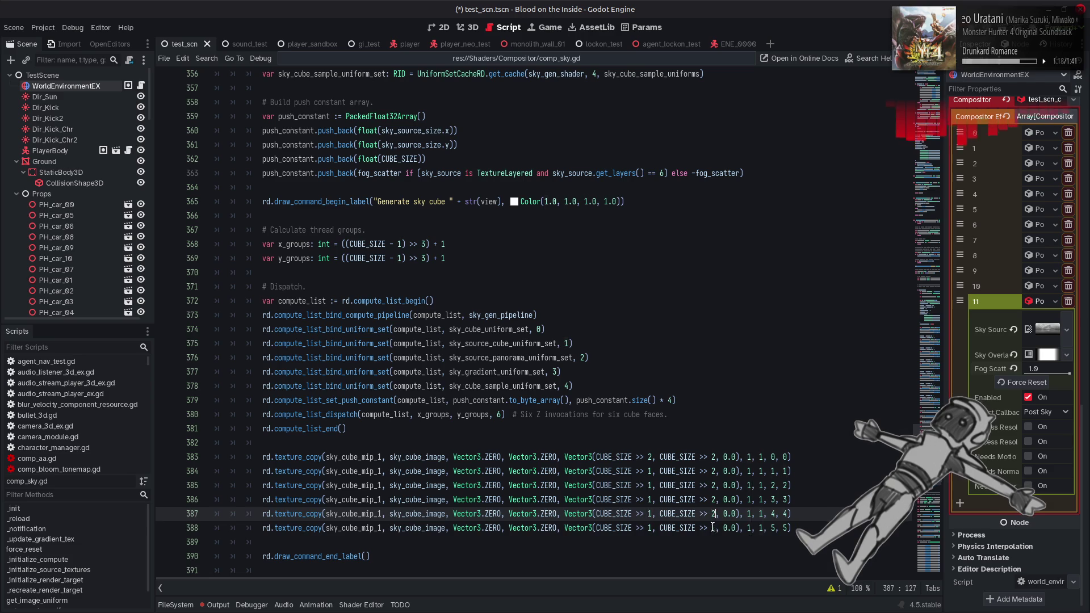
double_click(714, 528)
type("2")
double_click(651, 528)
type("2")
double_click(652, 514)
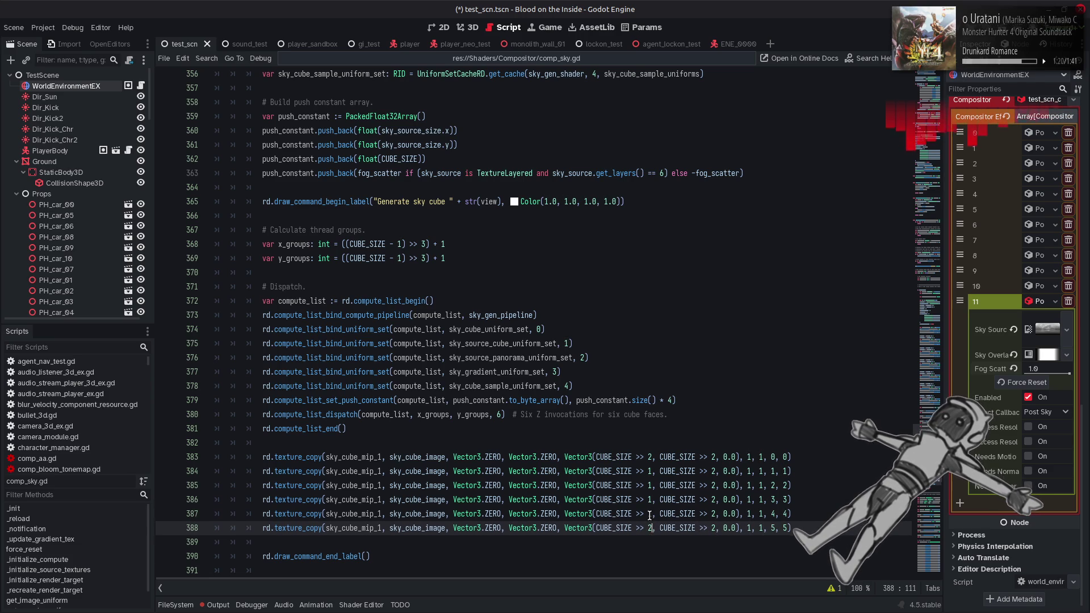
type("2")
Set the remaining first shift amounts on lines 384–386 to 2 and save comp_sky.gd.
key("Up")
key("BackSpace")
type("2")
key("Up")
key("BackSpace")
type("2")
key("Up")
key("BackSpace")
type("2")
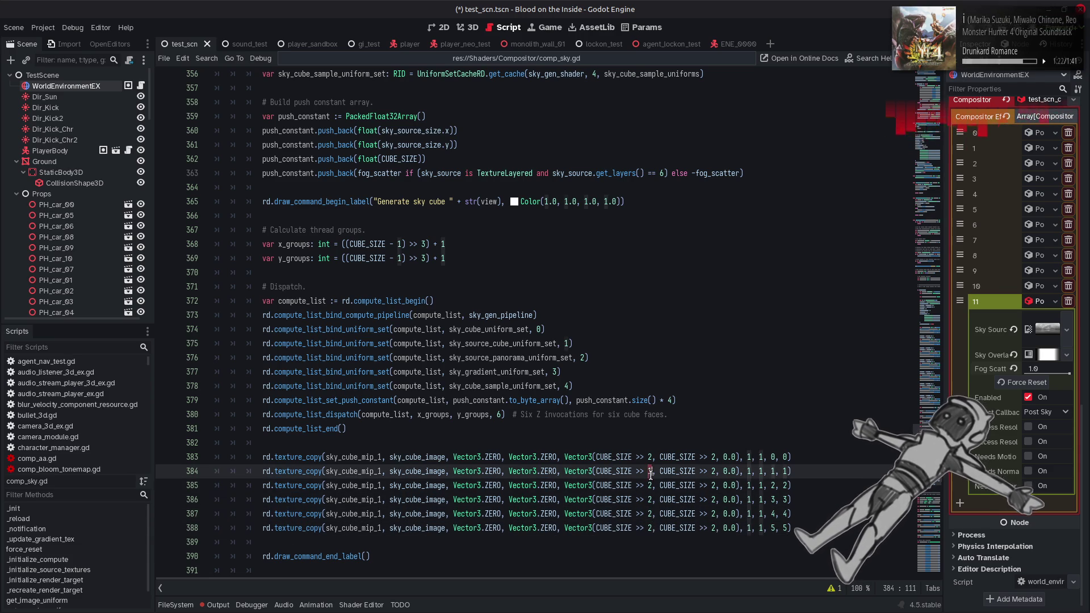
key("ctrl+s")
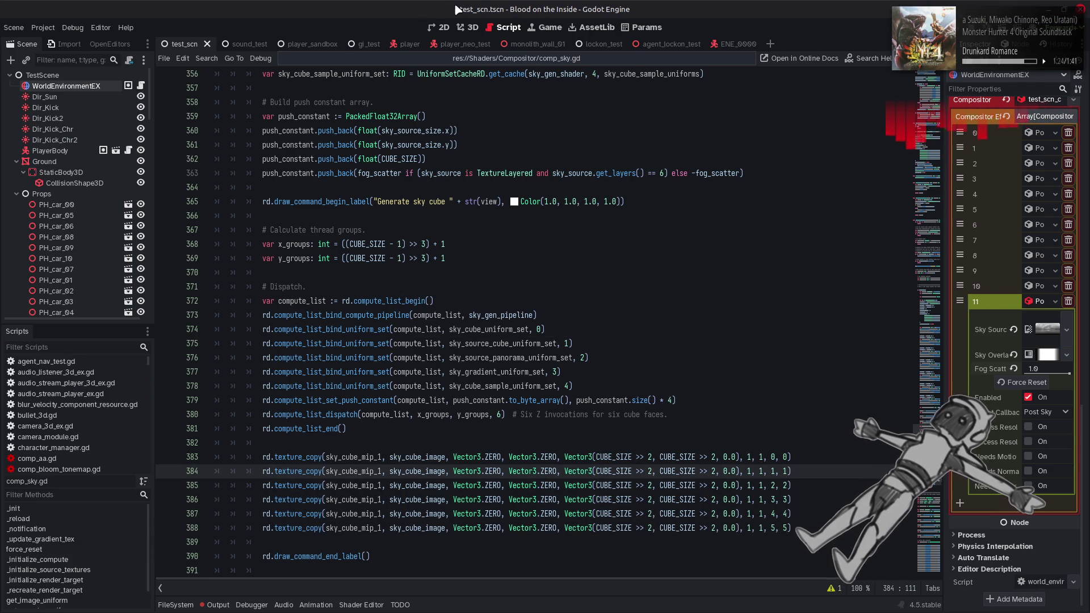
left_click(468, 27)
mouse_move(1070, 373)
left_mouse_down()
mouse_move(1059, 374)
mouse_move(1070, 373)
left_mouse_up()
left_click(218, 605)
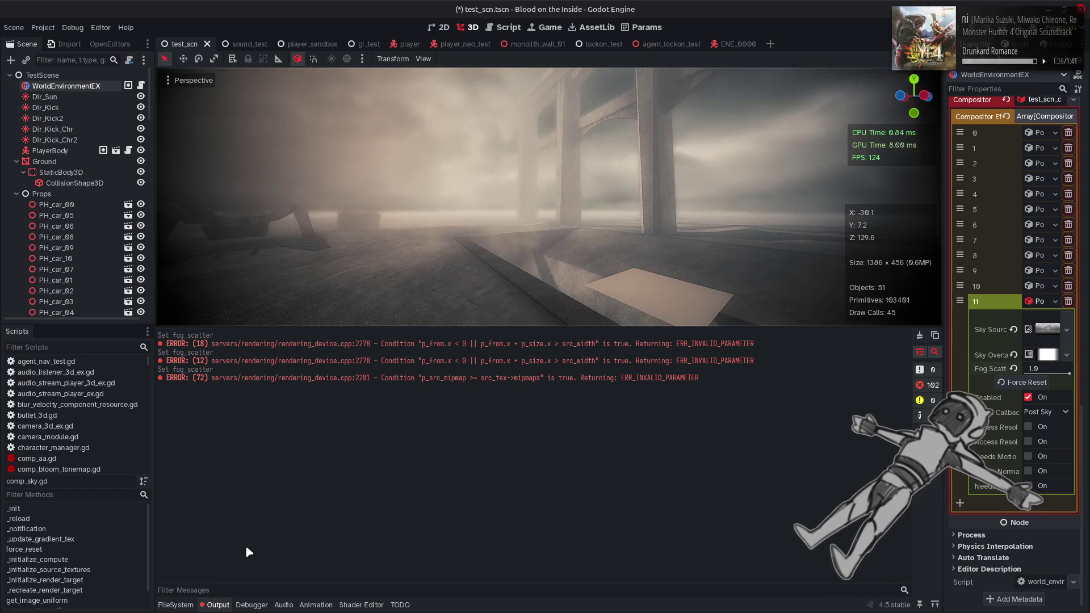
key("ctrl+F3")
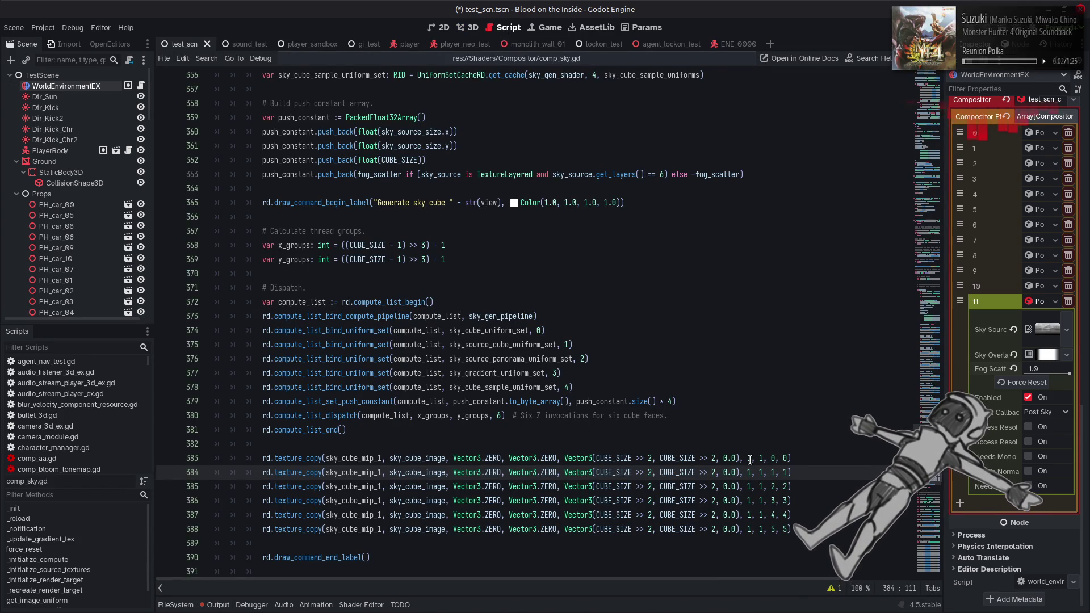
mouse_move(304, 460)
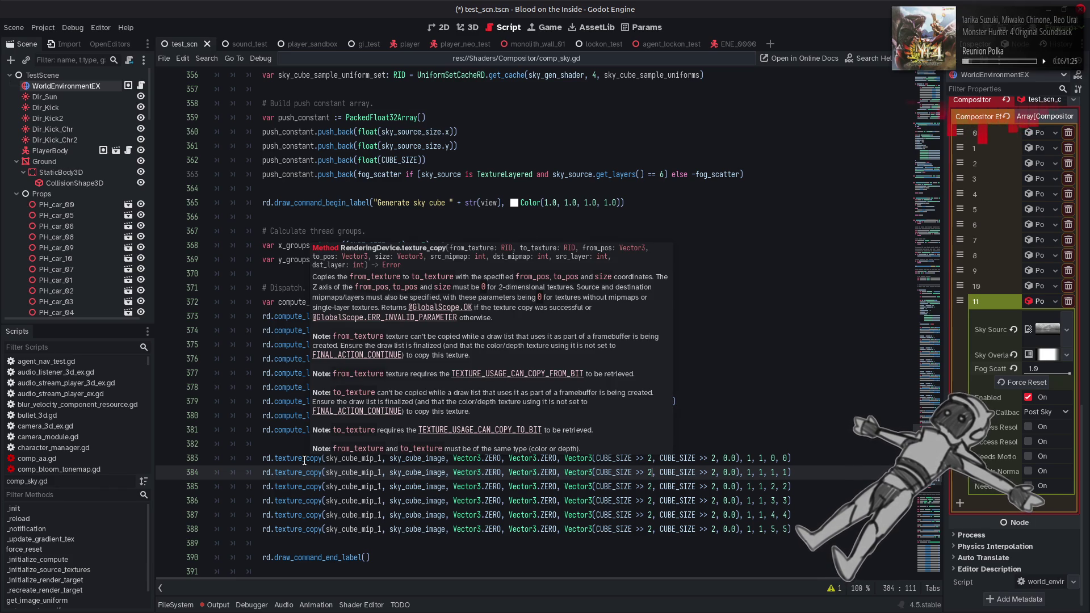
Set the source mipmap argument to 0 in all six texture_copy calls on lines 383–388, and save.
double_click(748, 459)
type("0")
double_click(748, 473)
type("0")
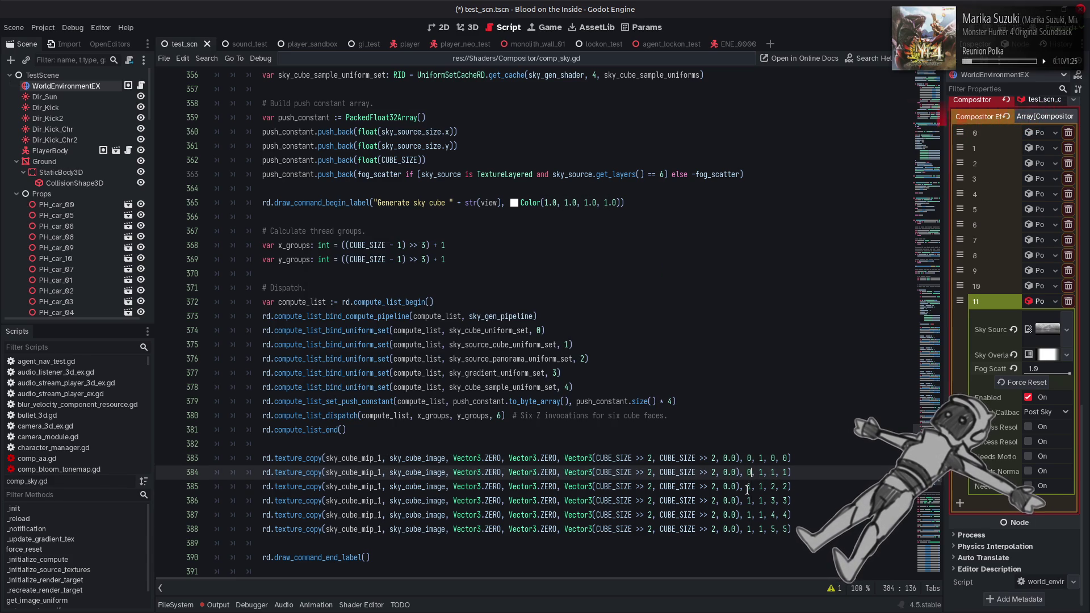
double_click(748, 487)
type("0")
double_click(748, 500)
type("0")
double_click(748, 515)
type("0")
double_click(749, 528)
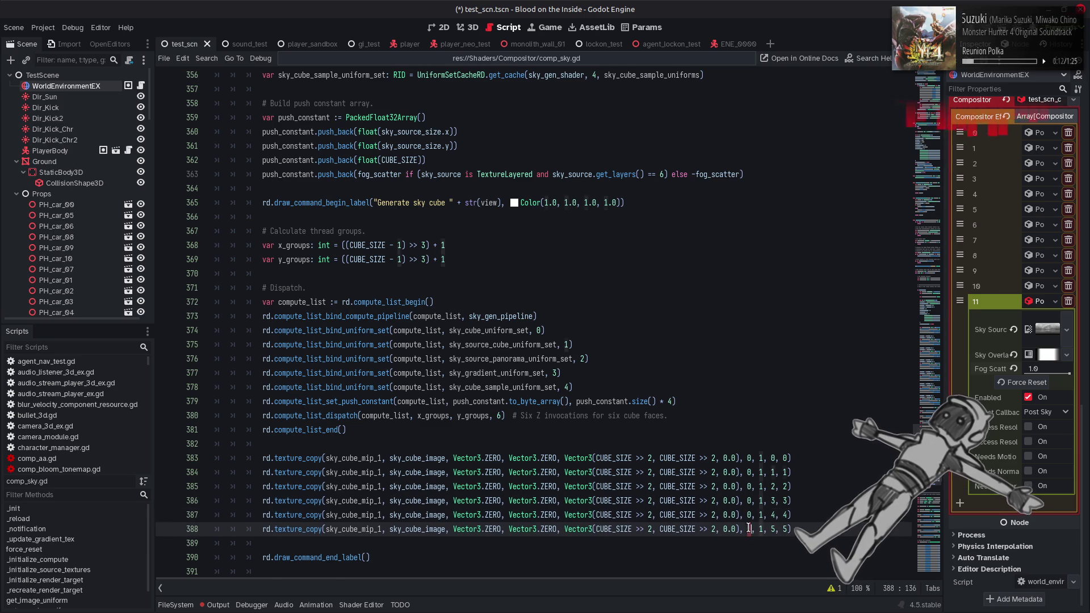
type("0")
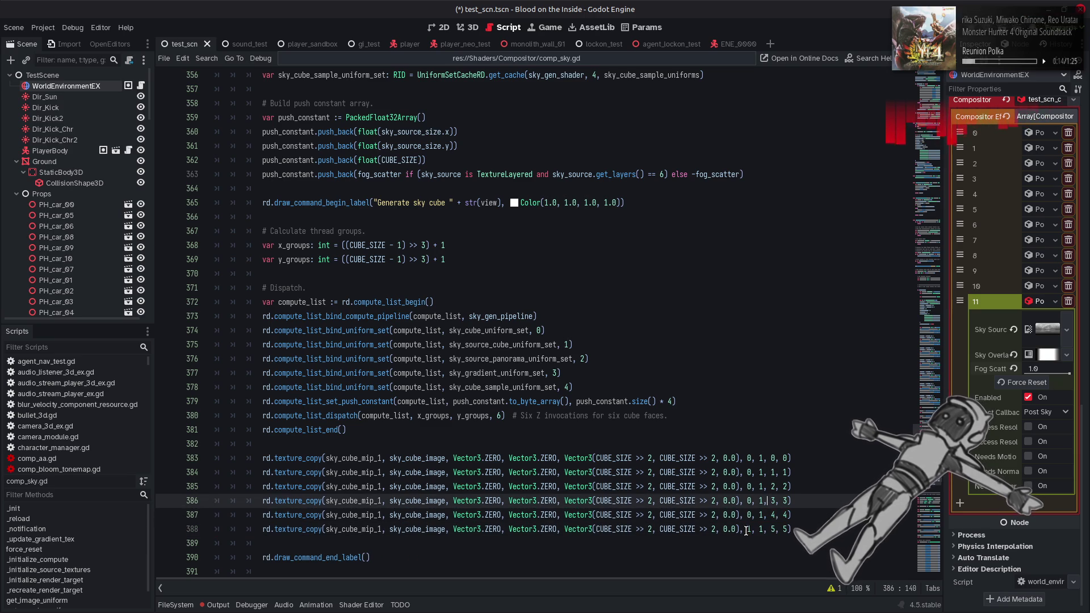
double_click(748, 529)
type("0")
key("ctrl+s")
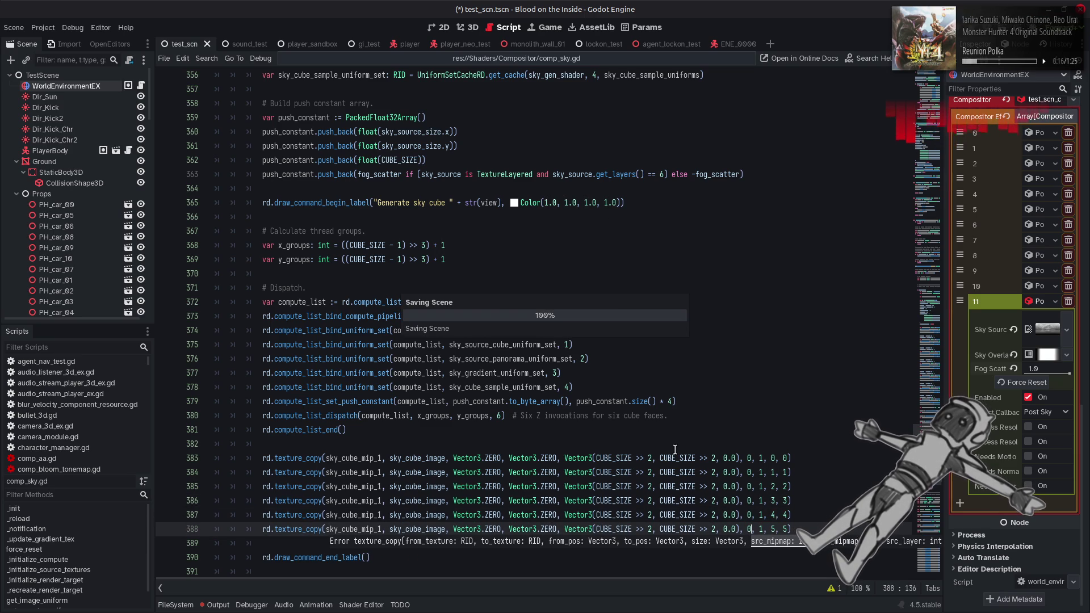
Nudge Fog Scatter to 0.79 in the 3D scene to refresh the sky, check the output log, and return to the script.
left_click(474, 29)
mouse_move(1070, 373)
left_mouse_down()
mouse_move(1060, 375)
mouse_move(1085, 373)
left_mouse_up()
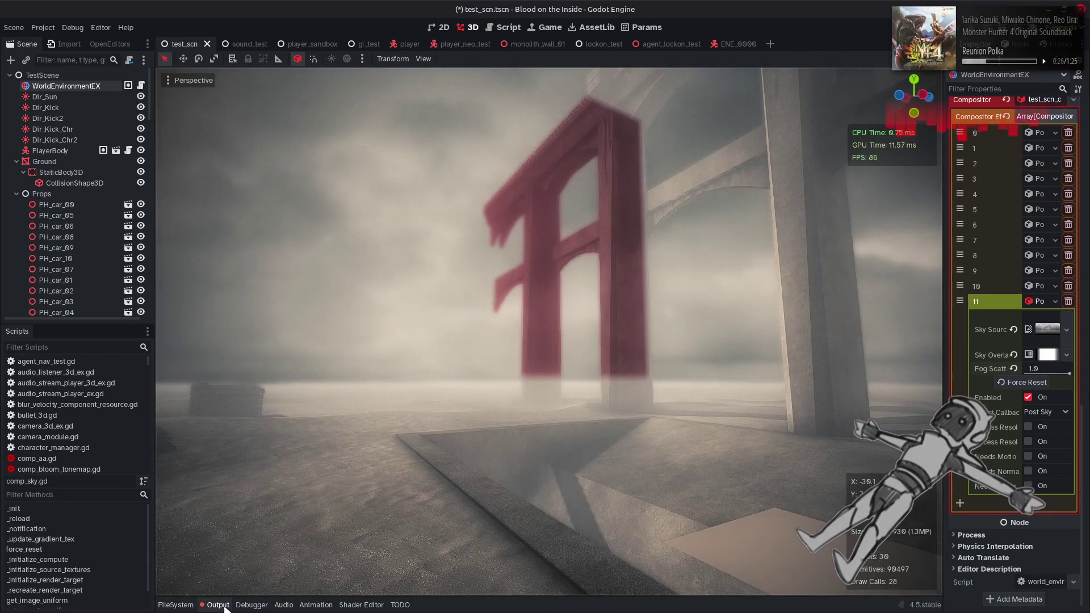
left_click(225, 606)
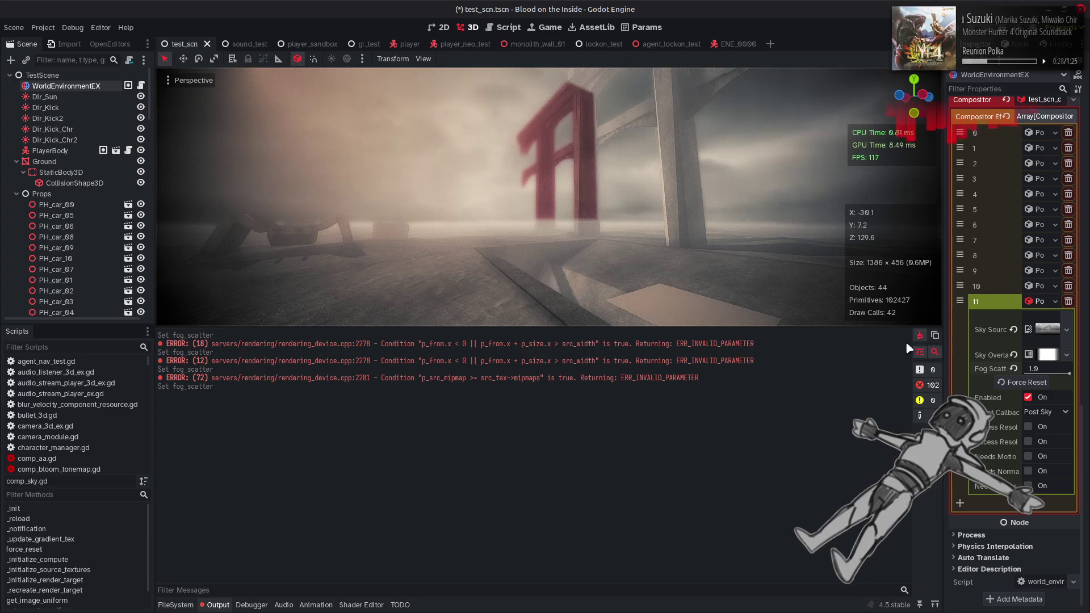
left_click(213, 604)
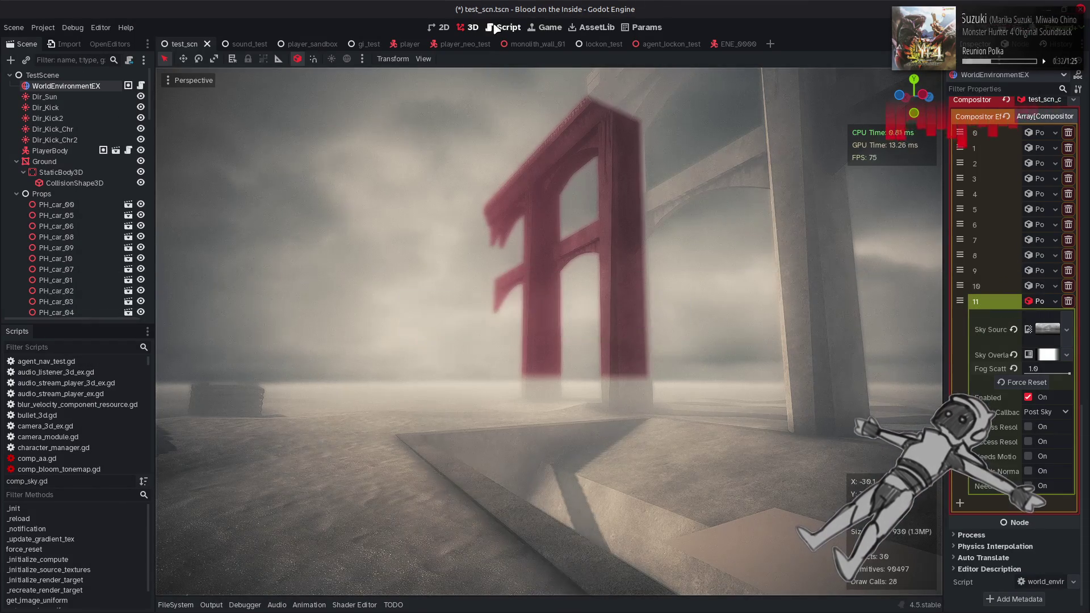
left_click(495, 29)
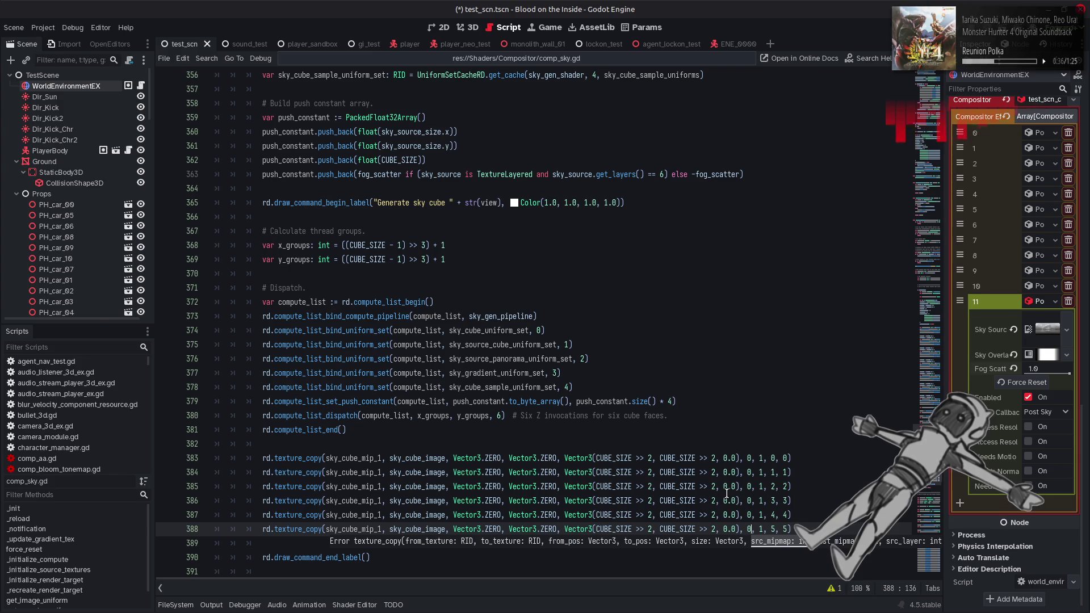
Change the second CUBE_SIZE >> 2 shift on lines 383–388 back to 1.
left_click(714, 529)
key("BackSpace")
type("1")
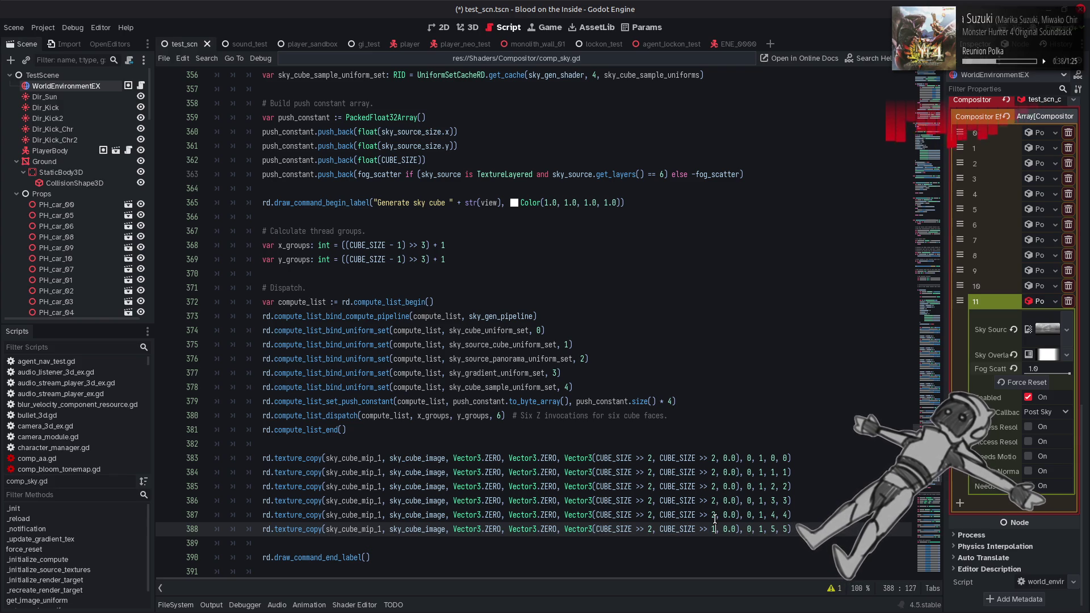
left_click(714, 515)
key("BackSpace")
type("1")
left_click(715, 502)
key("BackSpace")
type("1")
double_click(714, 487)
type("1")
double_click(714, 473)
type("1")
double_click(714, 459)
type("1")
Change the first shift amounts on lines 383–388 back to 1 and save comp_sky.gd.
double_click(650, 529)
type("1")
double_click(650, 515)
type("1")
double_click(650, 500)
type("1")
double_click(650, 486)
type("1")
double_click(650, 473)
type("1")
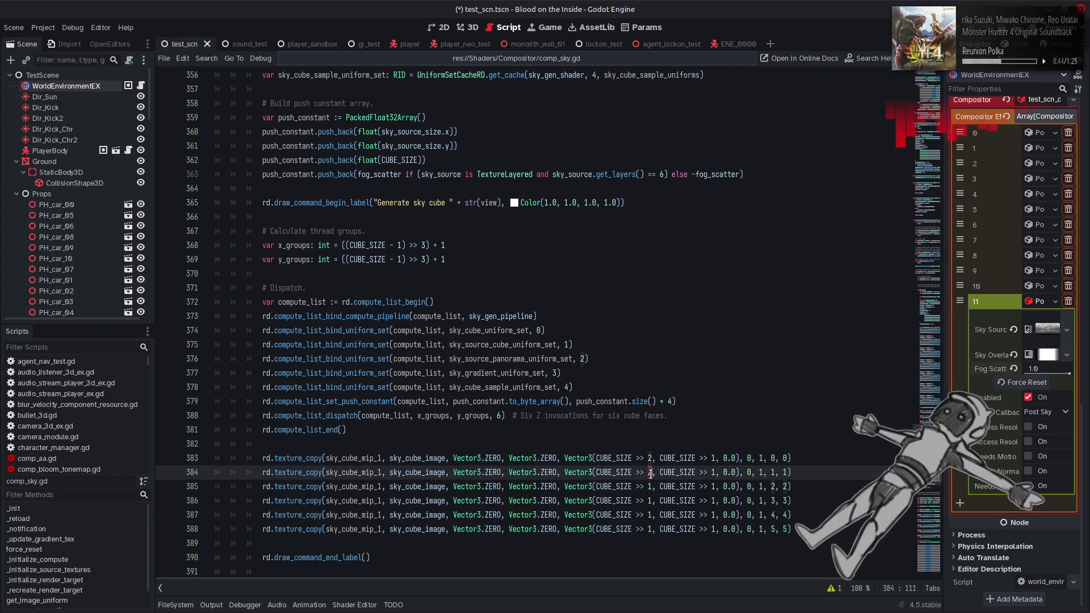
double_click(651, 458)
type("1")
key("ctrl+s")
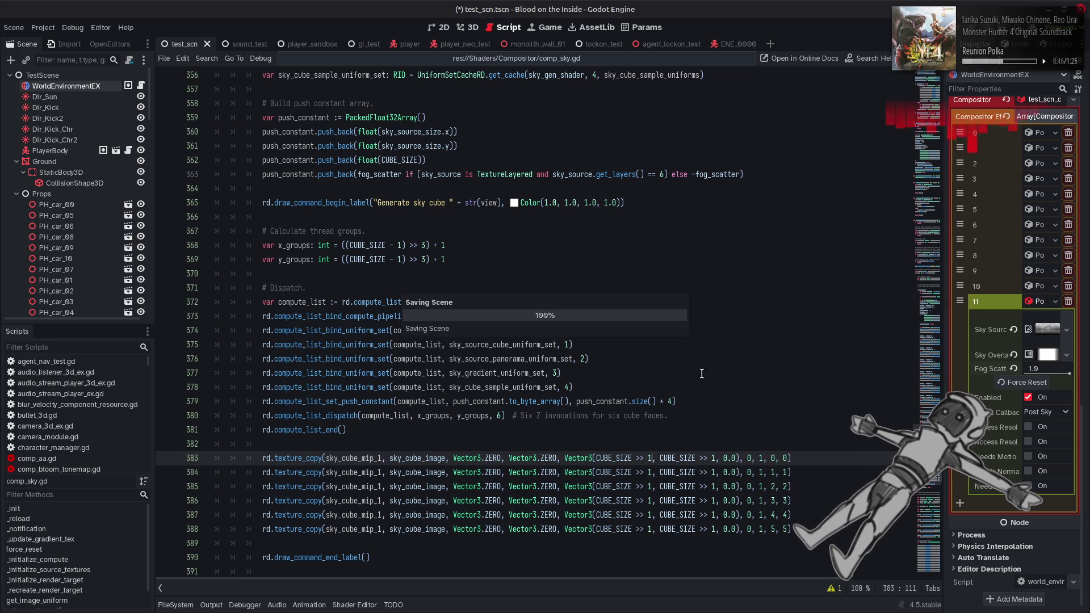
Orbit the 3D view to inspect the sky near the pillar and wall, then return to comp_sky.gd.
left_click(470, 27)
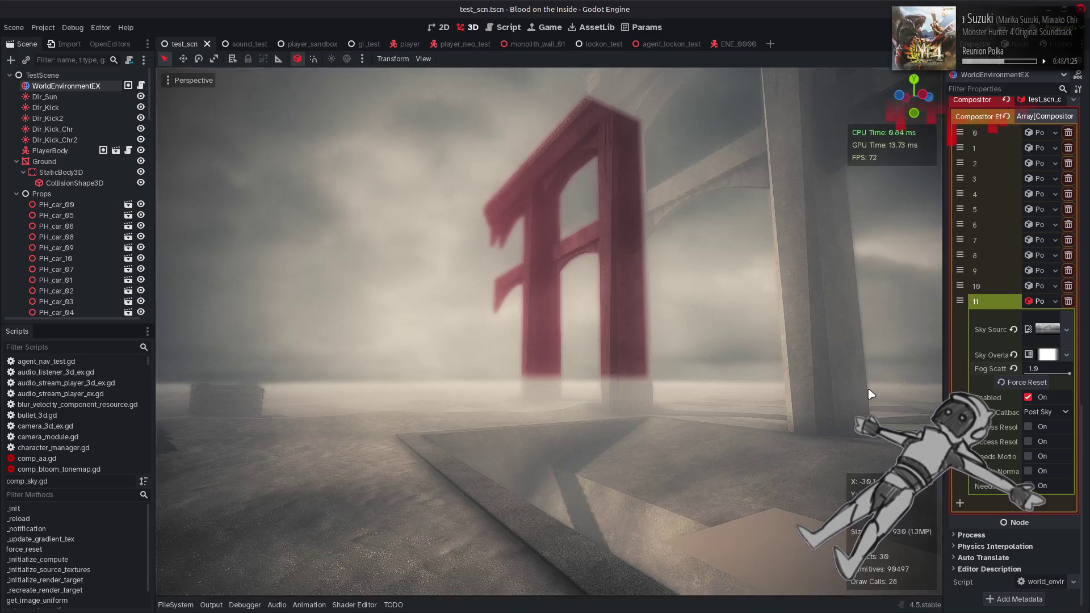
left_click_drag(1068, 374, 1073, 375)
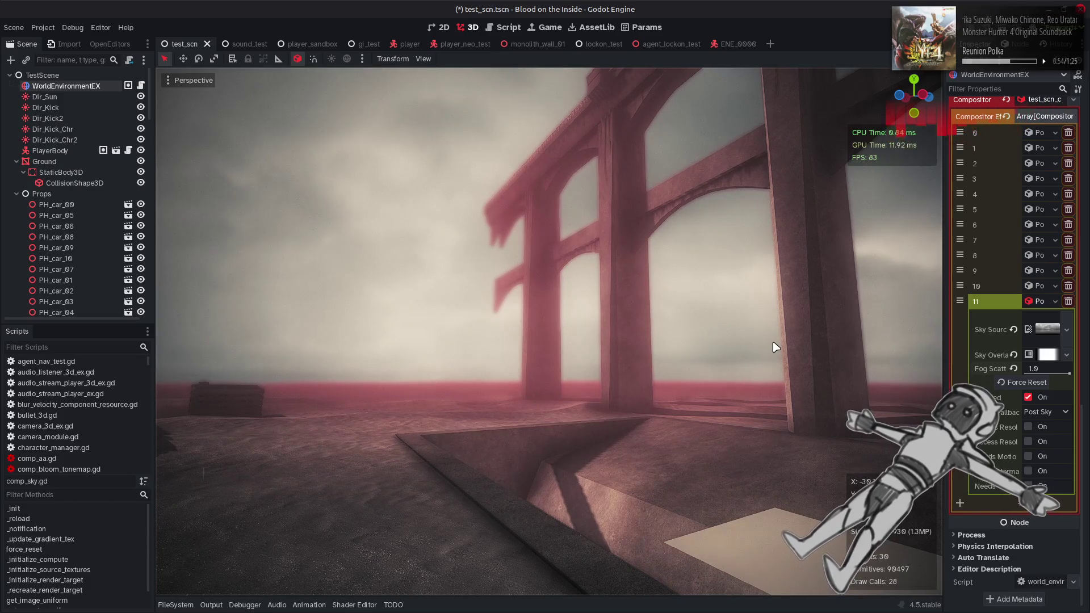
mouse_move(565, 371)
left_mouse_down()
mouse_move(511, 341)
mouse_move(565, 370)
left_mouse_up()
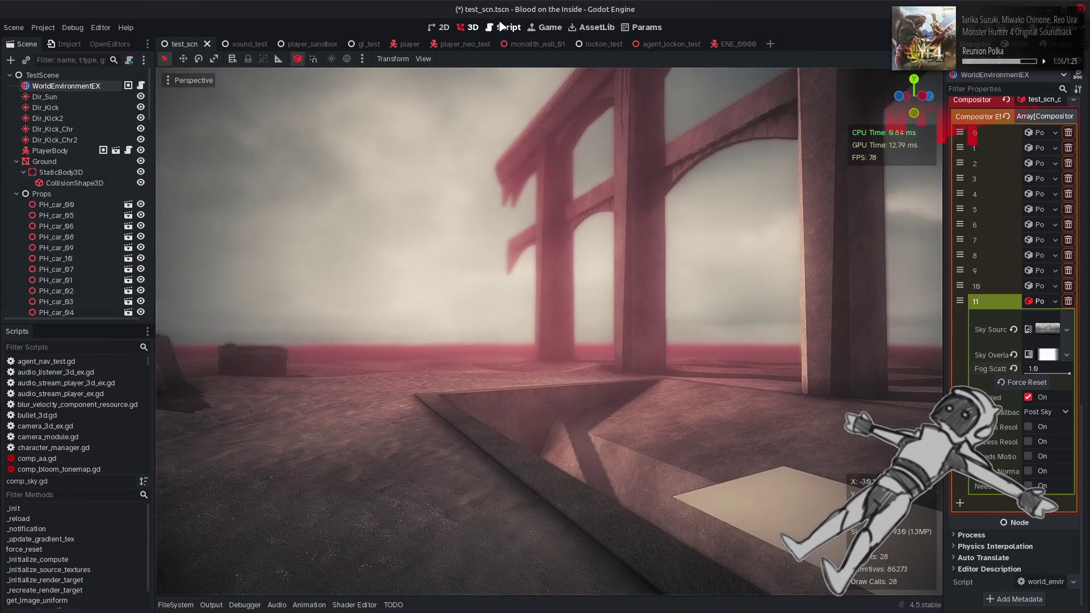
left_click(505, 27)
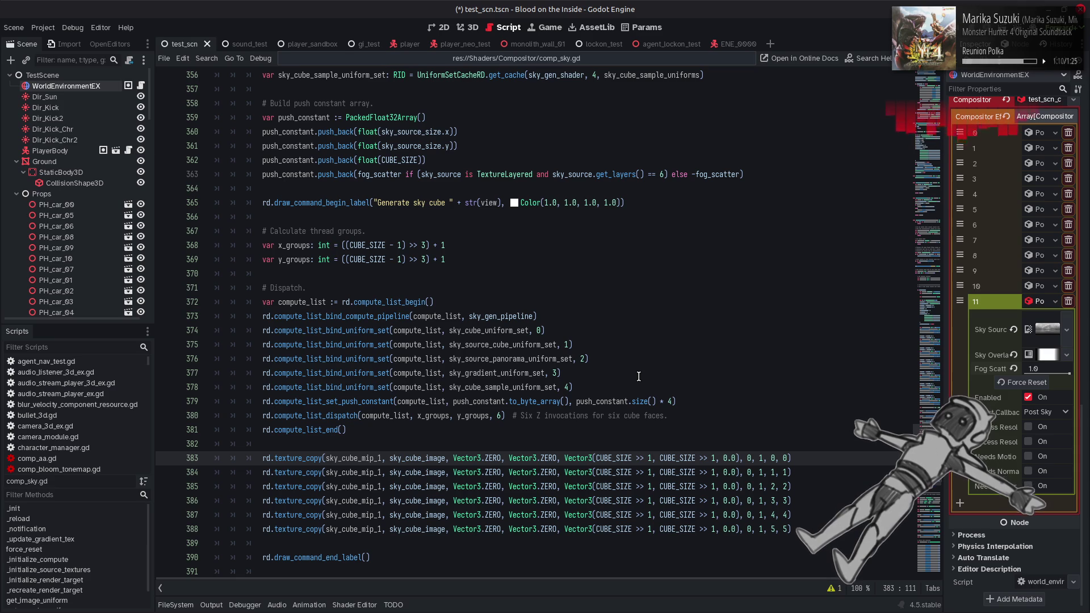
Add a '# Copy mip 1.' comment and begin a mip_size variable line below the dispatch block.
scroll(639, 376, "down", 2)
left_click(325, 363)
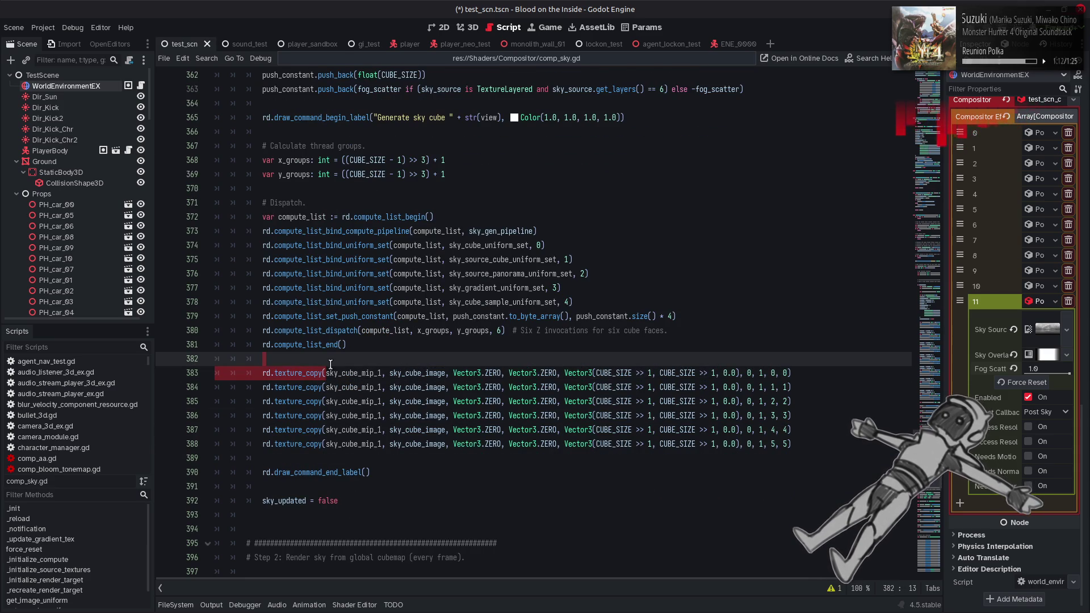
key("Return")
type("# Copy mip 1.")
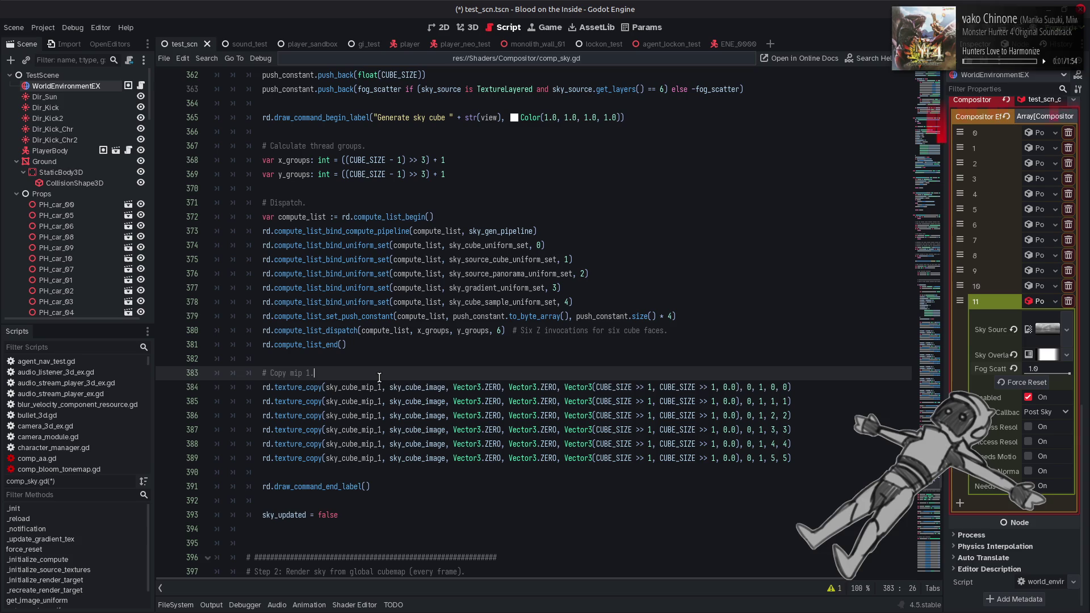
key("Return")
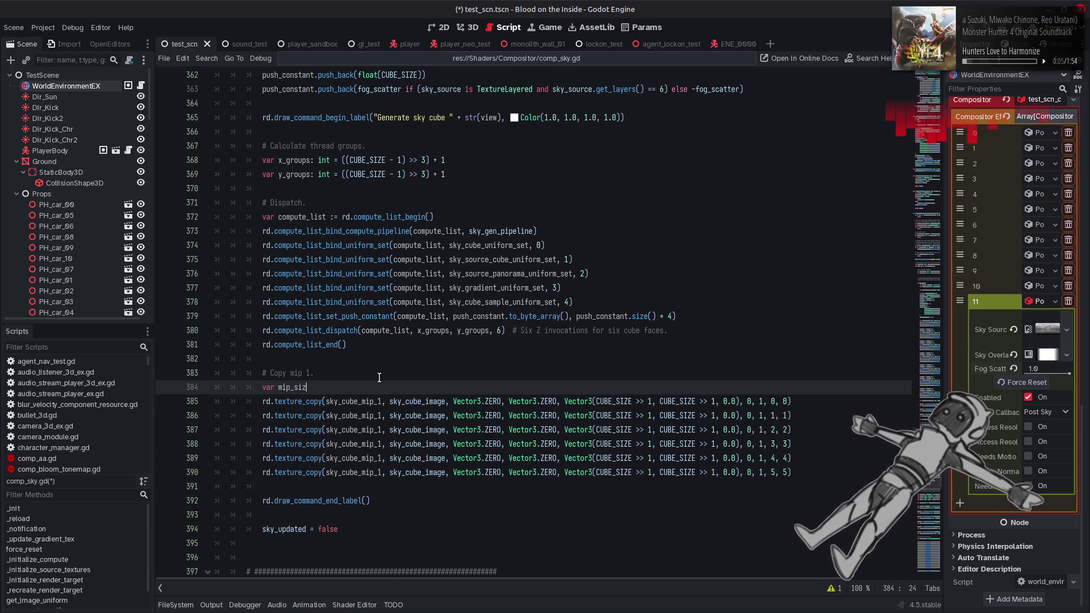
type("var mip_size: Vector3i")
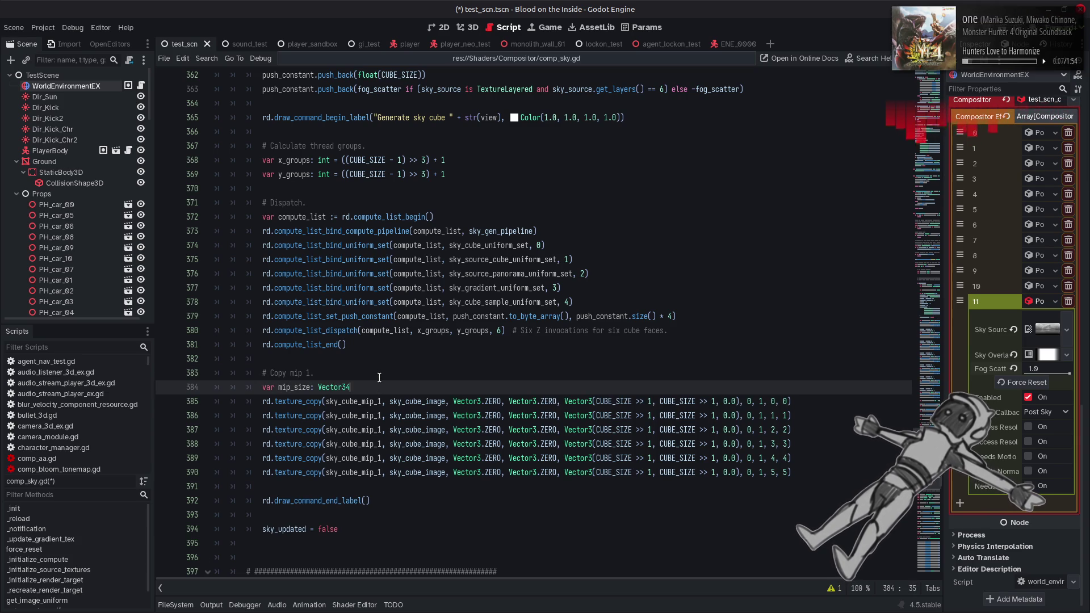
type("=")
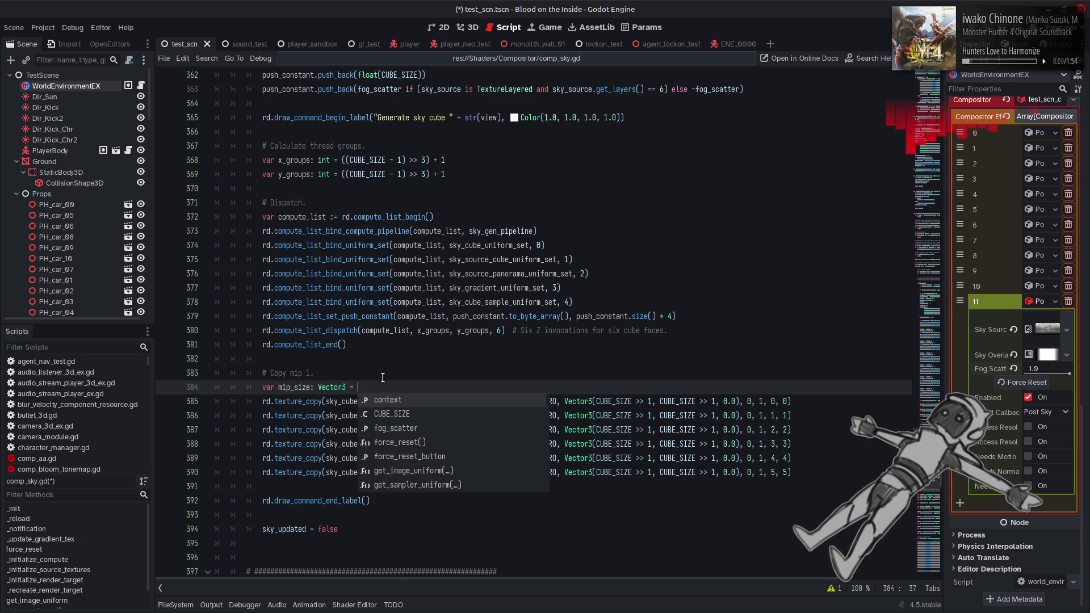
key("BackSpace")
key("BackSpace")
key("BackSpace")
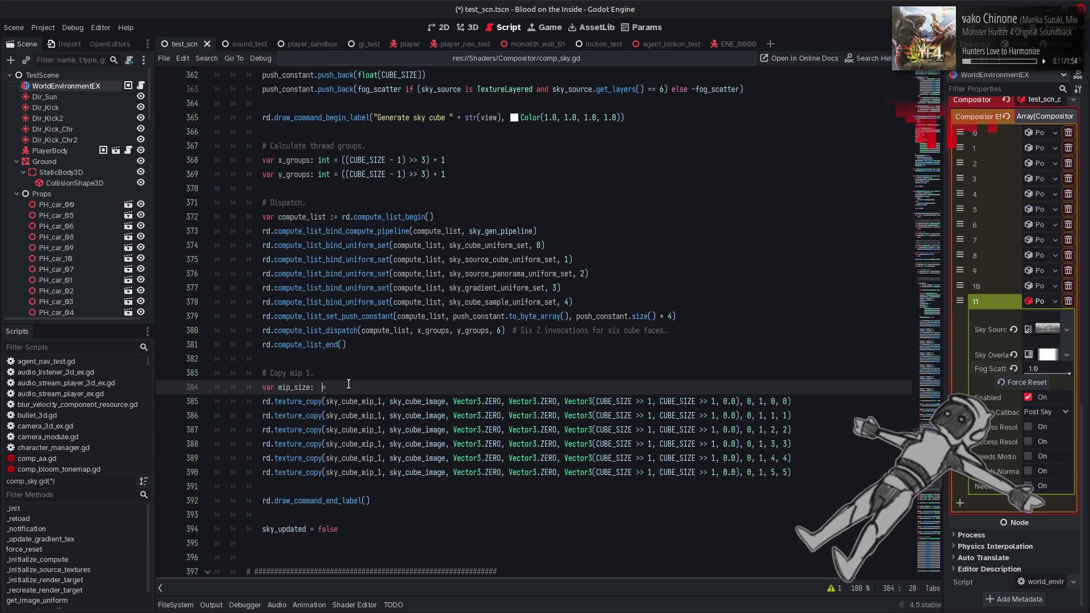
Give mip_size the Vector3(CUBE_SIZE >> 1, CUBE_SIZE >> 1, 0.0) value and use it in the first two texture_copy calls.
left_click_drag(563, 402, 739, 401)
key("ctrl+c")
left_click(438, 390)
key("ctrl+v")
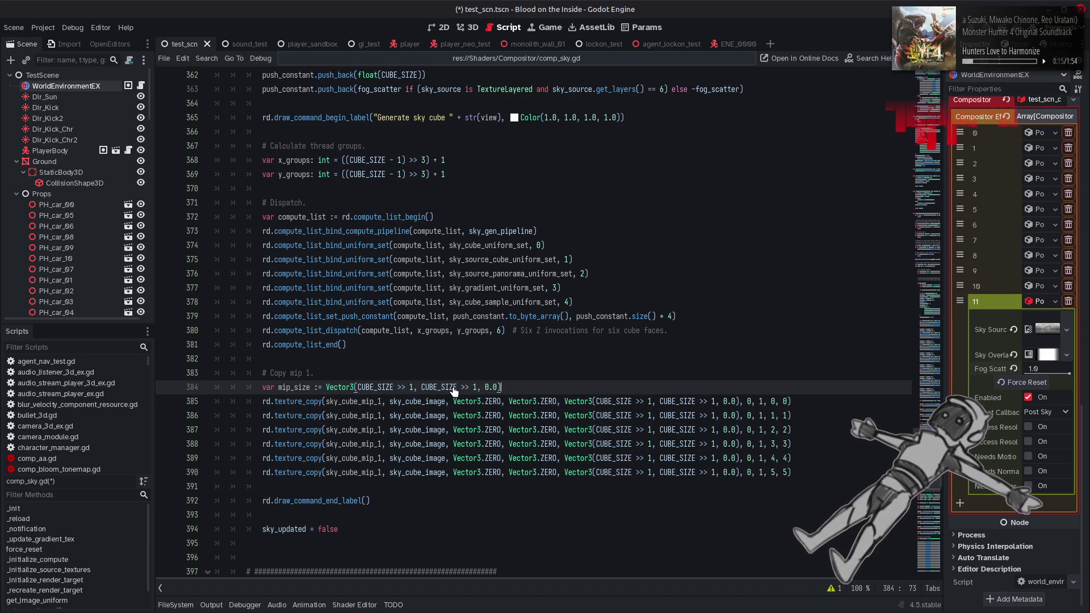
double_click(296, 388)
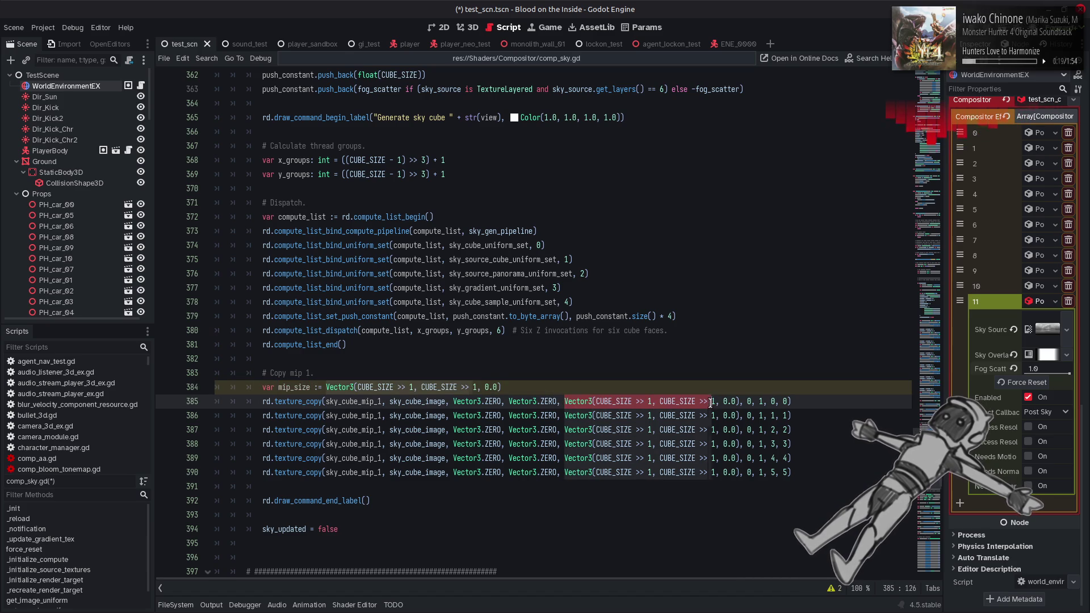
left_click(740, 409)
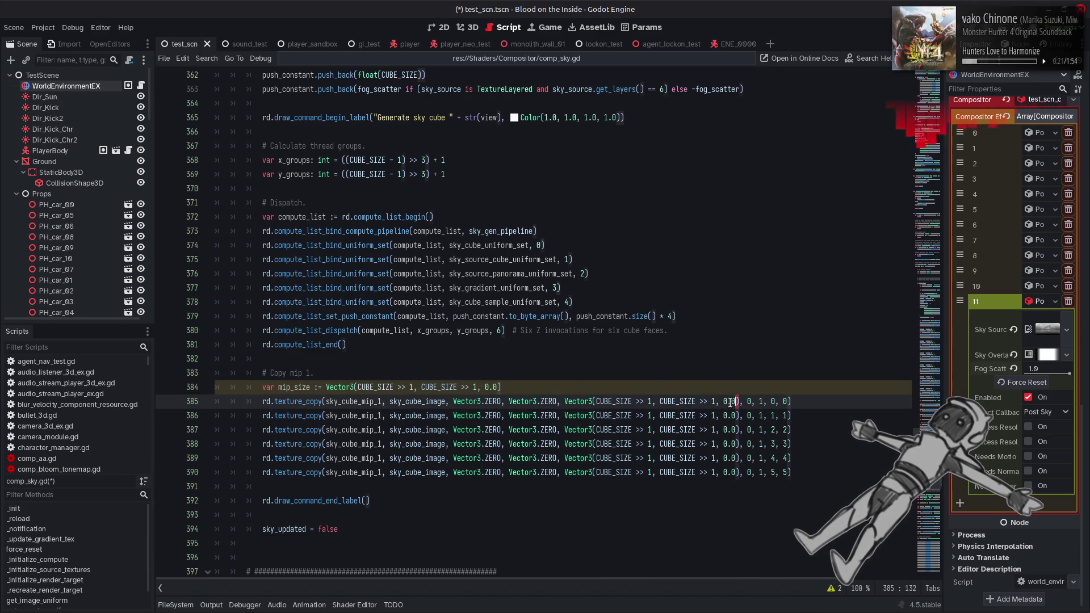
key("ctrl+v")
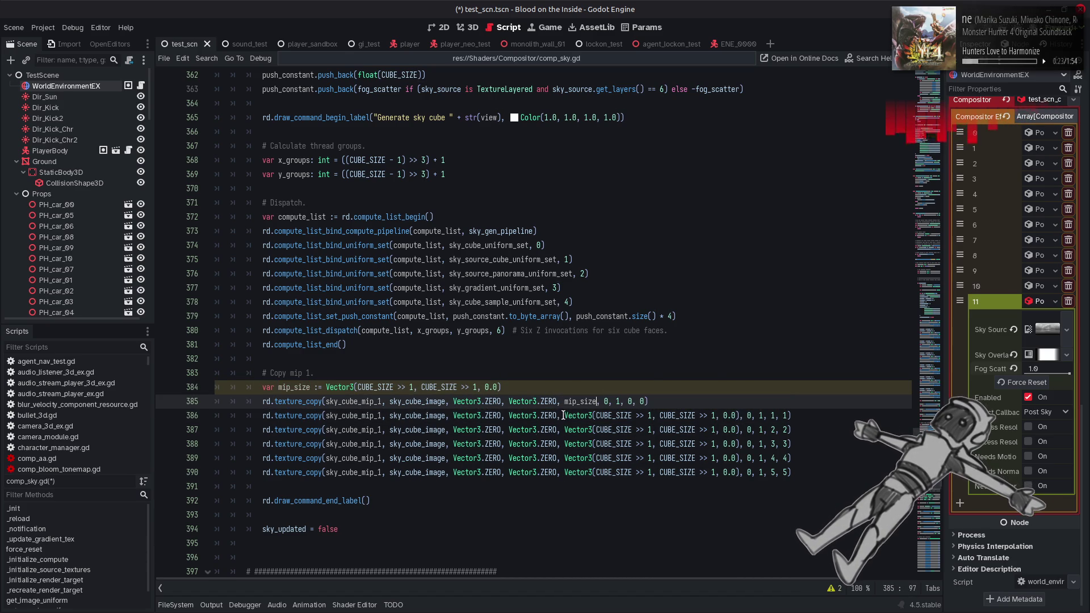
key("ctrl+v")
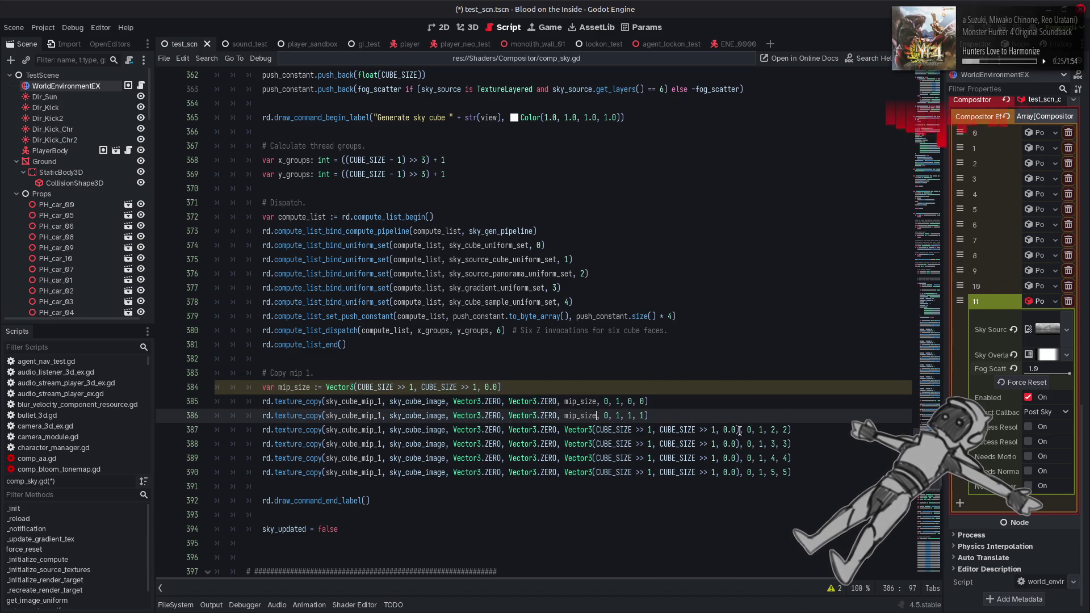